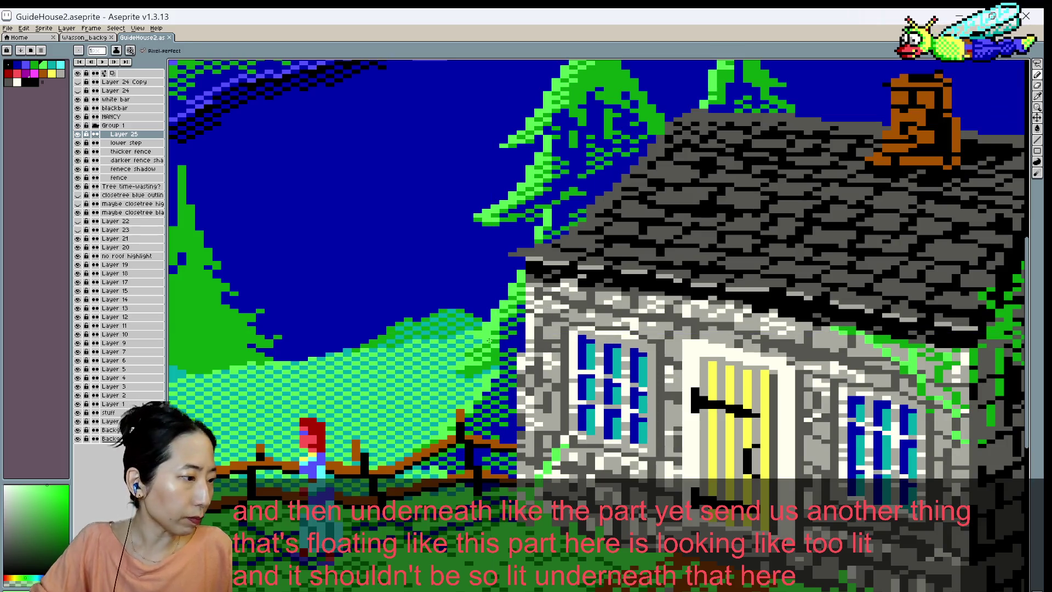
- Save, then move the girl sprite on the NANCY layer up to the far lakeshore
key("ctrl+s")
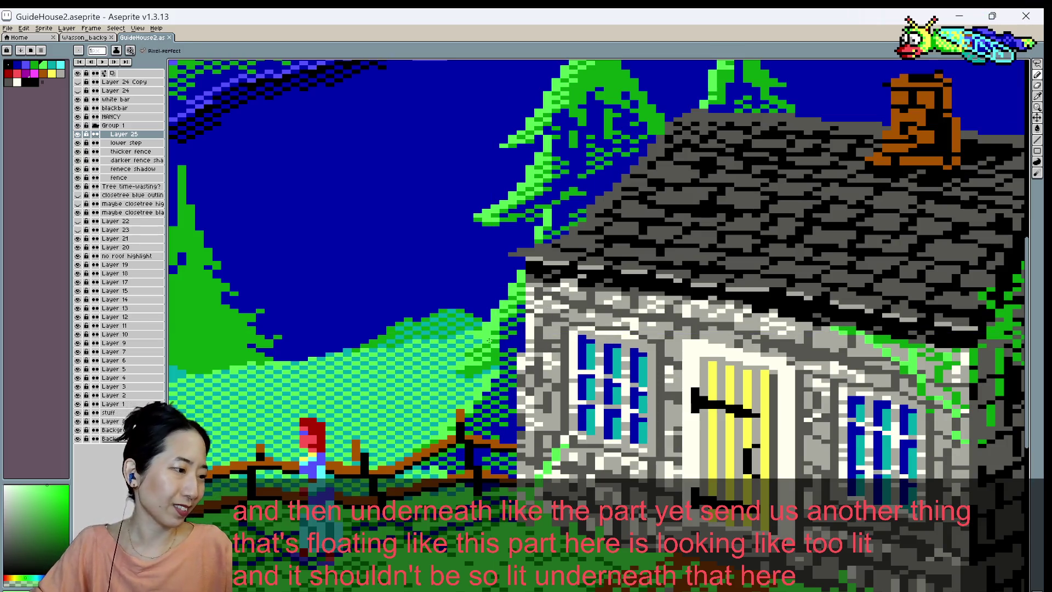
scroll(488, 340, "down", 3)
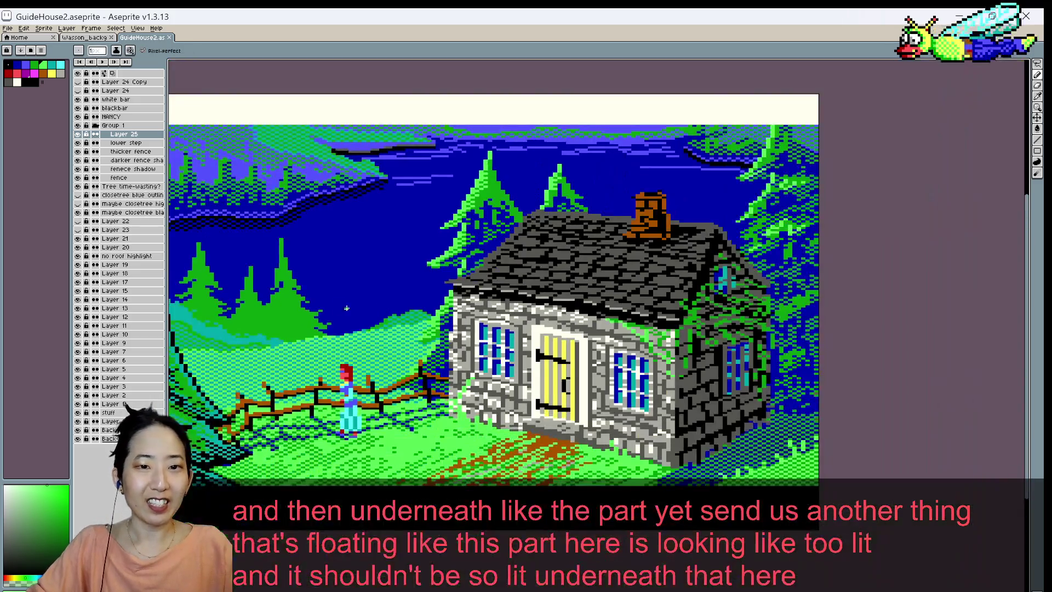
left_click(115, 116)
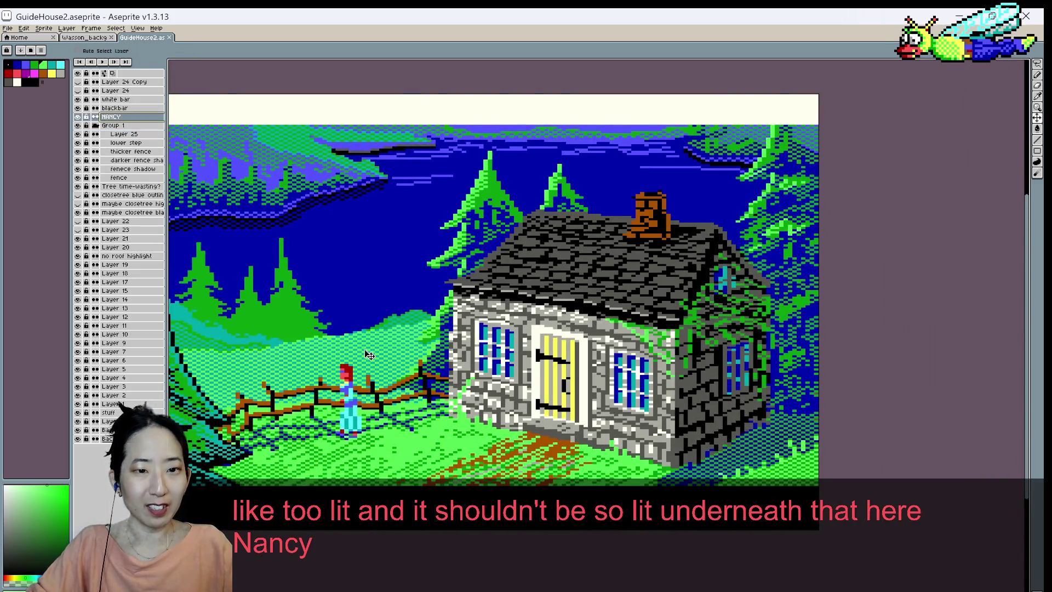
mouse_move(352, 418)
left_mouse_down()
mouse_move(325, 215)
mouse_move(271, 186)
left_mouse_up()
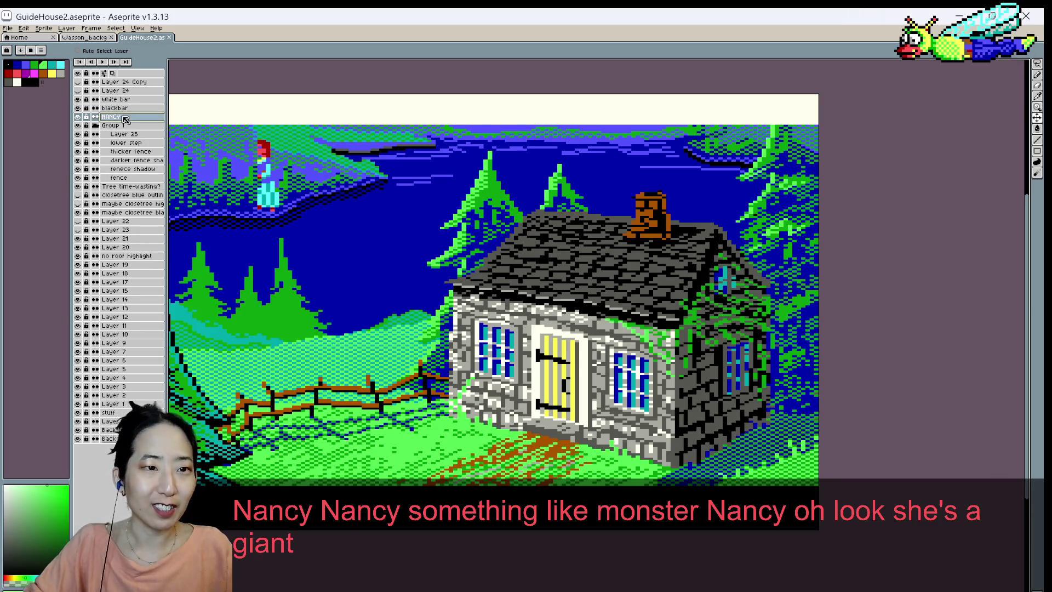
- Back on Layer 25, paint green pixels near the house and sample a blue from the scene
left_click(118, 133)
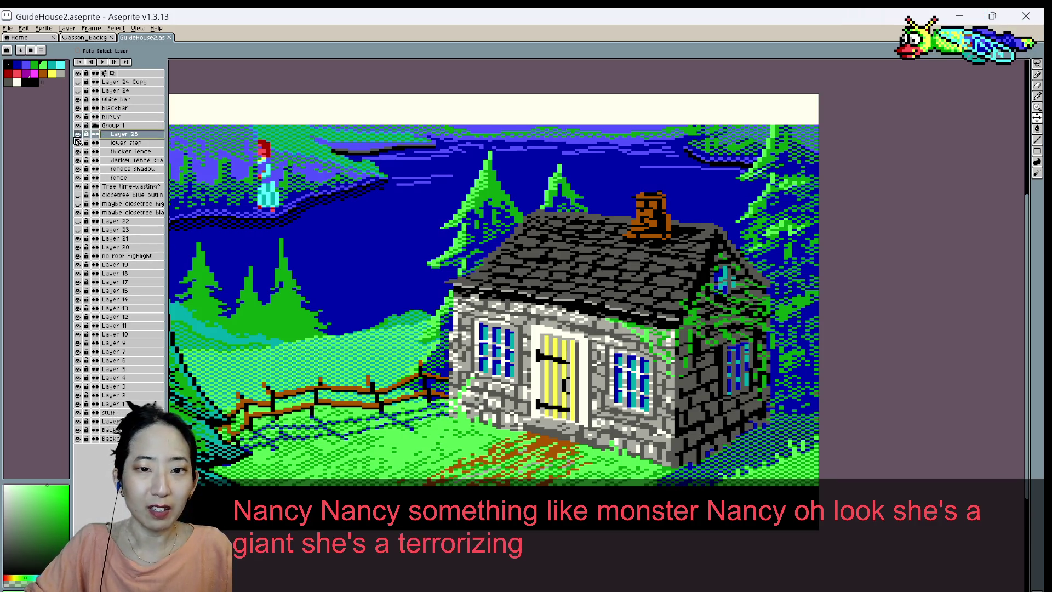
scroll(329, 290, "up", 1)
scroll(414, 334, "up", 1)
scroll(393, 290, "down", 1)
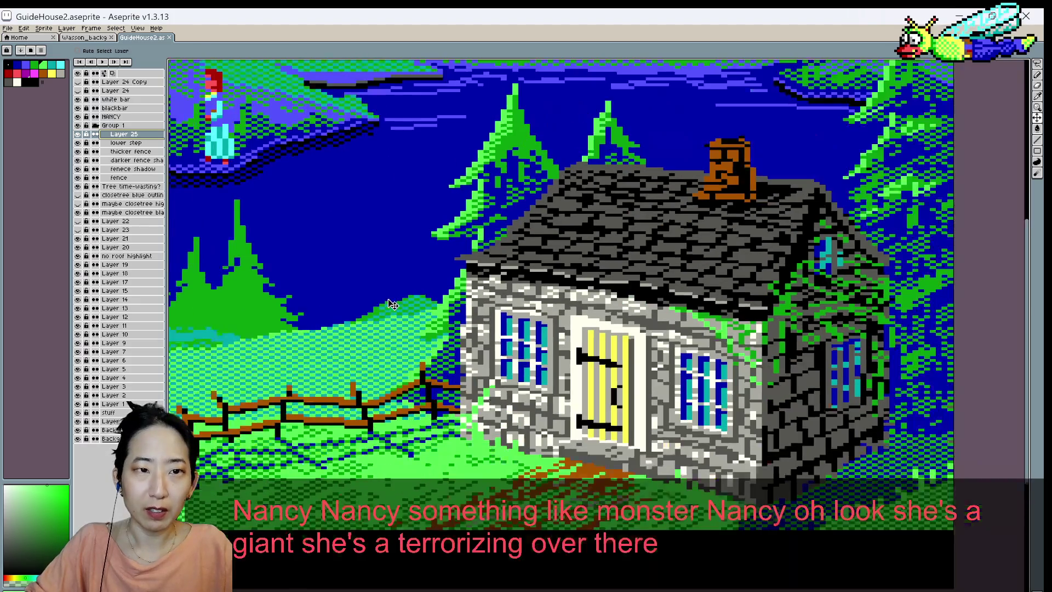
key("b")
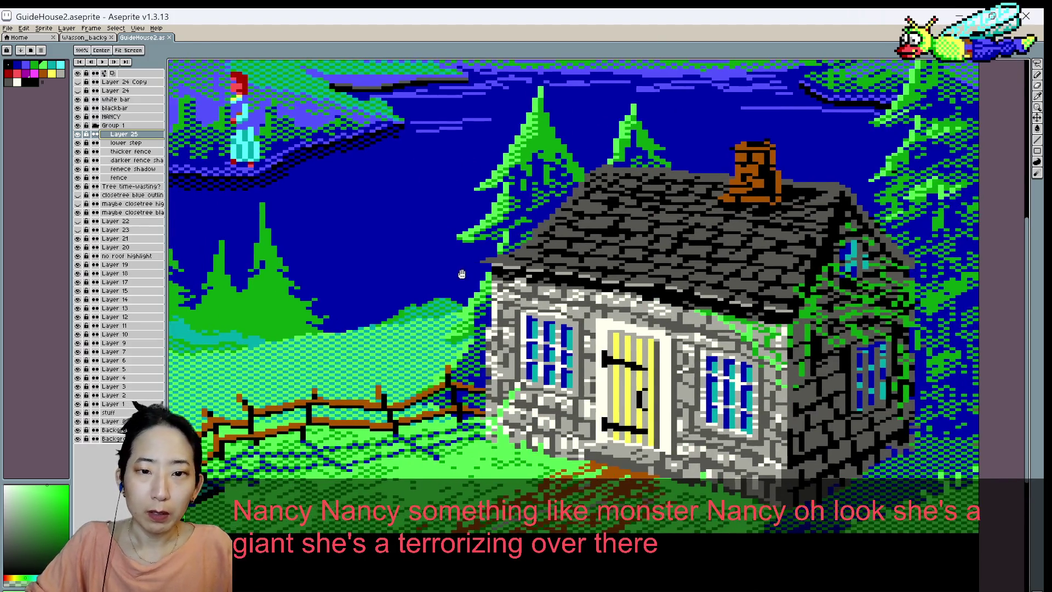
scroll(428, 290, "up", 1)
key("i")
key("b")
left_click(439, 349)
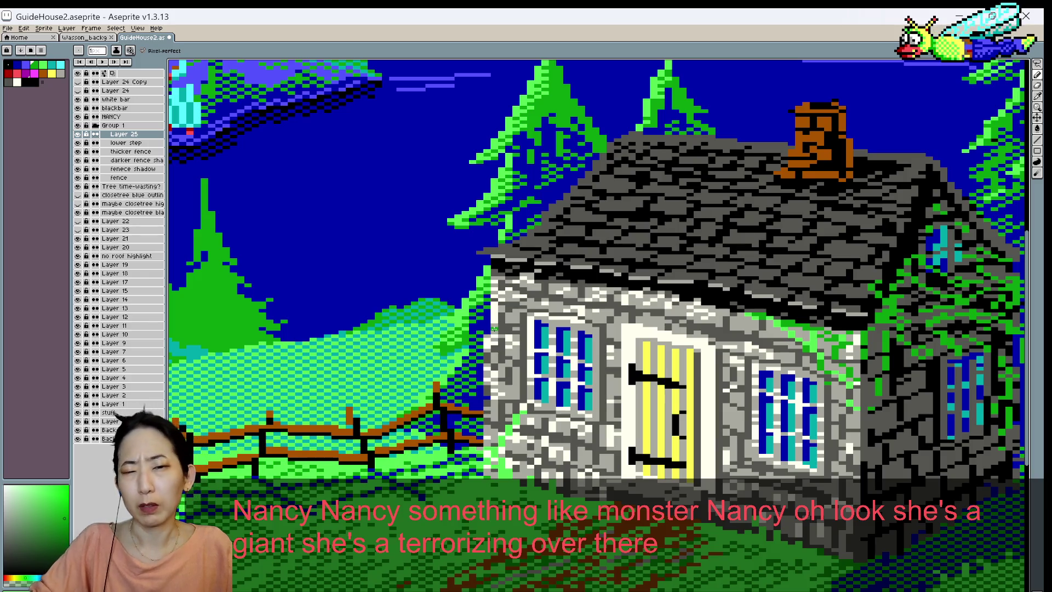
scroll(464, 300, "down", 1)
scroll(464, 301, "down", 1)
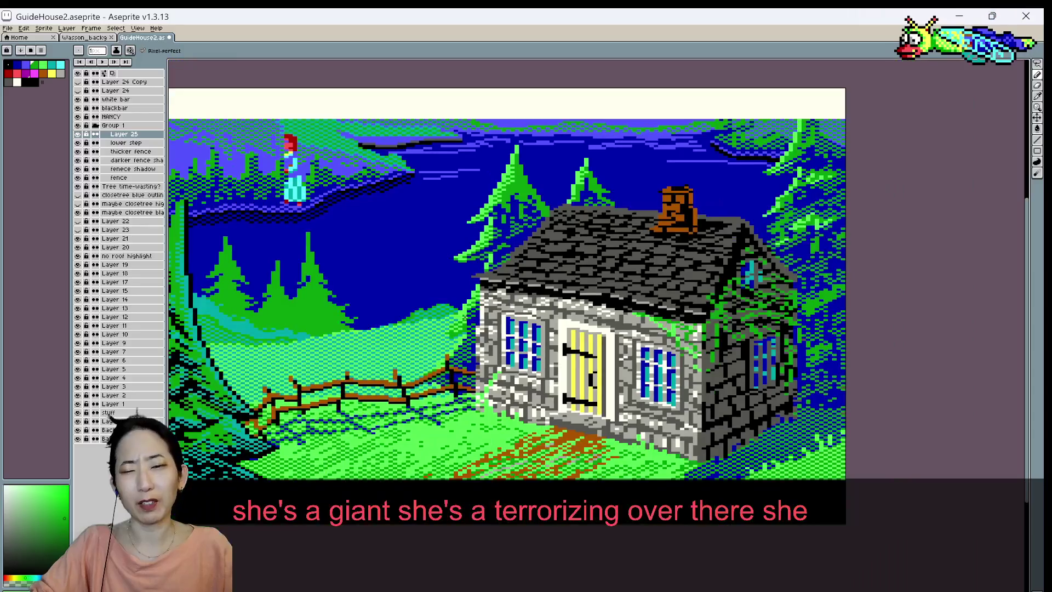
scroll(472, 303, "up", 2)
left_click(462, 337, "alt")
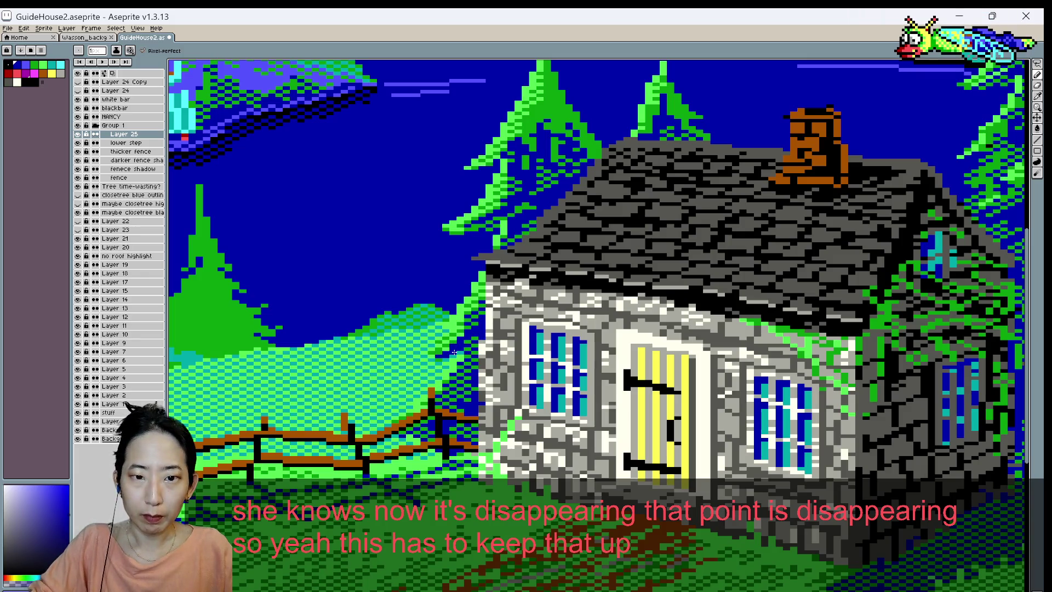
- Retouch the tree edges with greens and sky blue sampled from the canvas, then save
key("i")
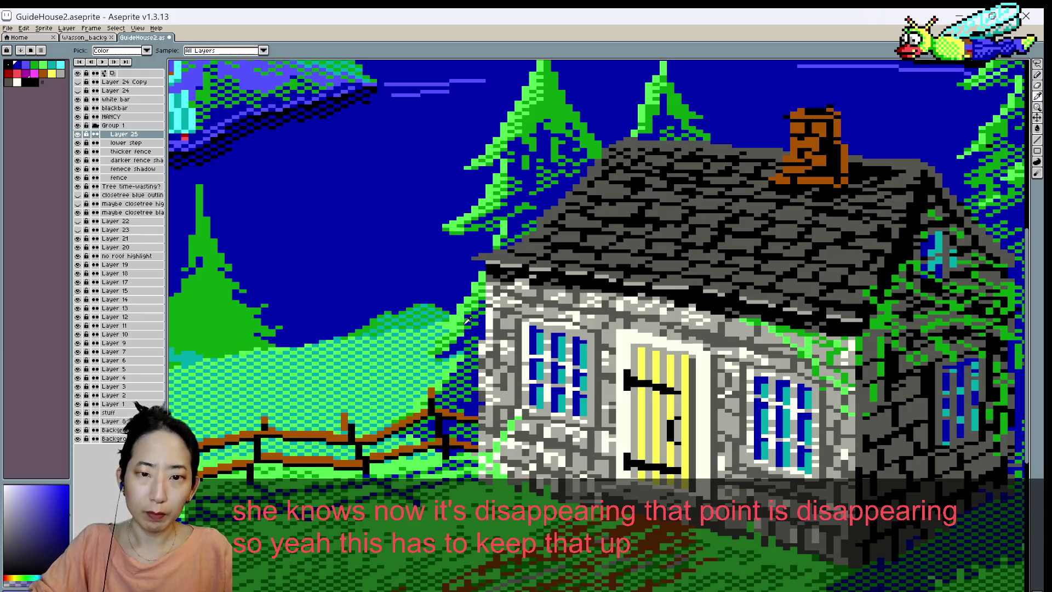
key("b")
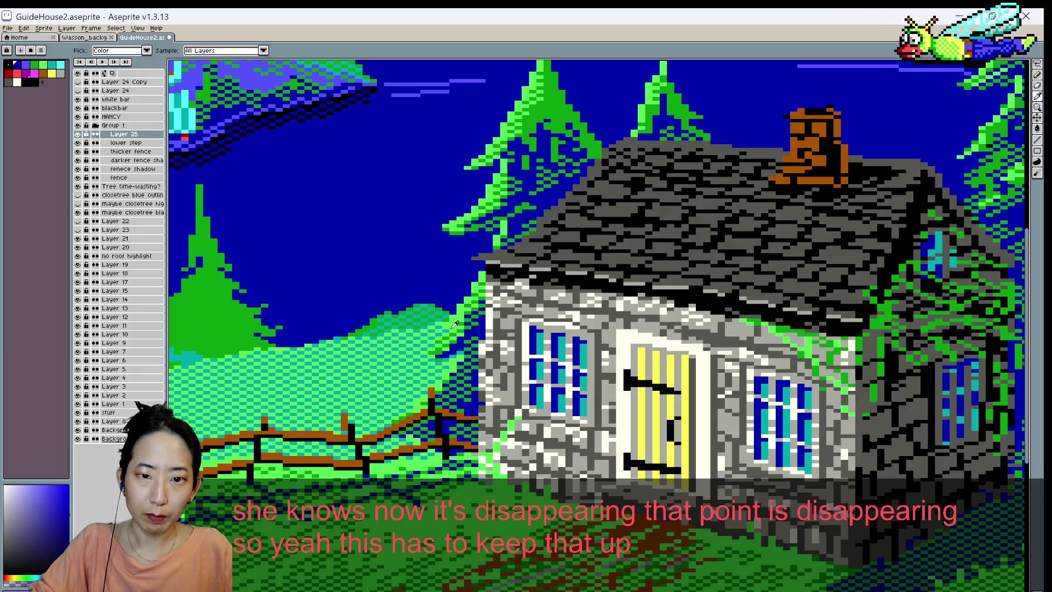
left_click(457, 332, "alt")
key("alt")
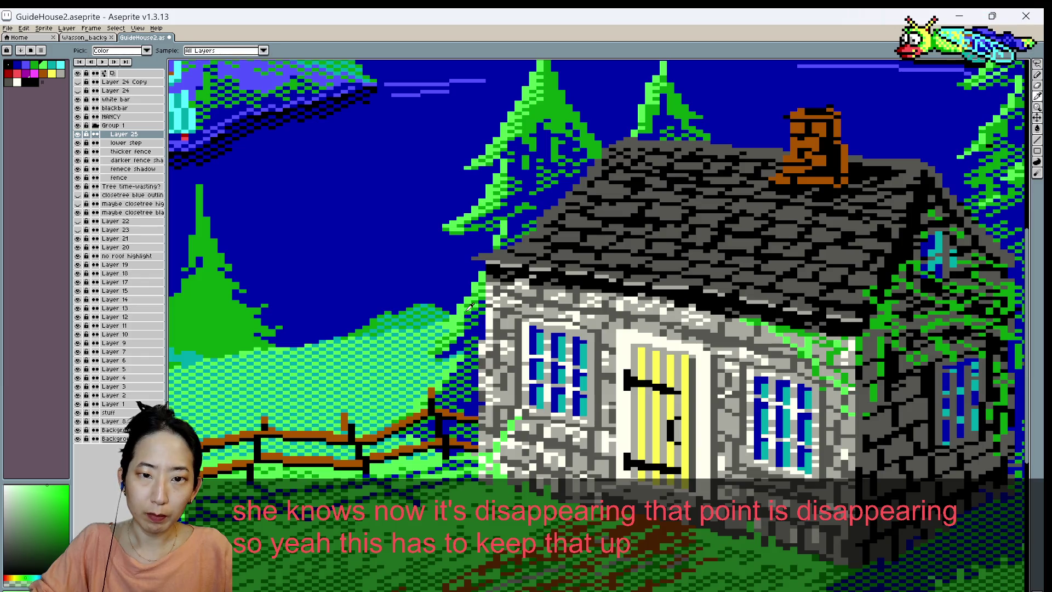
left_click(461, 331, "alt")
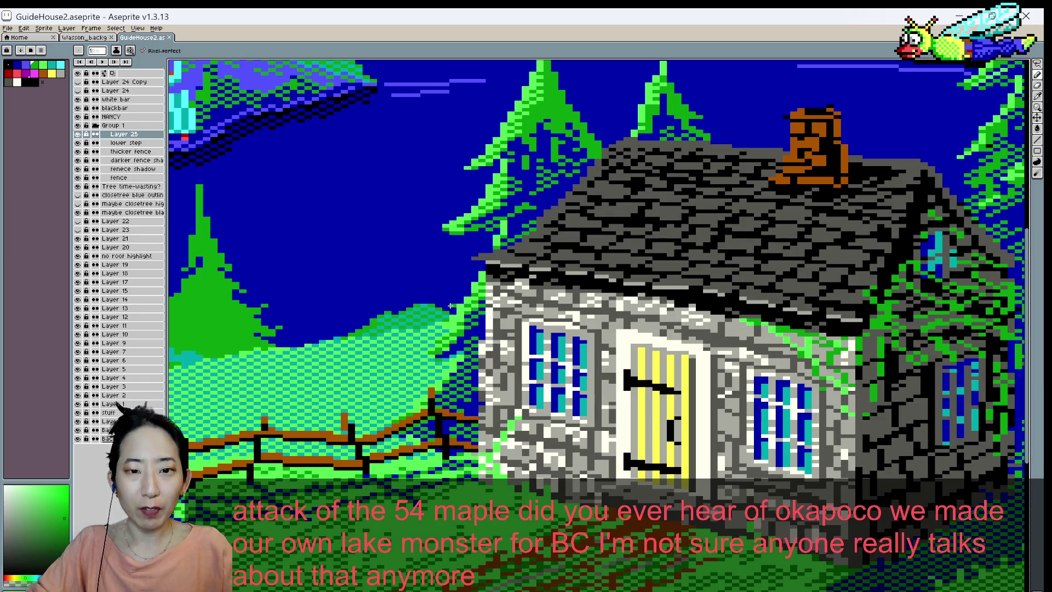
left_click(446, 310, "alt")
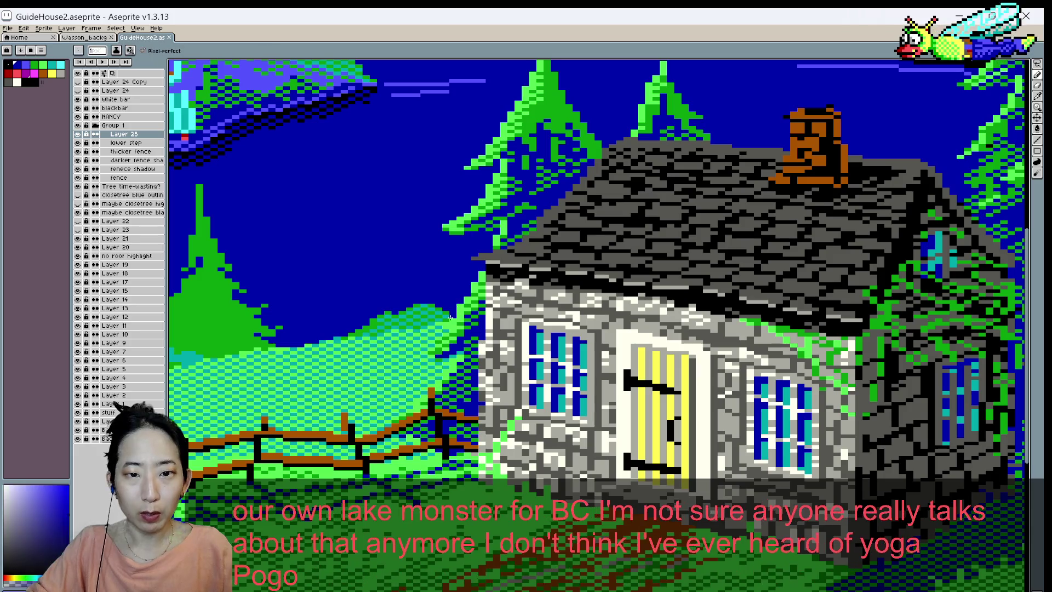
left_click(450, 301, "alt")
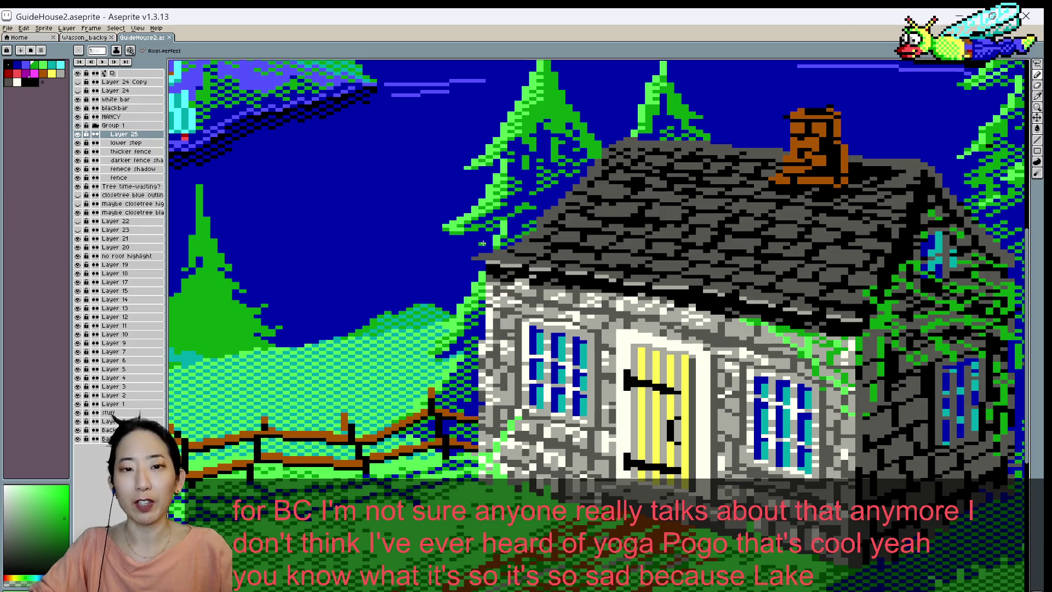
key("ctrl+s")
- Repaint the pine foliage between hill and house with sampled sky blue and branch green
left_click(471, 226, "alt")
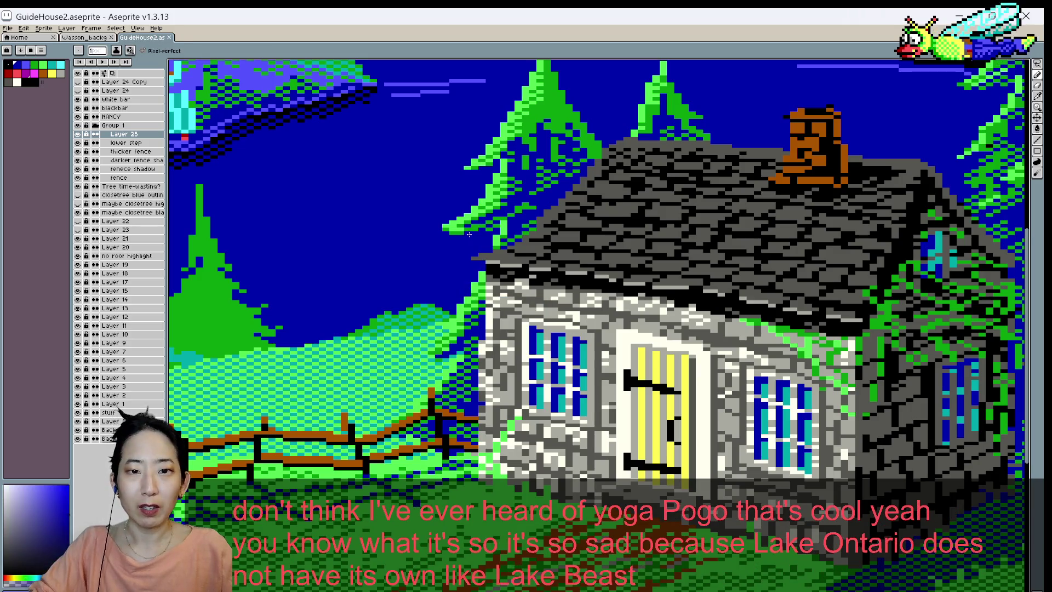
left_click(467, 232, "alt")
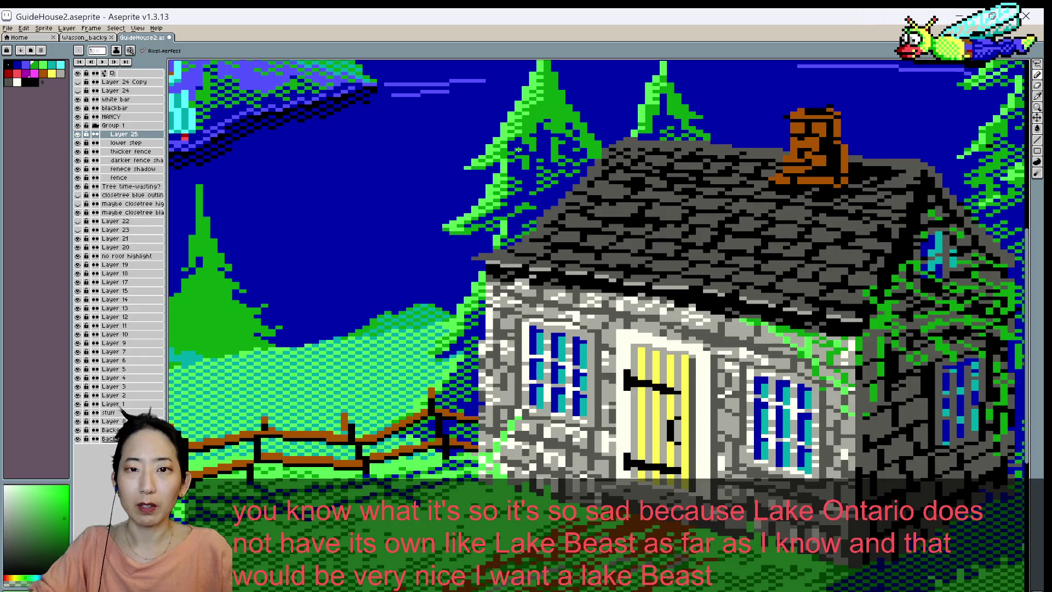
scroll(518, 138, "down", 1)
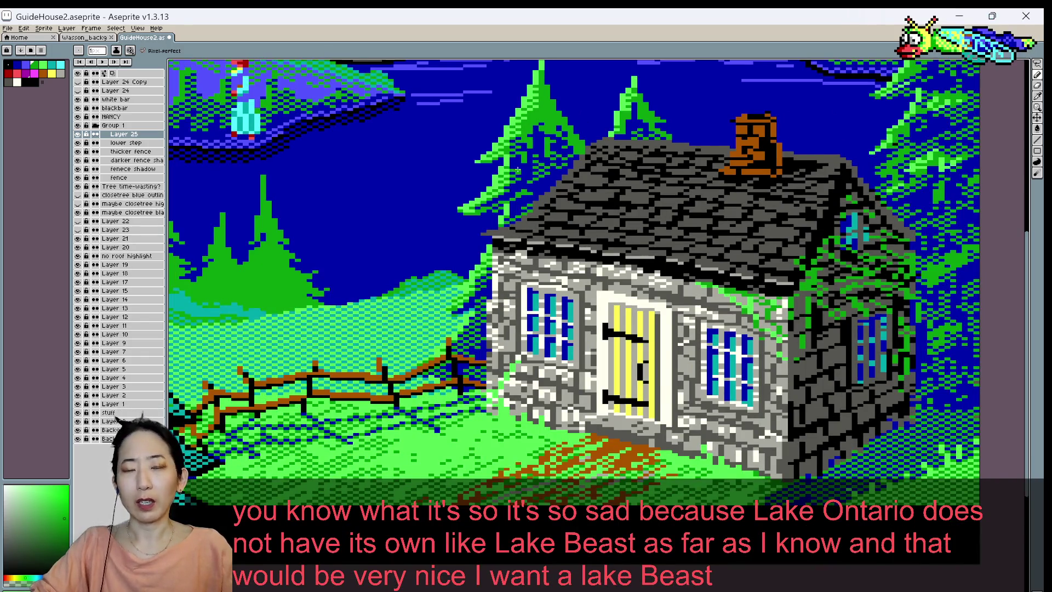
scroll(518, 153, "up", 1)
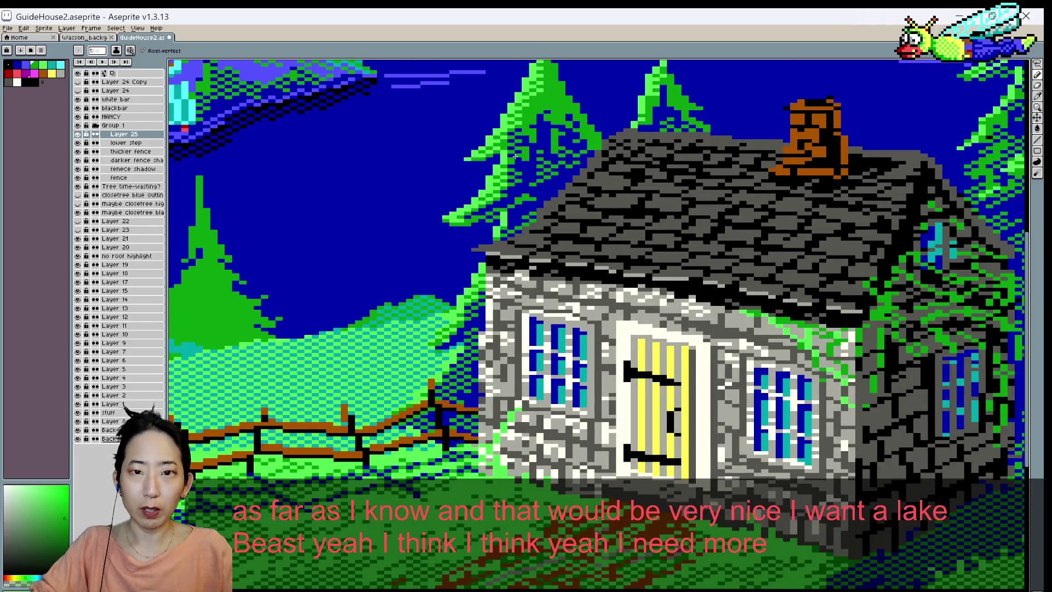
scroll(517, 158, "down", 1)
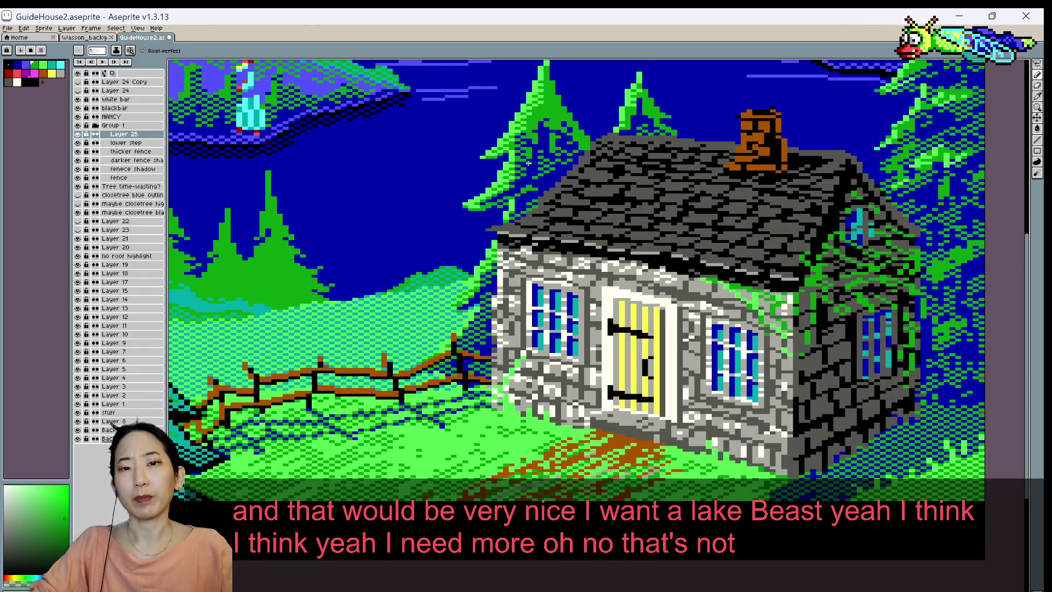
scroll(534, 155, "down", 1)
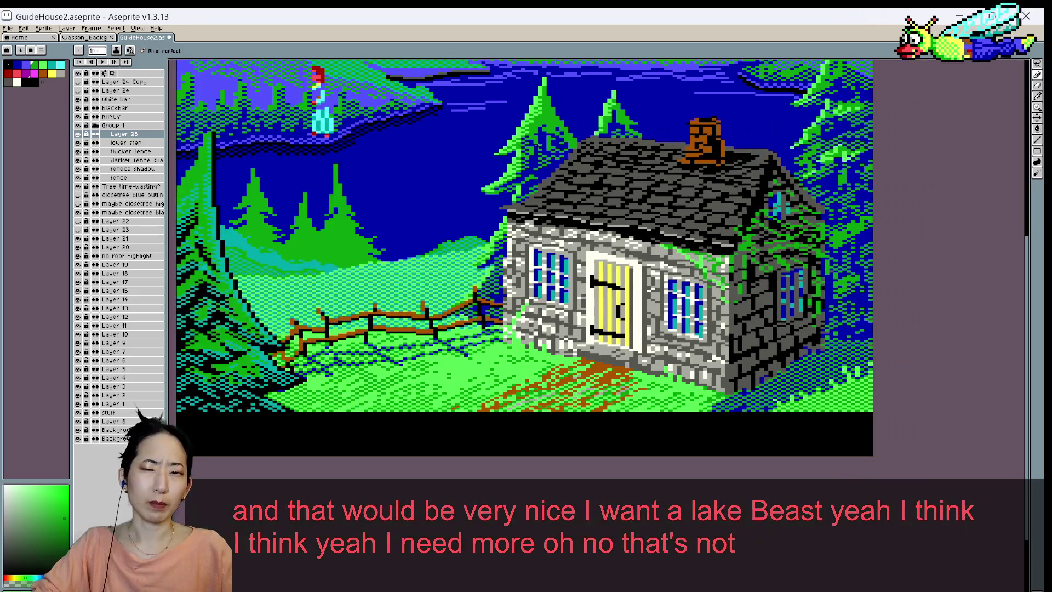
scroll(533, 155, "down", 1)
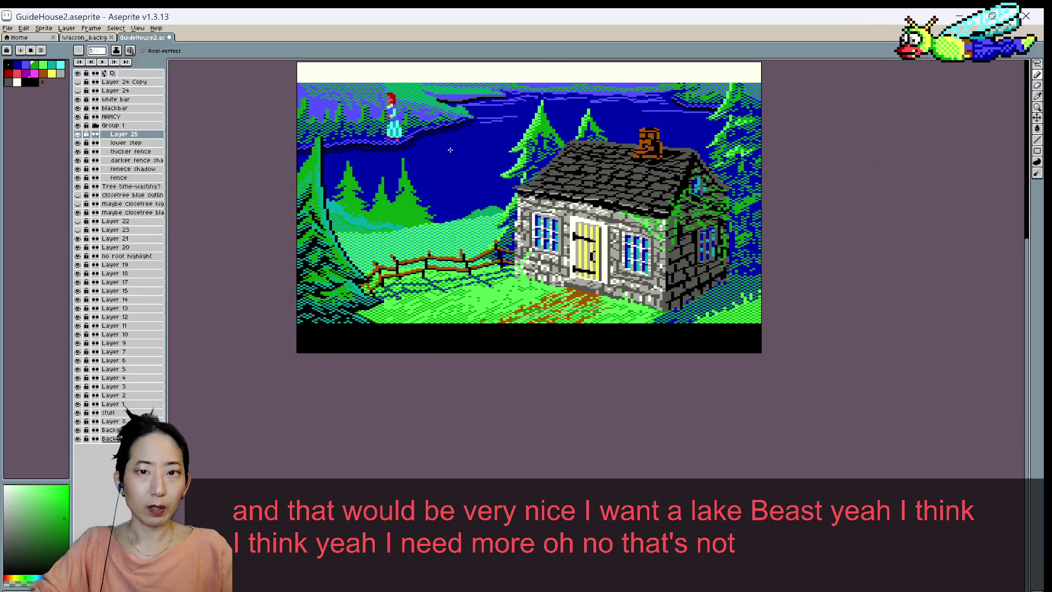
scroll(529, 165, "up", 1)
scroll(527, 167, "up", 1)
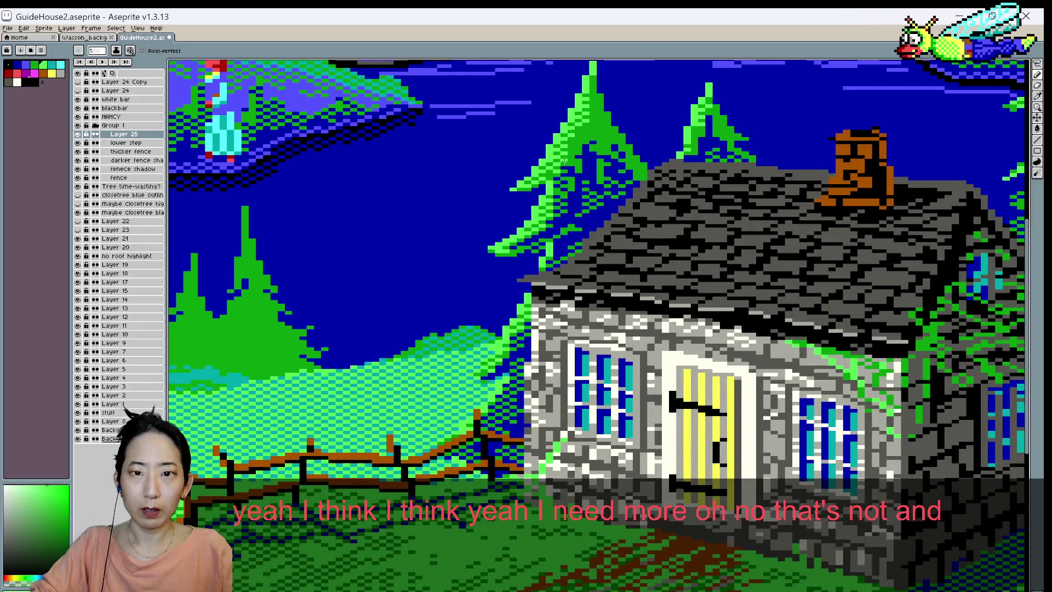
scroll(579, 125, "down", 1)
scroll(578, 125, "down", 1)
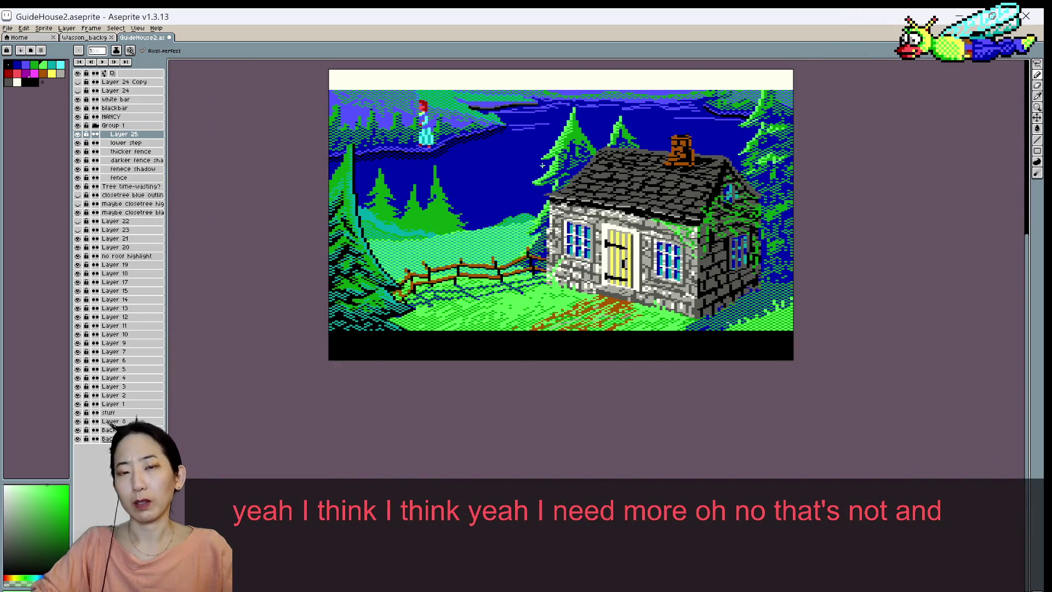
scroll(542, 164, "up", 2)
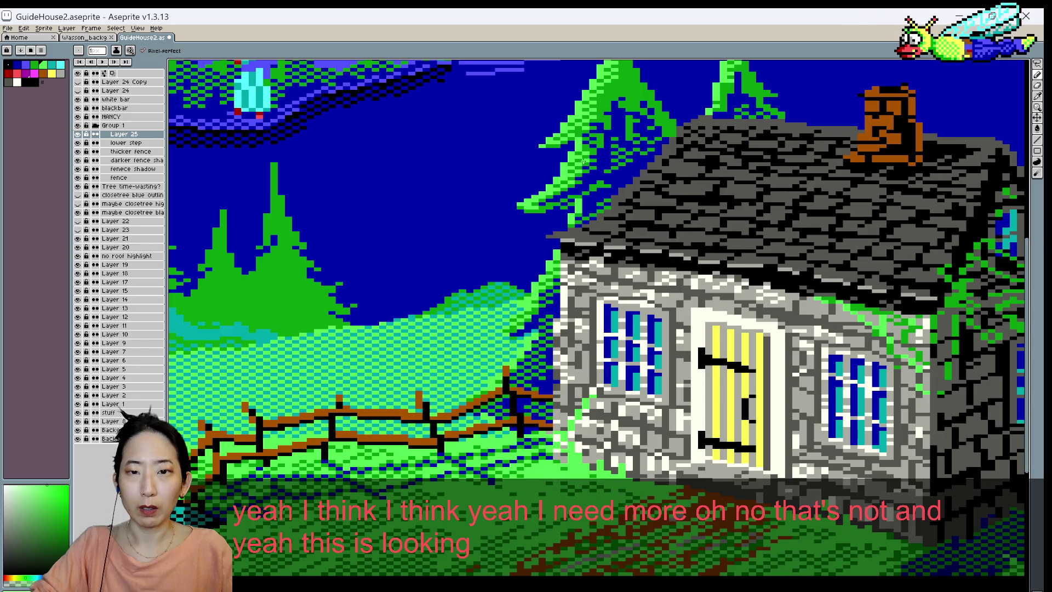
scroll(565, 127, "down", 1)
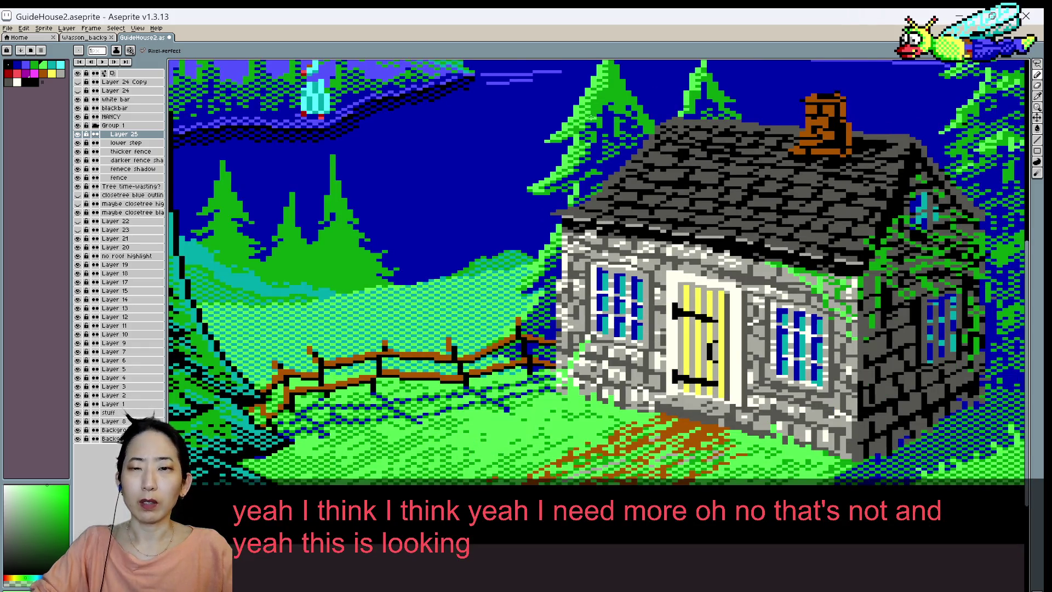
scroll(590, 118, "down", 1)
left_click_drag(533, 161, 519, 212)
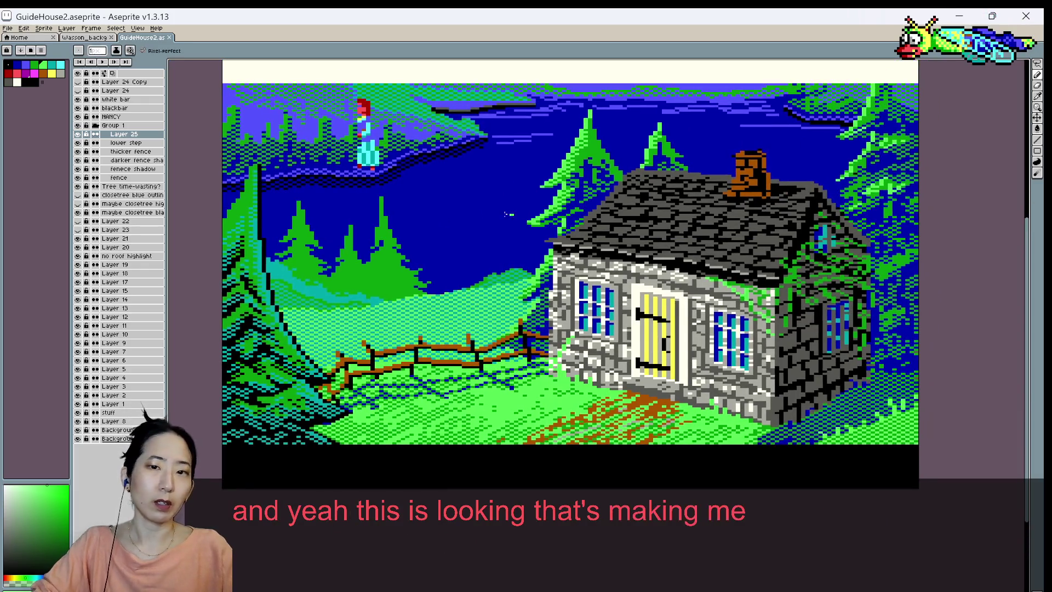
- Toggle Layer 25's visibility repeatedly to compare the scene, leaving it visible
left_click(80, 135)
left_click(80, 135)
left_click(80, 135)
left_click(80, 134)
left_click(80, 135)
left_click(80, 135)
left_click(80, 135)
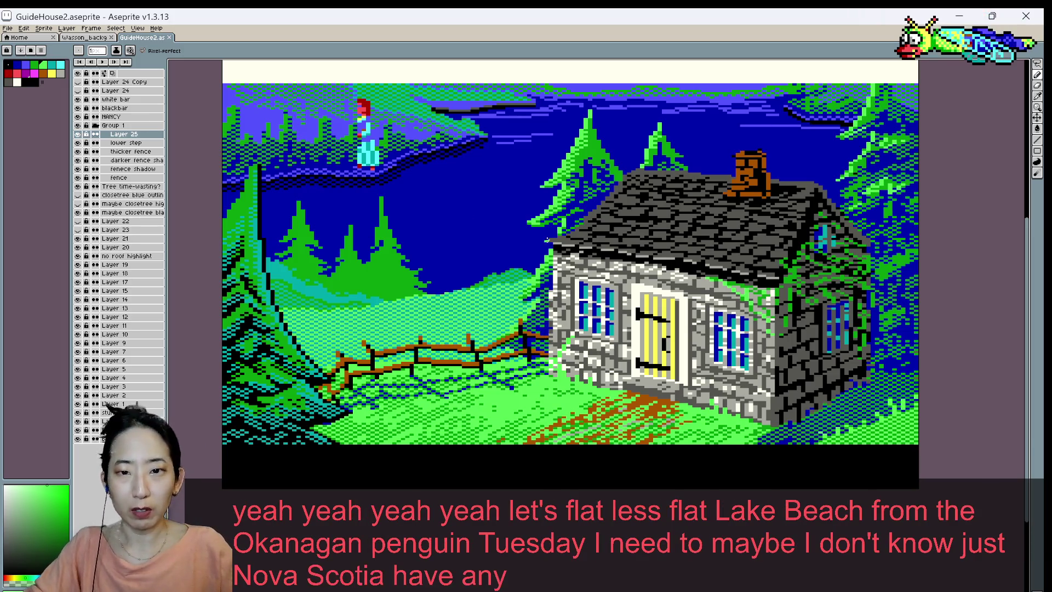
- Frame the house and trees, sample the grass colour and paint pixels around the cottage
key("i")
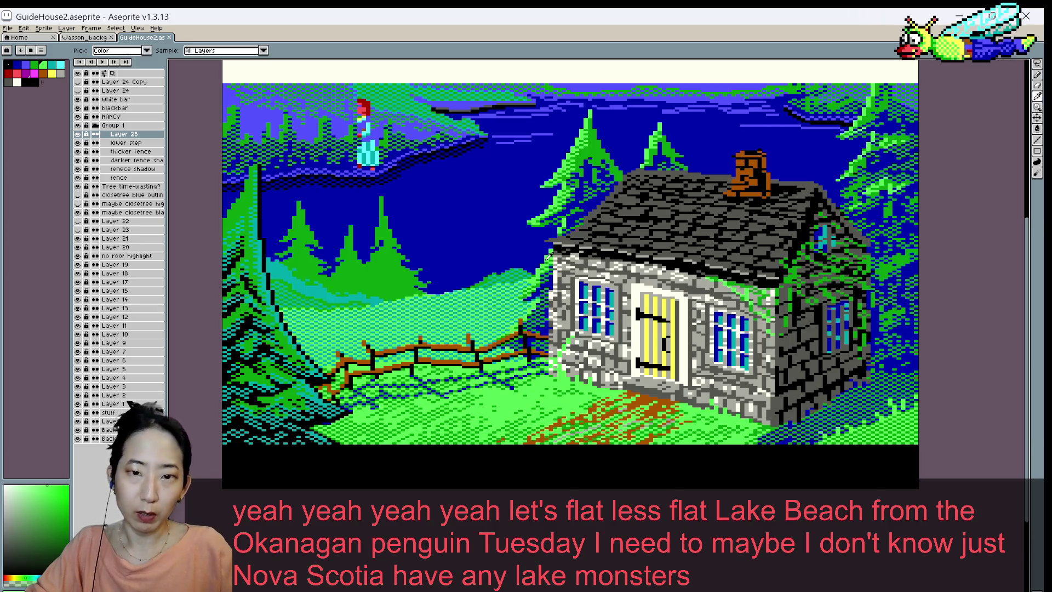
key("b")
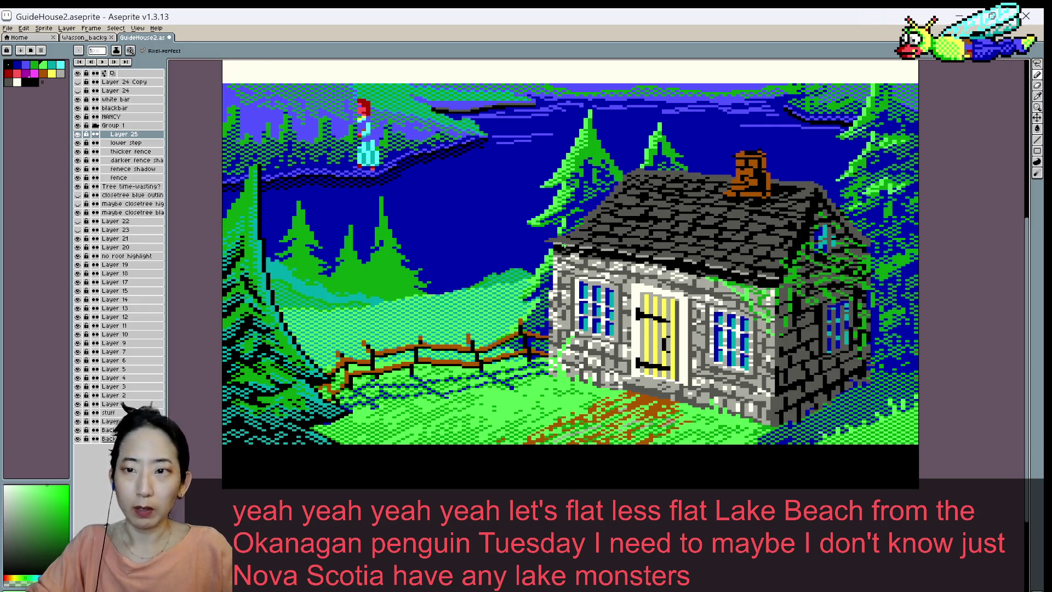
left_click_drag(737, 245, 682, 273)
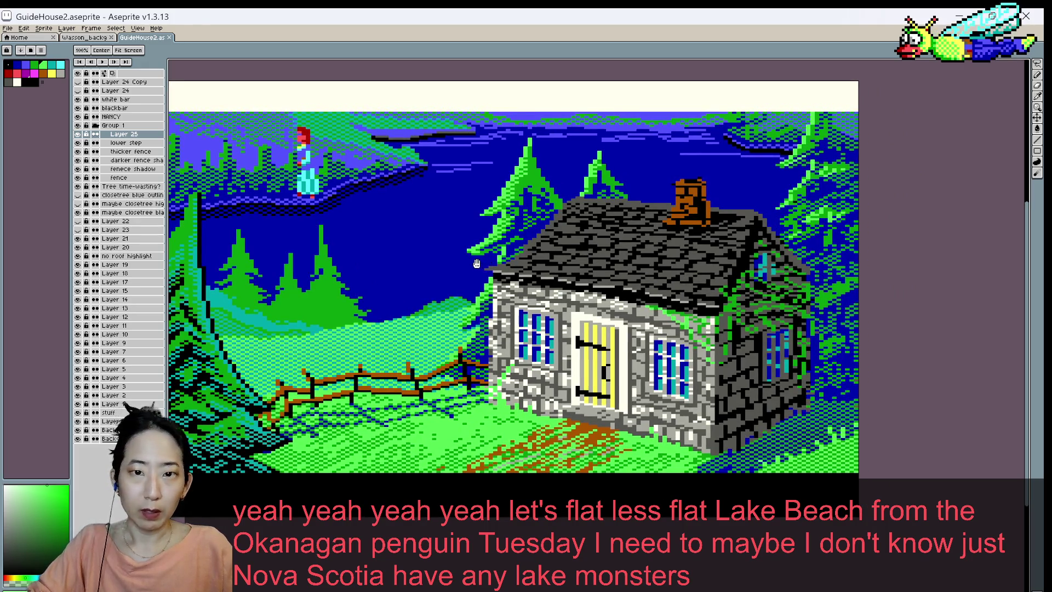
scroll(526, 200, "up", 1)
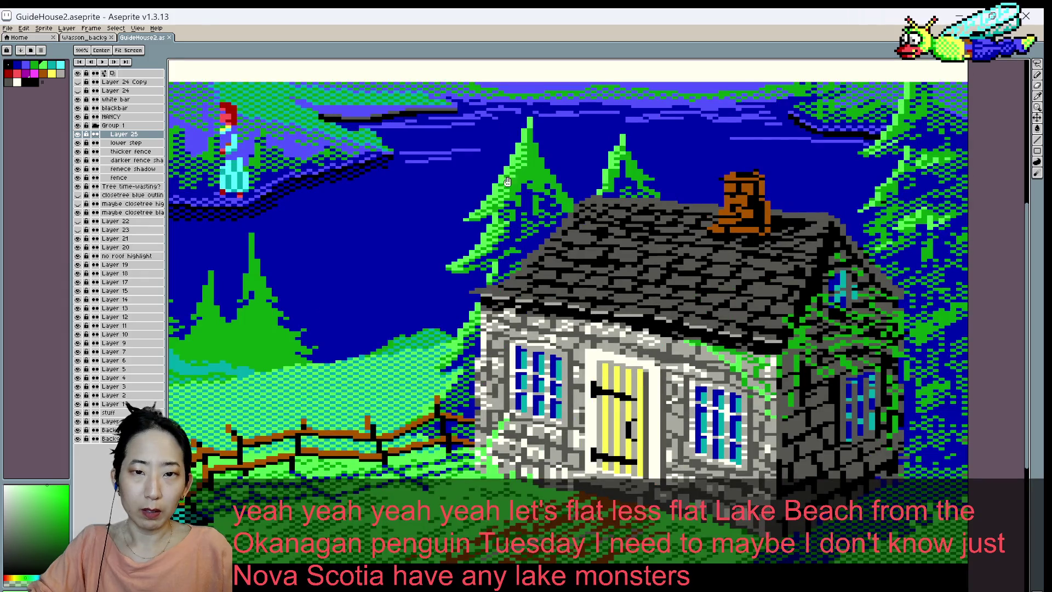
left_click_drag(486, 178, 552, 159)
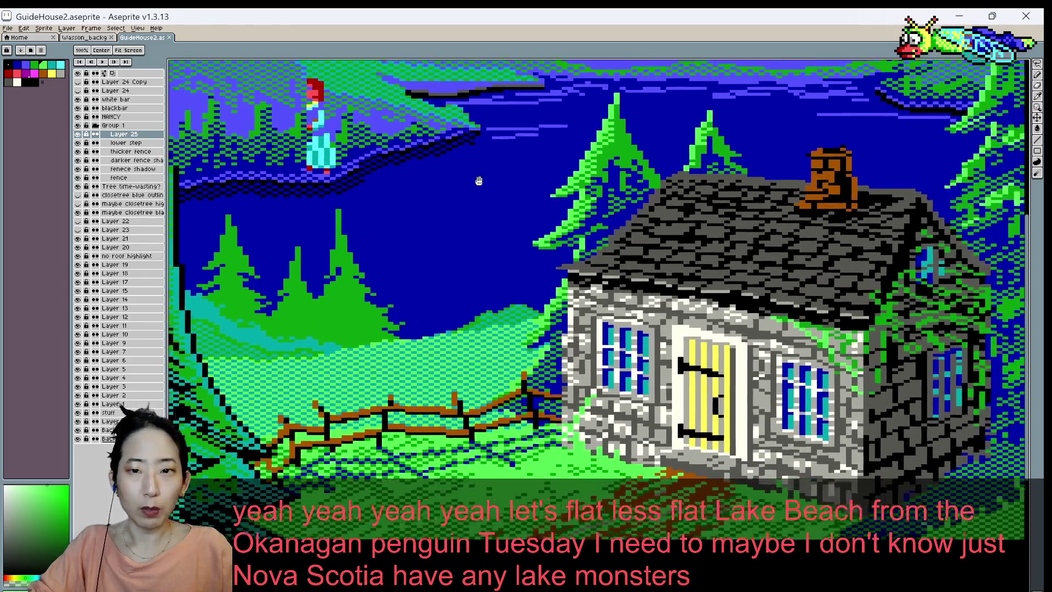
scroll(519, 301, "up", 1)
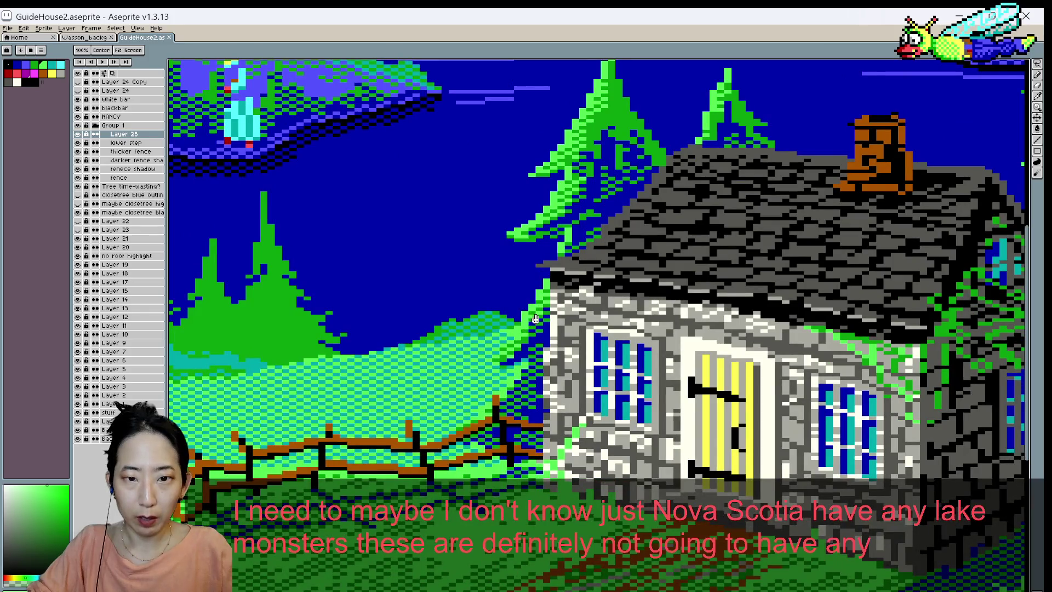
key("b")
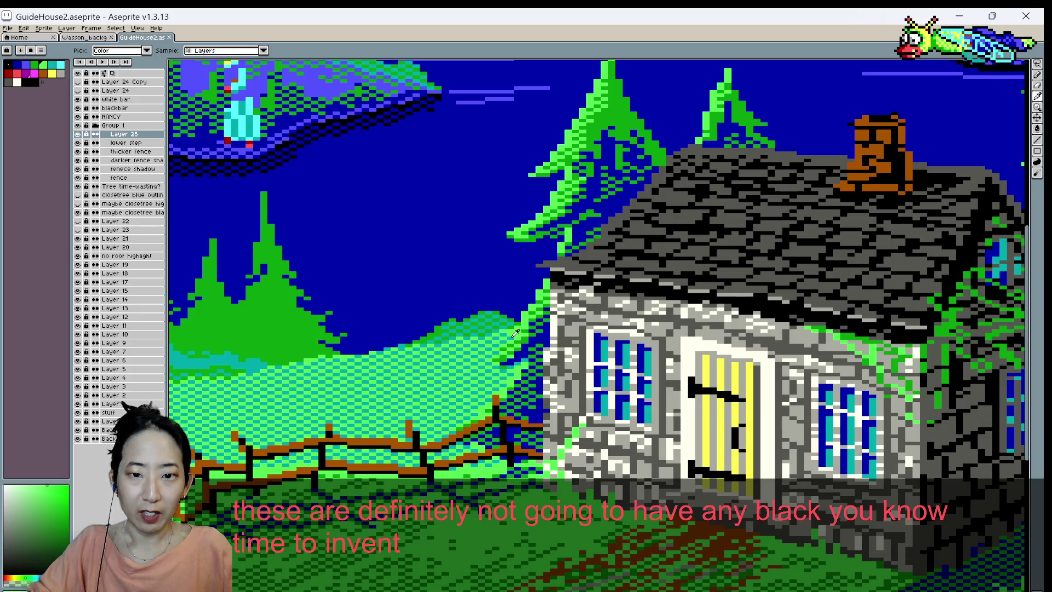
left_click(509, 342, "alt")
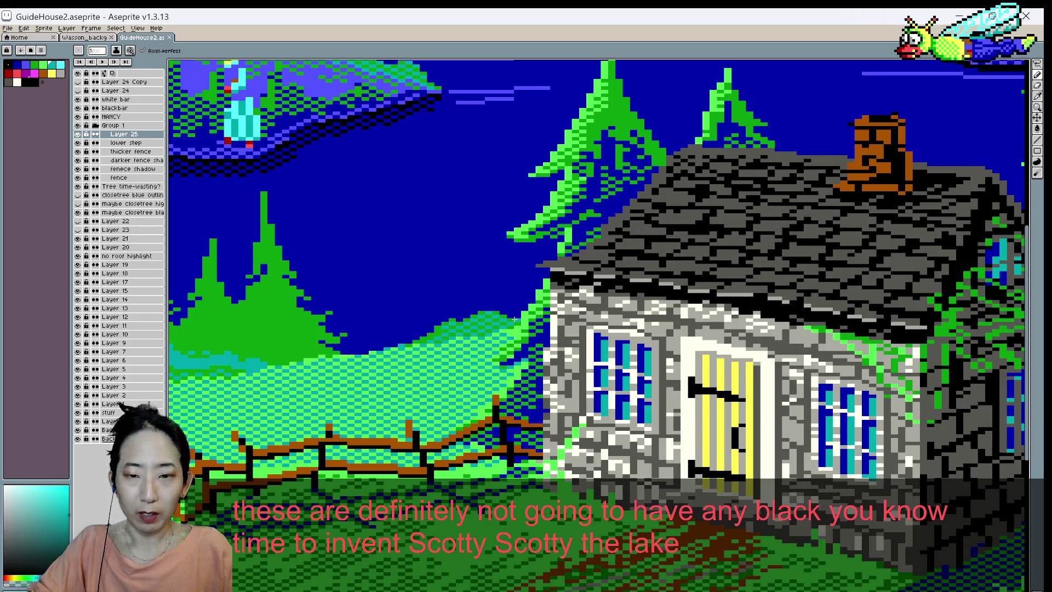
scroll(521, 313, "down", 1)
scroll(521, 314, "down", 1)
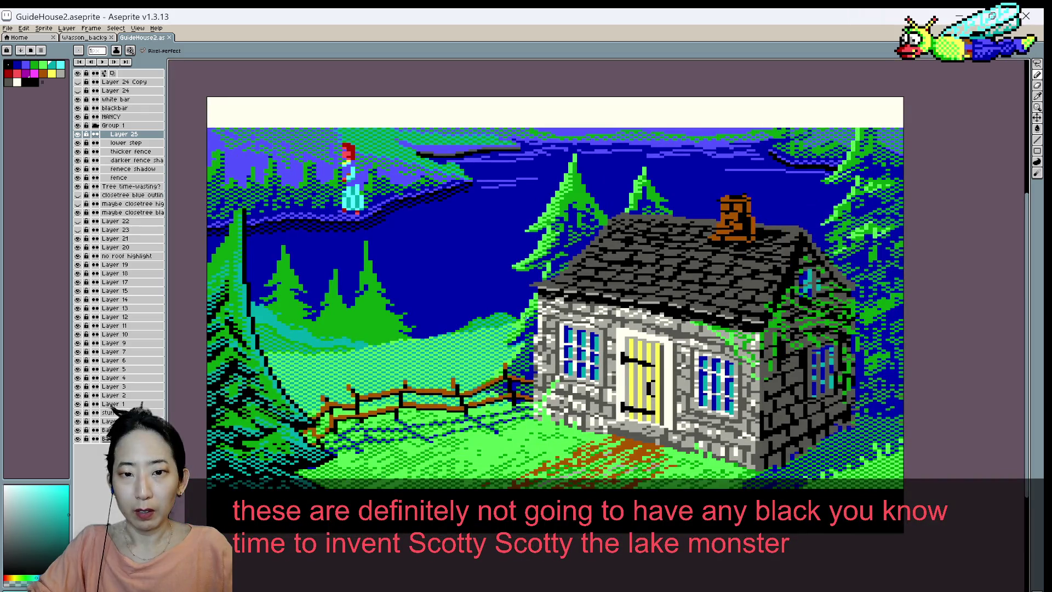
scroll(548, 293, "up", 1)
scroll(520, 338, "up", 1)
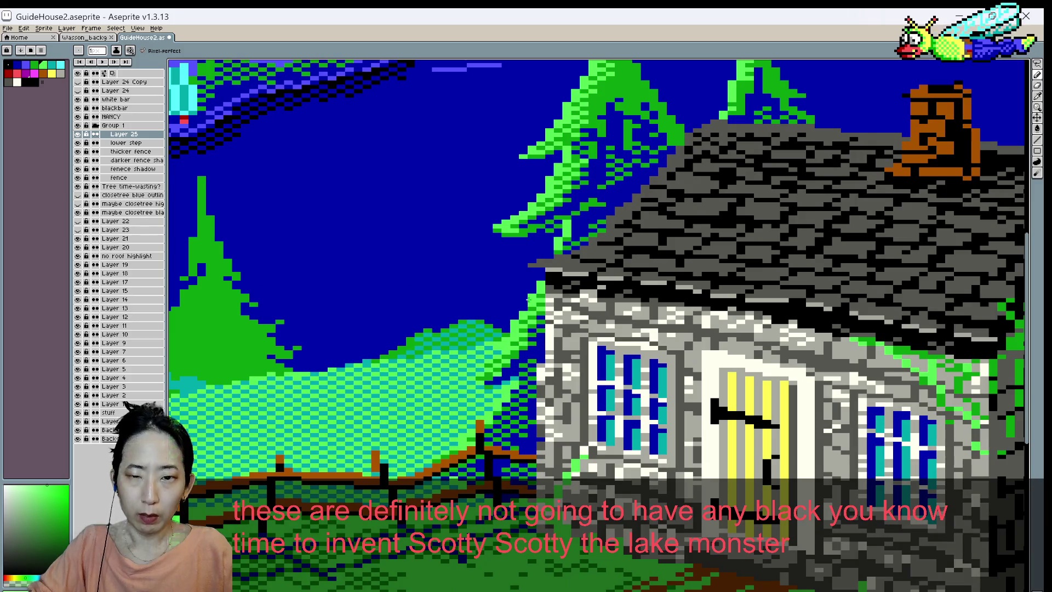
scroll(534, 280, "down", 2)
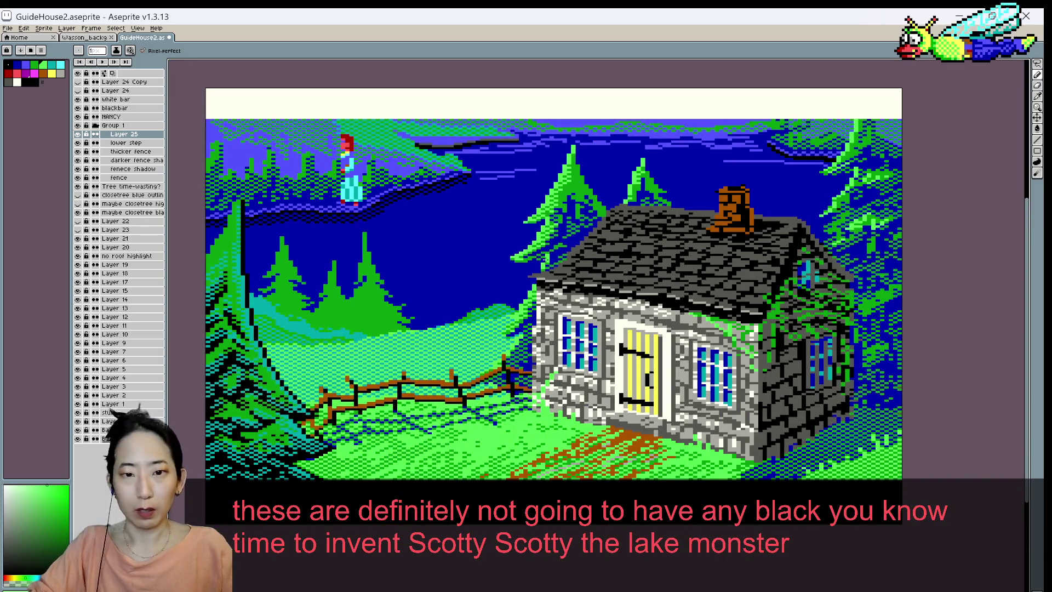
scroll(520, 331, "up", 1)
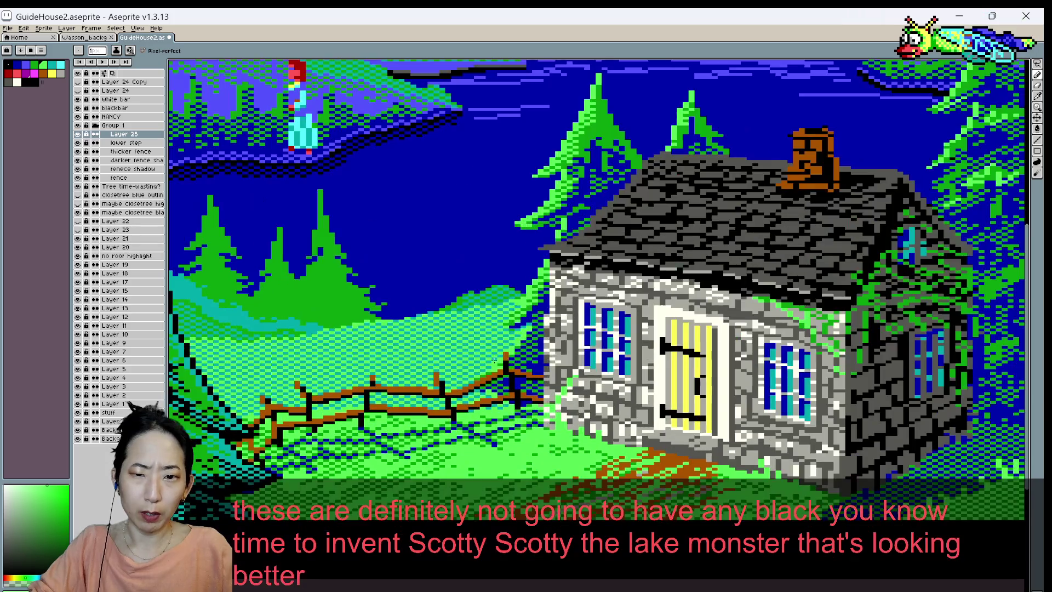
scroll(523, 340, "up", 1)
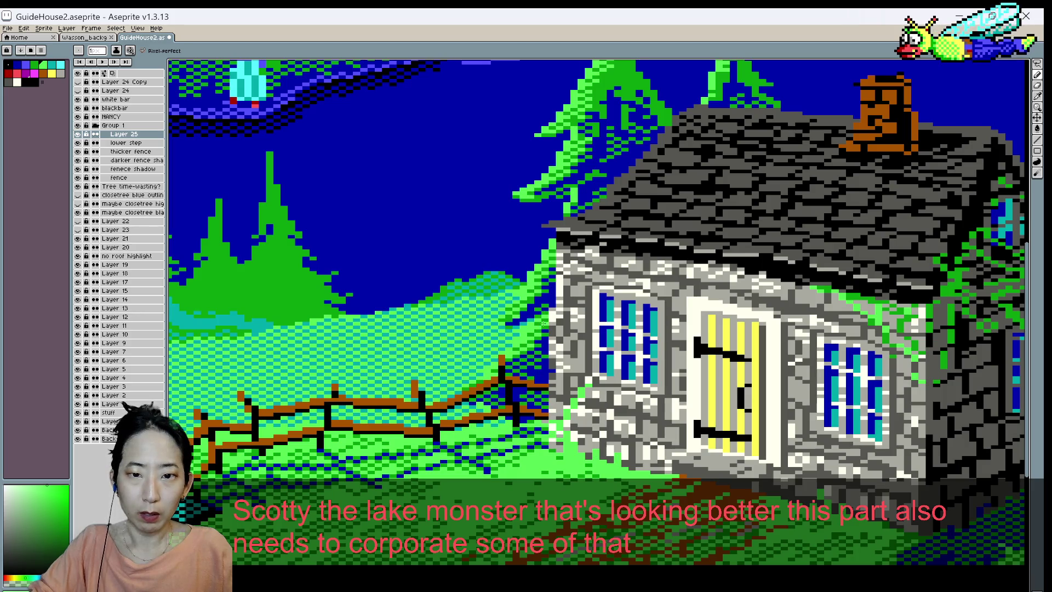
scroll(545, 306, "down", 2)
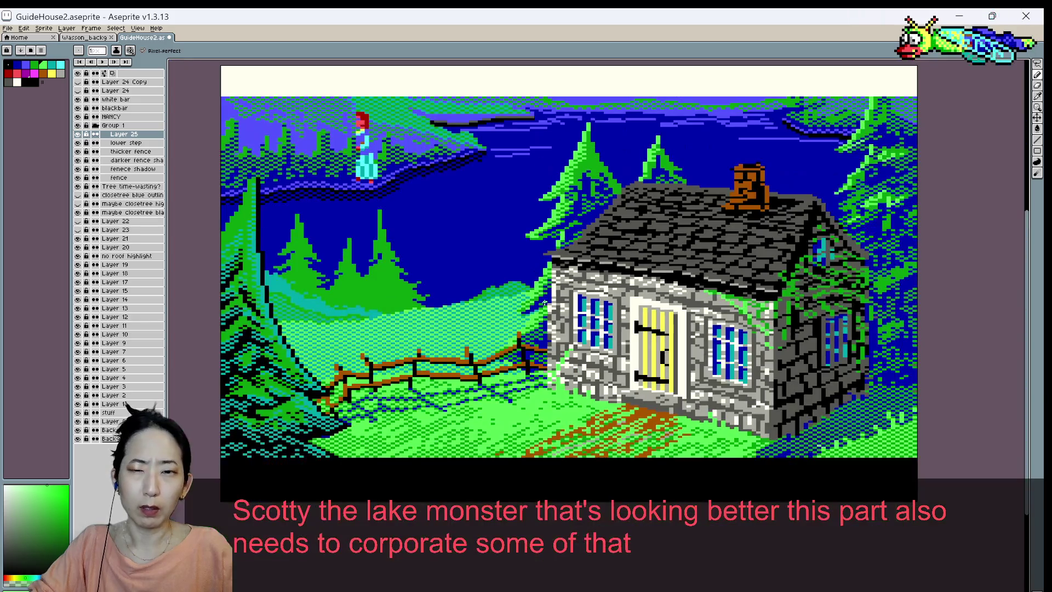
scroll(544, 301, "up", 1)
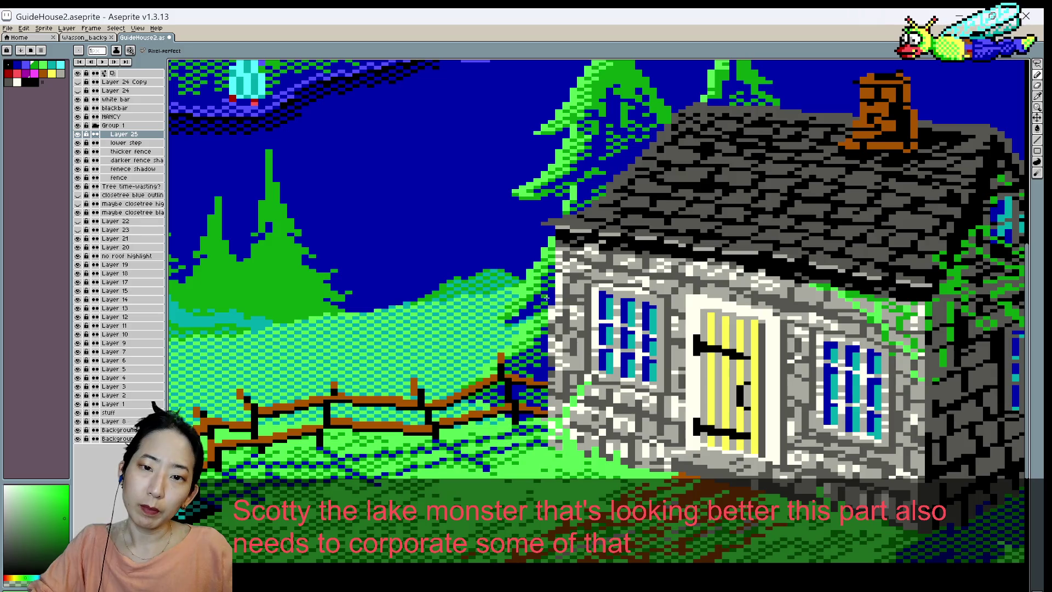
scroll(551, 291, "down", 1)
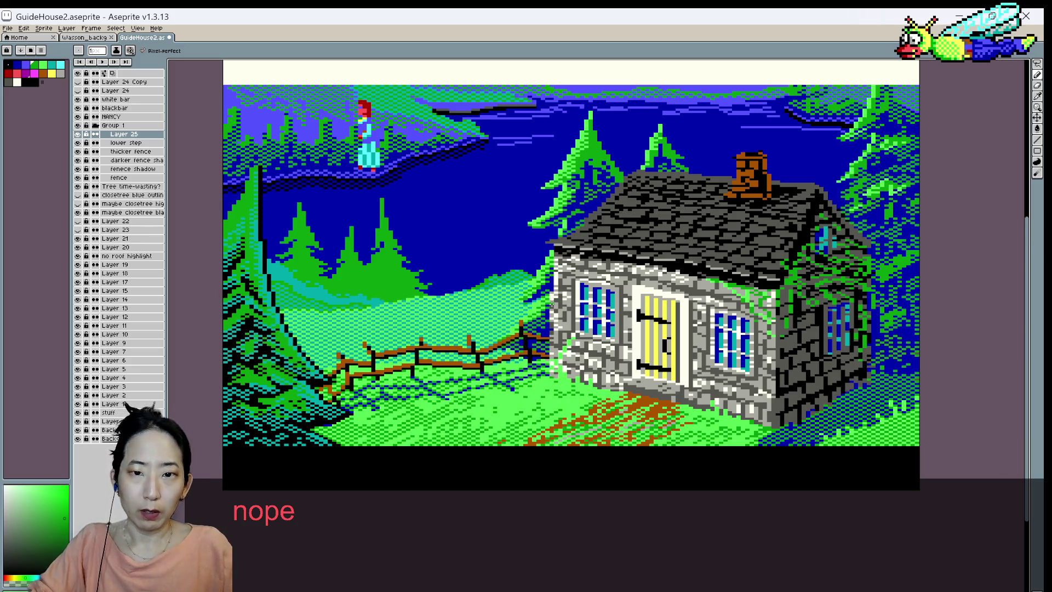
scroll(548, 308, "up", 1)
scroll(532, 301, "up", 1)
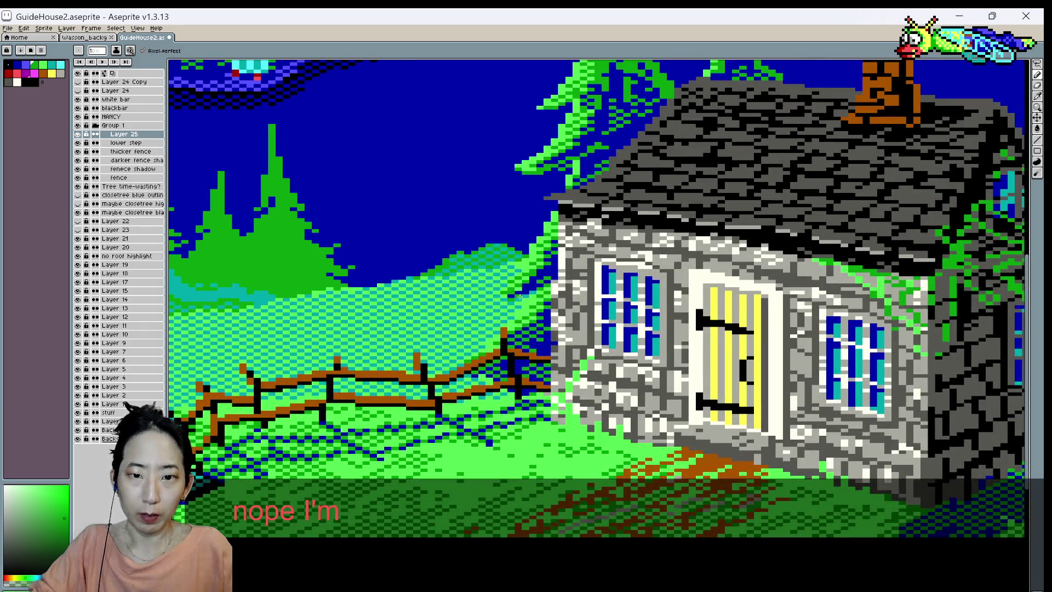
- Sample the cyan grass colour, paint with it, and save GuideHouse2
key("i")
left_click(525, 304, "alt")
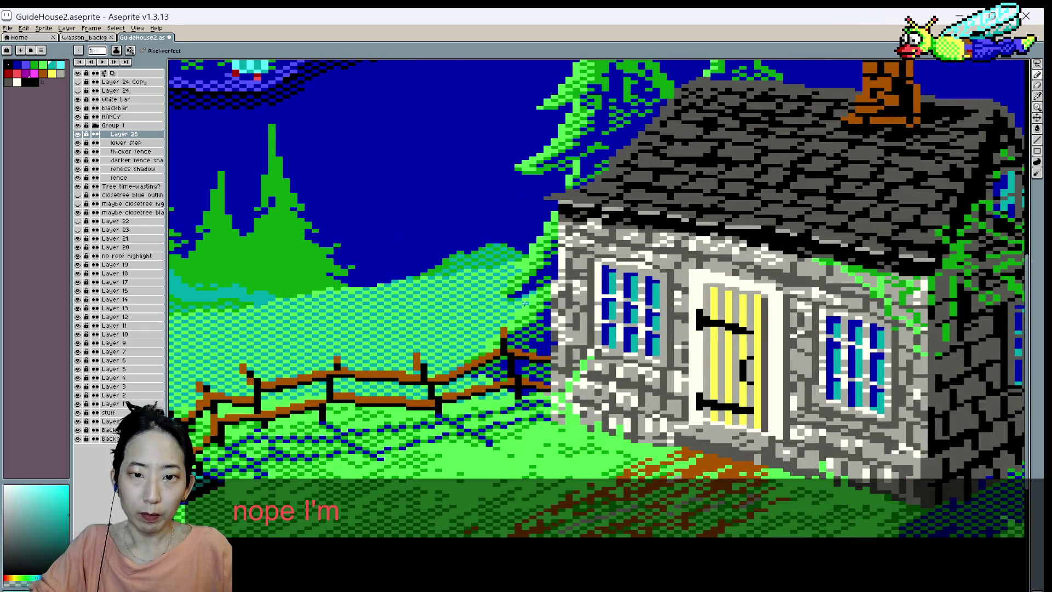
scroll(530, 298, "down", 1)
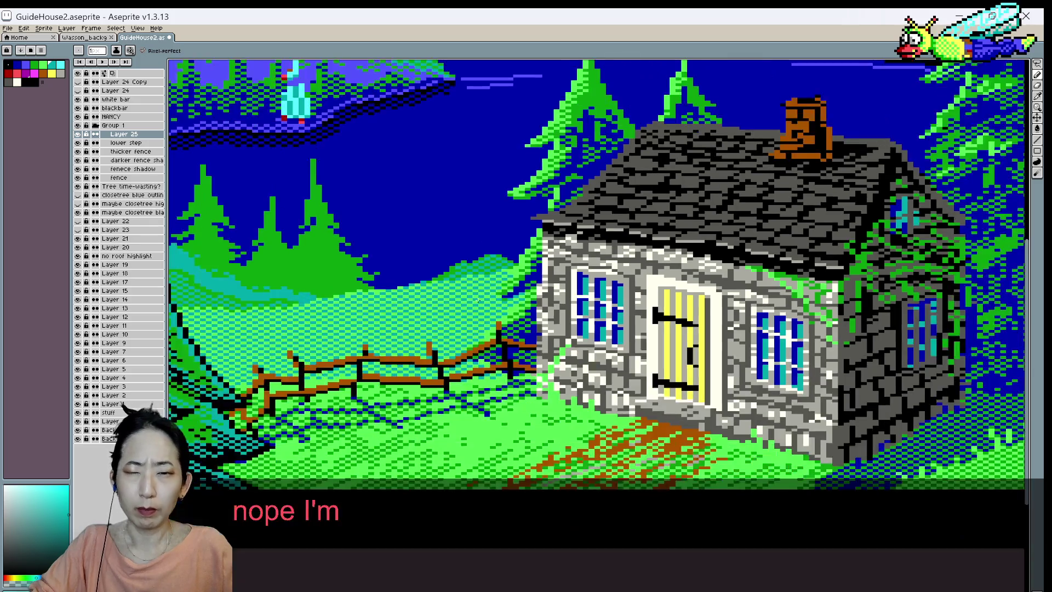
scroll(478, 299, "down", 1)
scroll(477, 299, "up", 1)
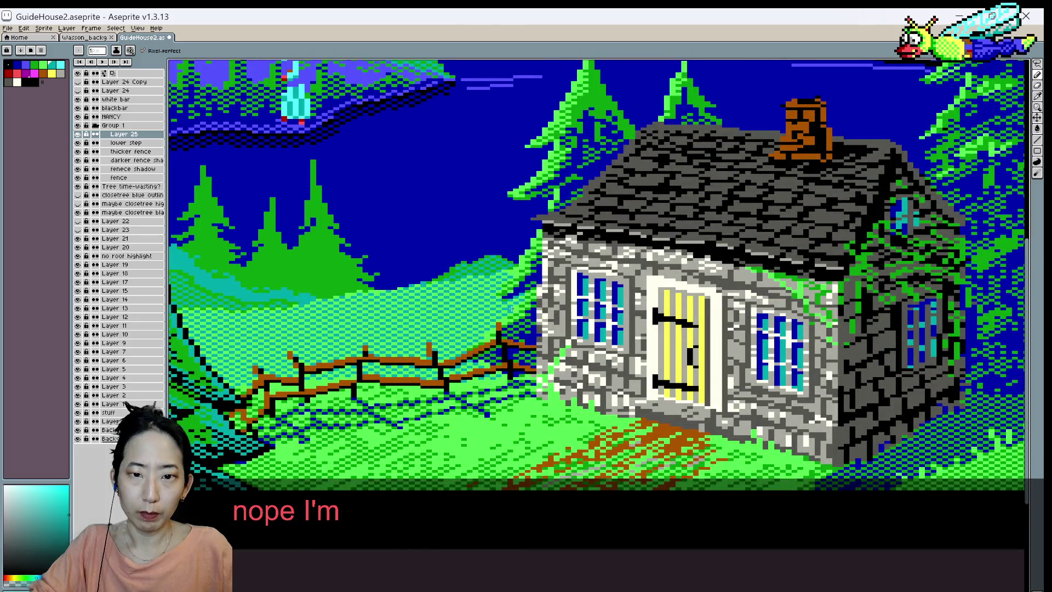
key("ctrl+s")
- Paint green ivy pixels along the cottage's left front corner above the fence
right_click(499, 299)
key("Escape")
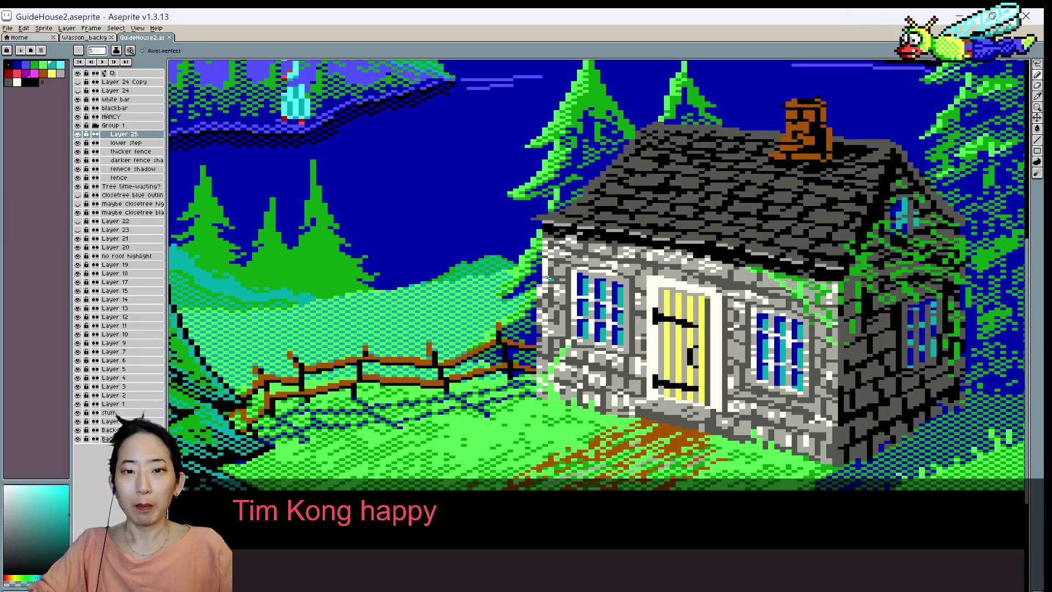
scroll(537, 279, "up", 3)
scroll(534, 280, "up", 3)
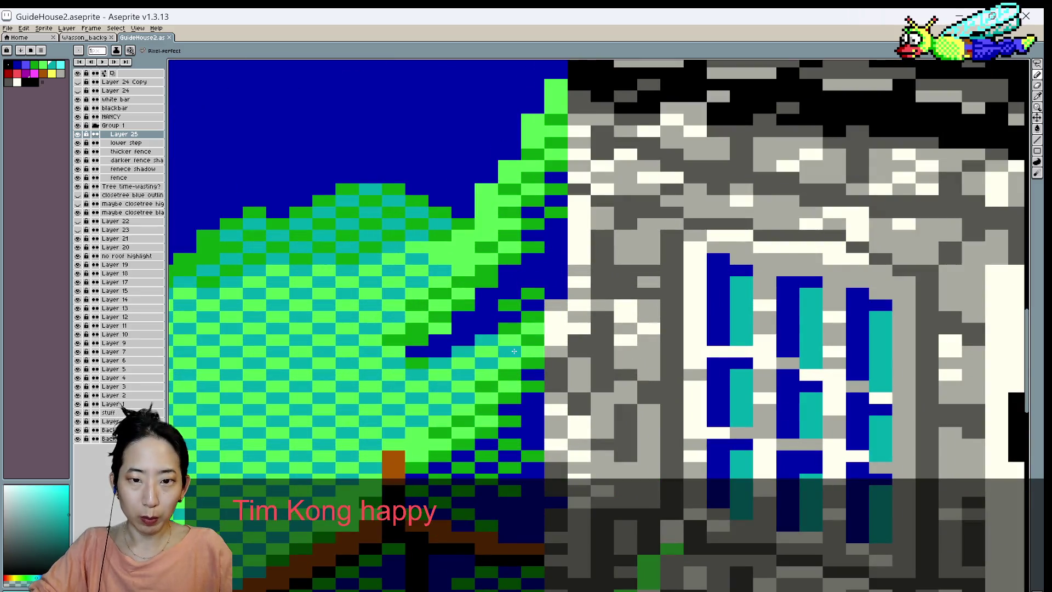
scroll(531, 341, "down", 2)
scroll(492, 323, "down", 2)
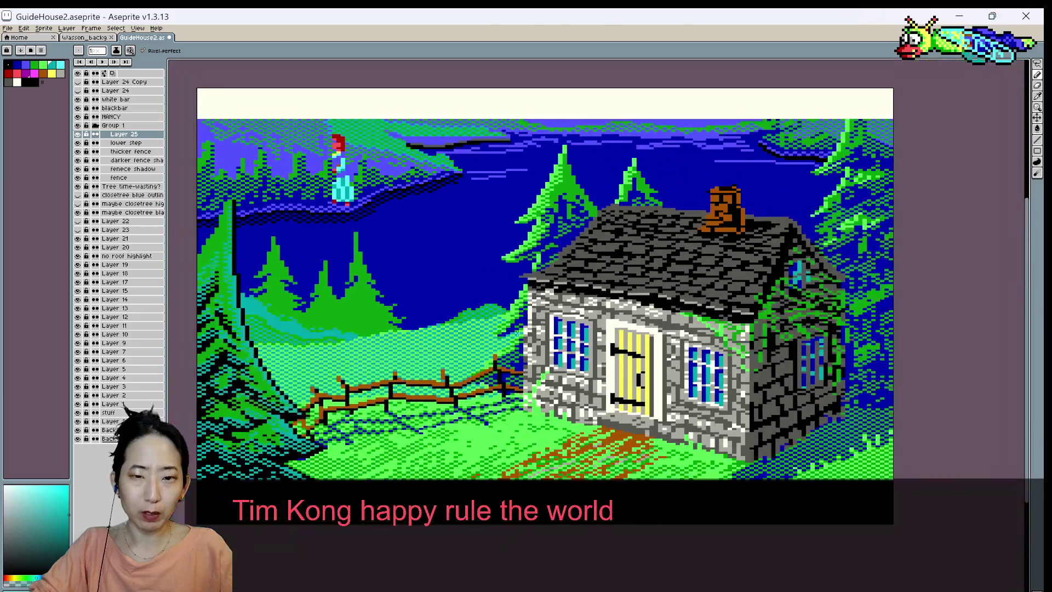
scroll(466, 314, "up", 2)
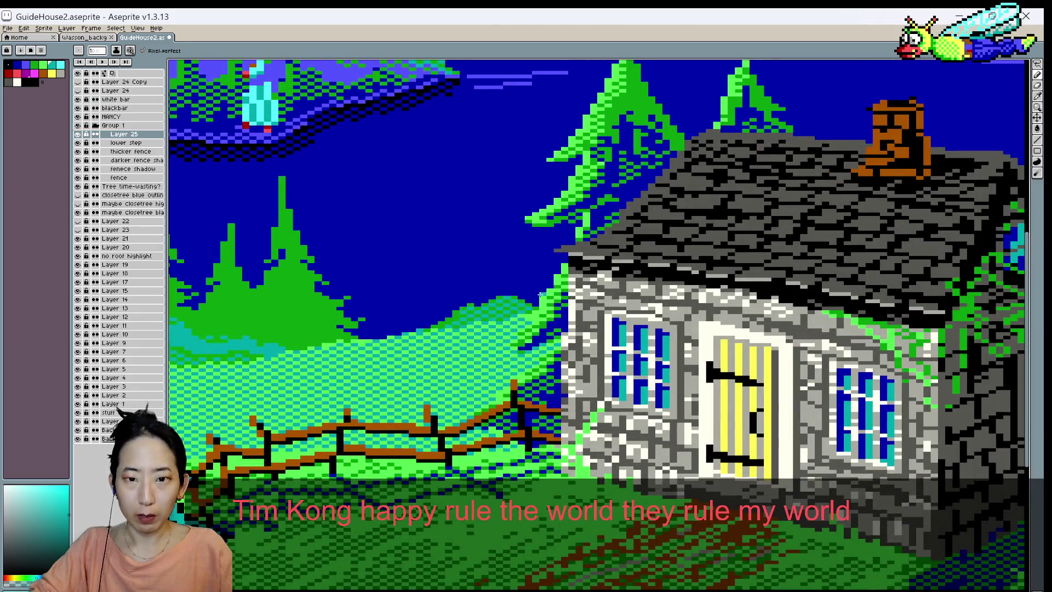
left_click(546, 333, "alt")
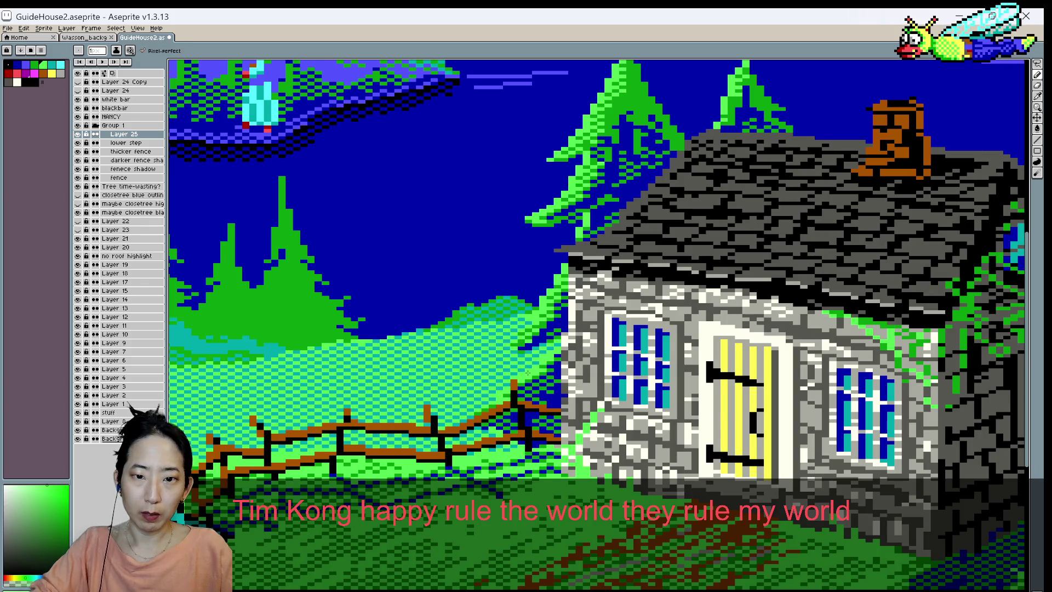
scroll(545, 308, "down", 1)
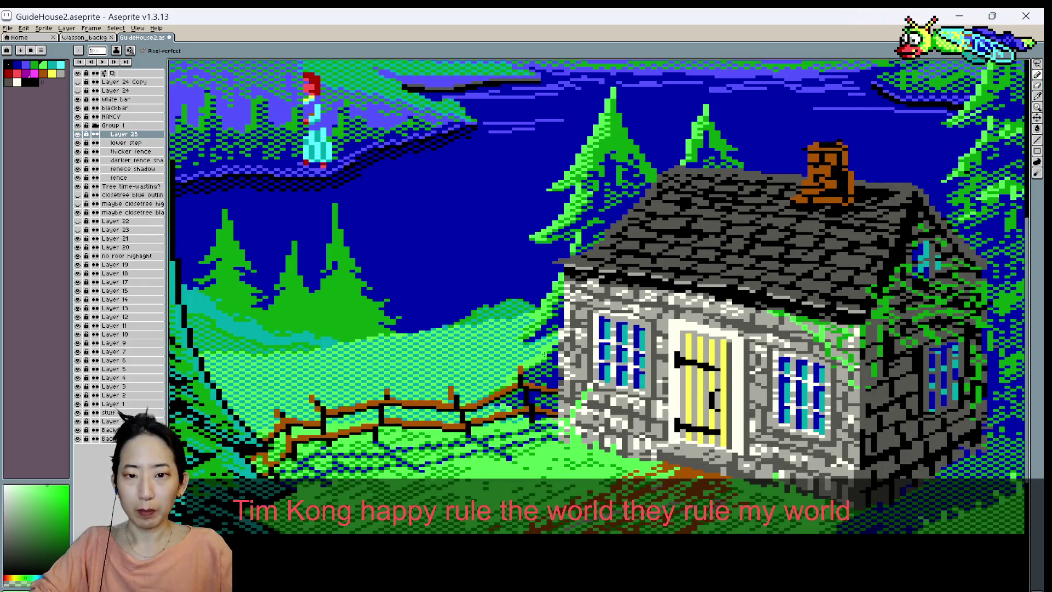
scroll(542, 284, "up", 1)
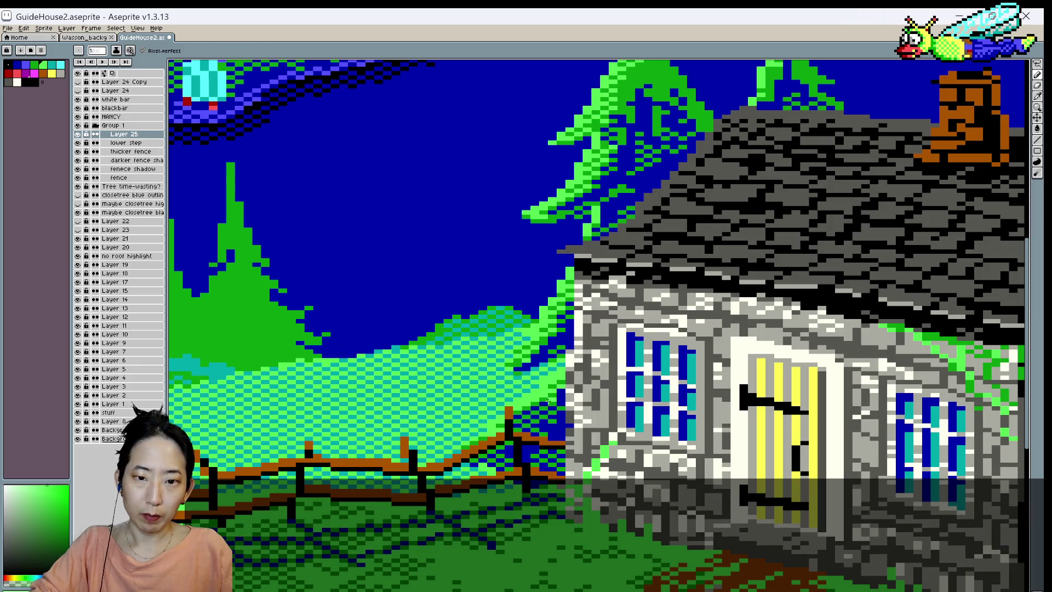
scroll(550, 399, "down", 2)
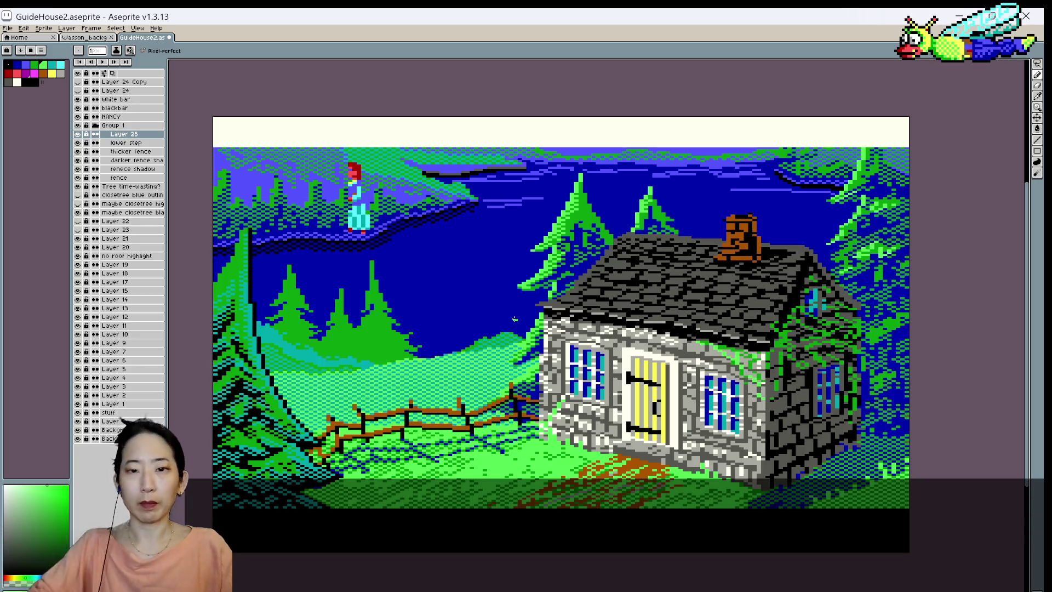
scroll(527, 366, "up", 2)
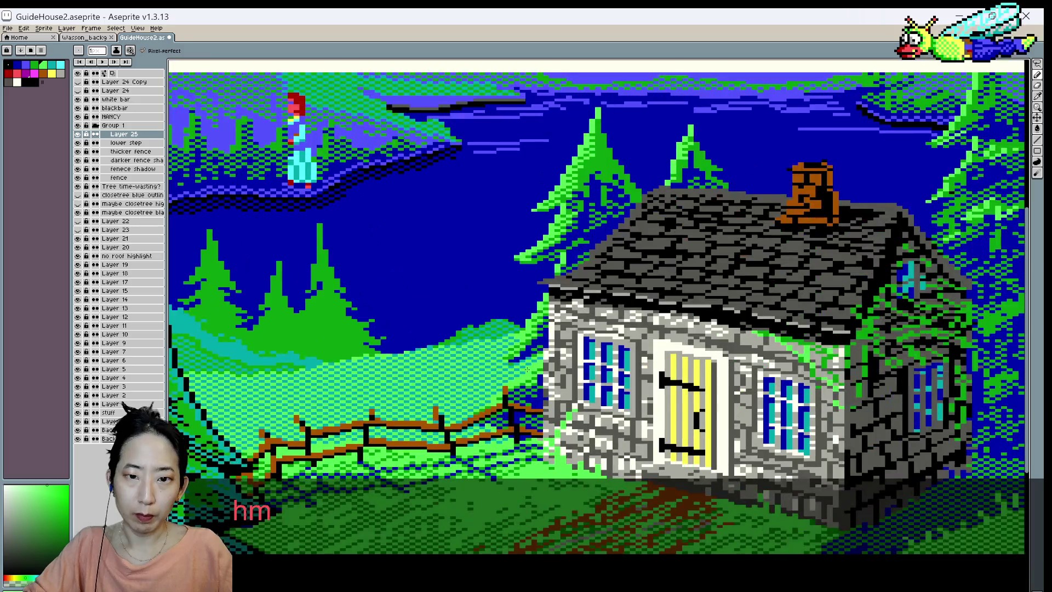
key("alt")
- Sample the dark blue, paint a pixel near the fence post, and save
left_click(534, 360, "alt")
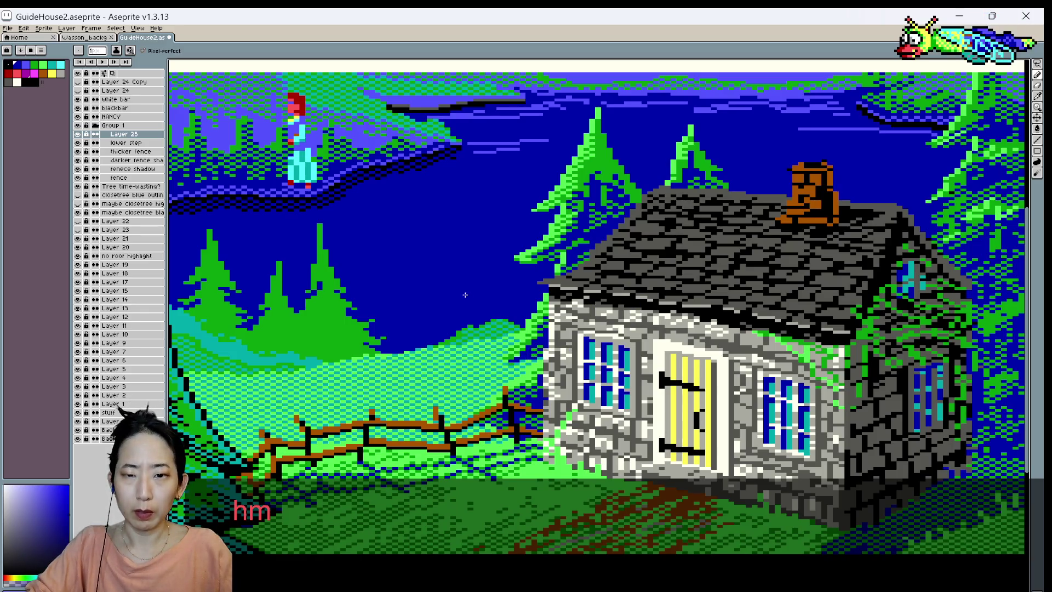
key("ctrl+s")
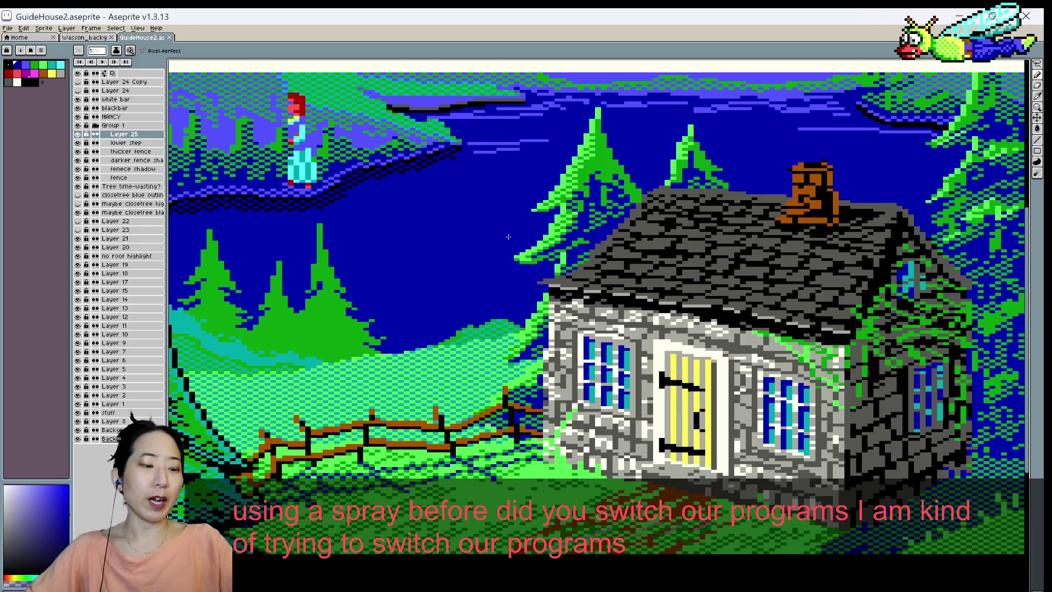
scroll(508, 237, "down", 1)
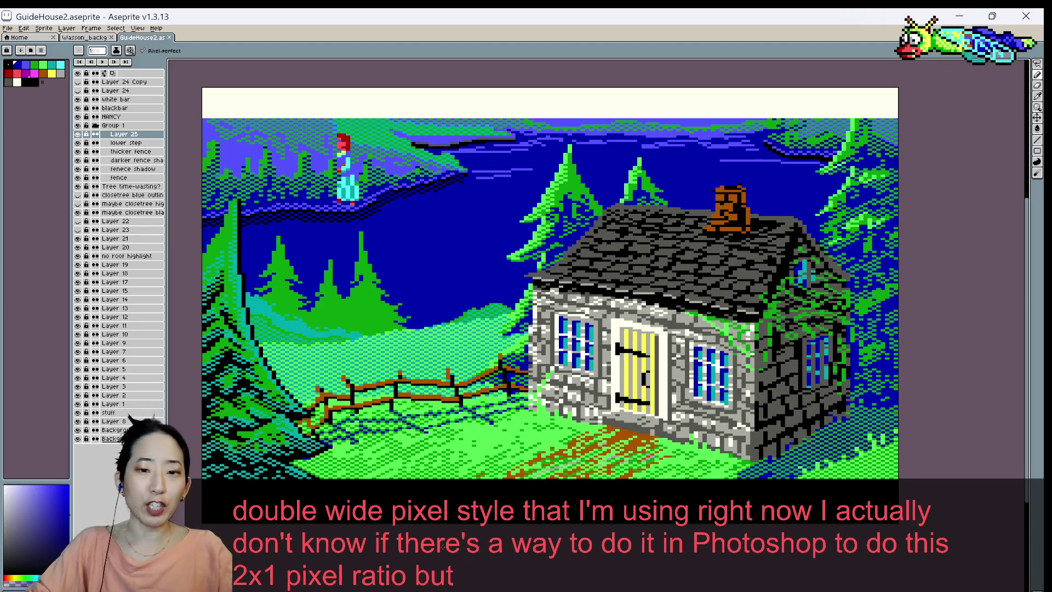
scroll(503, 399, "up", 1)
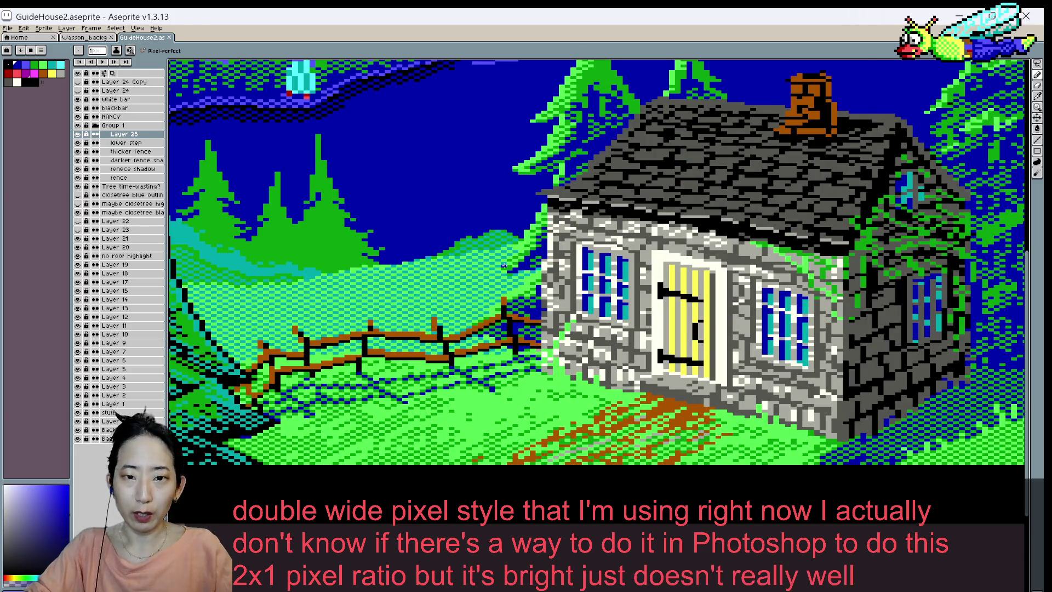
scroll(504, 268, "up", 1)
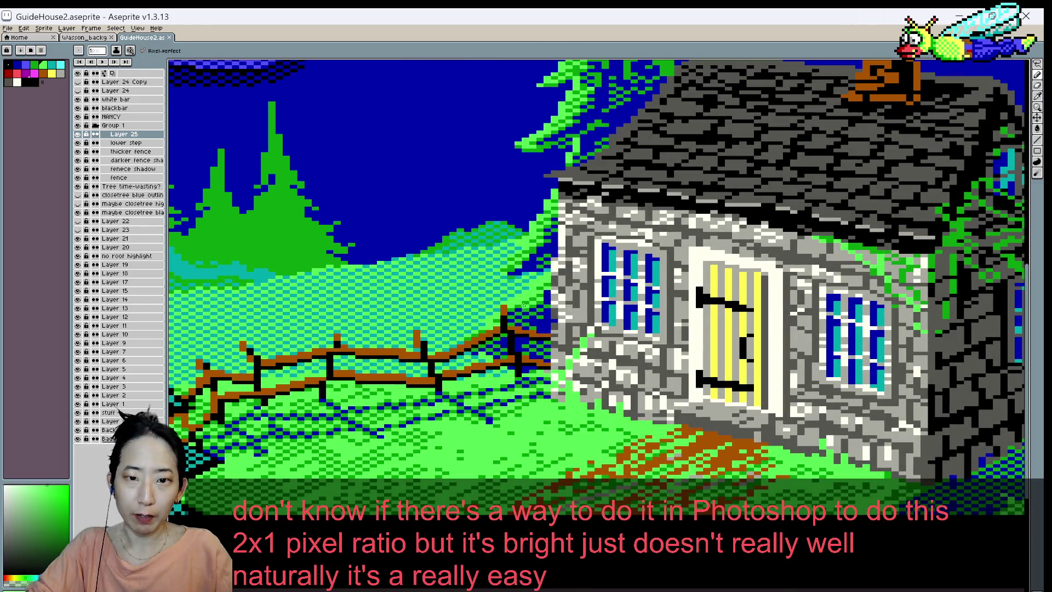
left_click(508, 310)
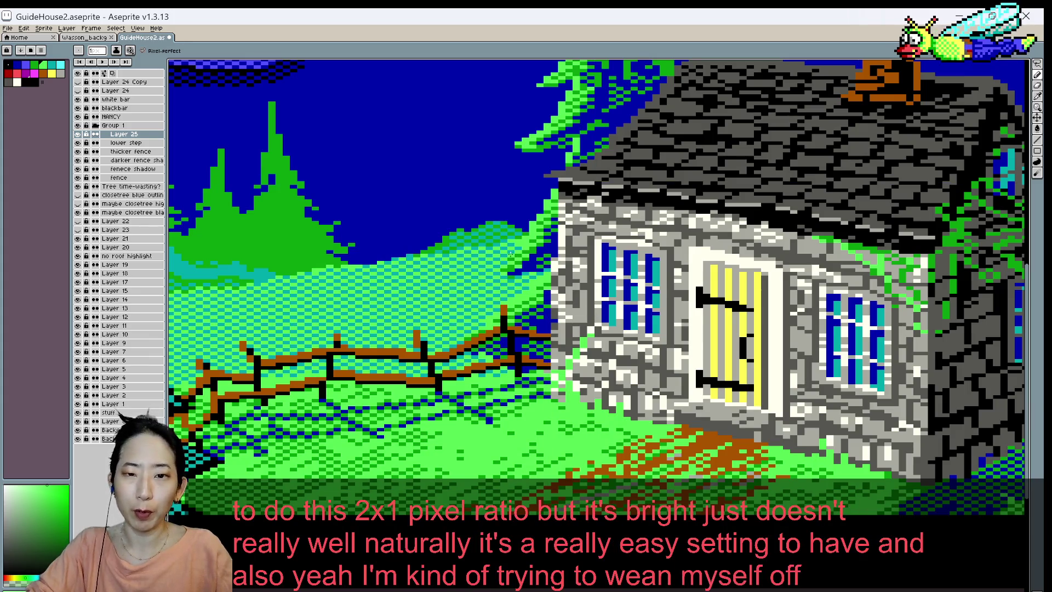
scroll(509, 255, "down", 1)
scroll(509, 260, "up", 1)
scroll(509, 264, "down", 1)
key("ctrl+s")
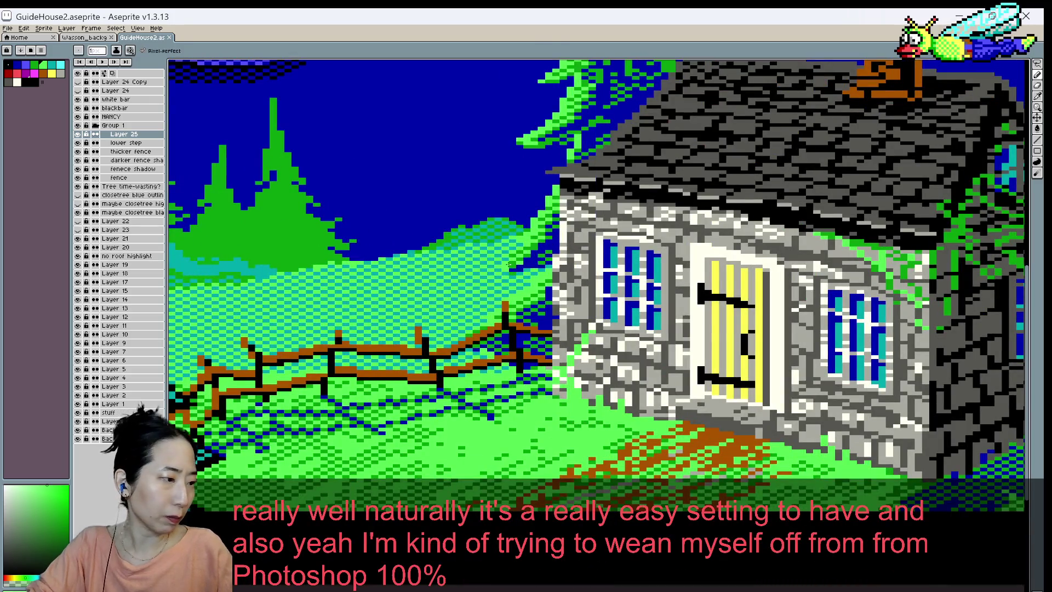
- Inspect the scene and toggle Layer 25's visibility to compare
scroll(508, 265, "up", 1)
scroll(508, 265, "down", 1)
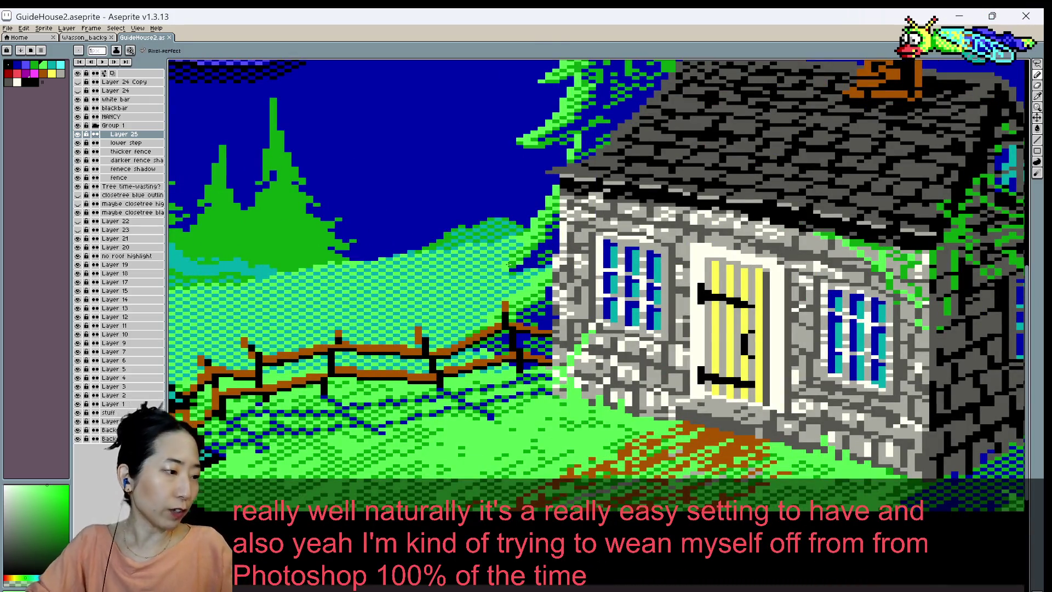
scroll(509, 264, "up", 1)
scroll(508, 265, "down", 1)
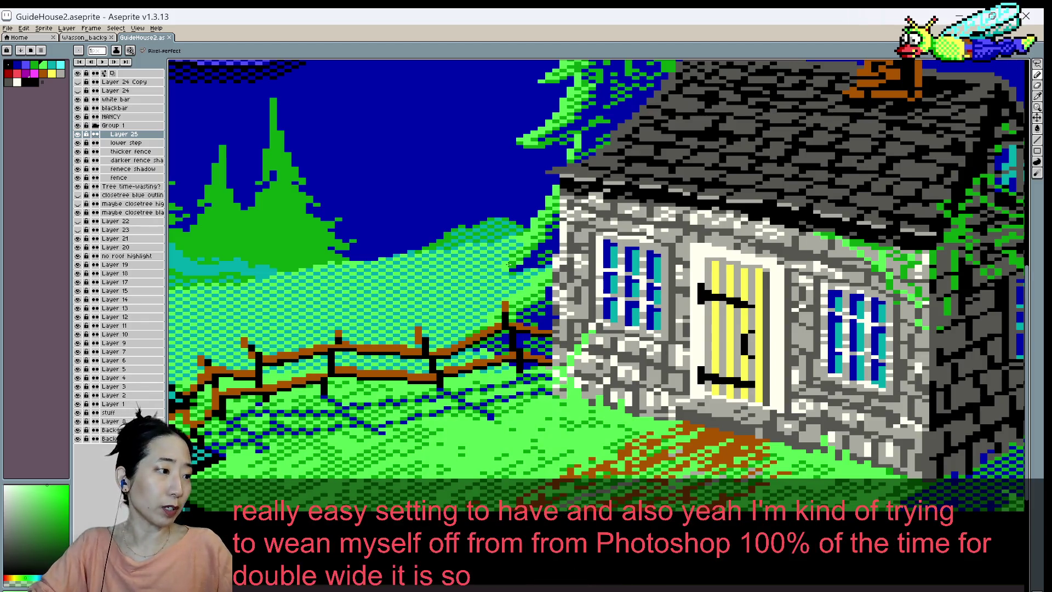
scroll(509, 265, "up", 1)
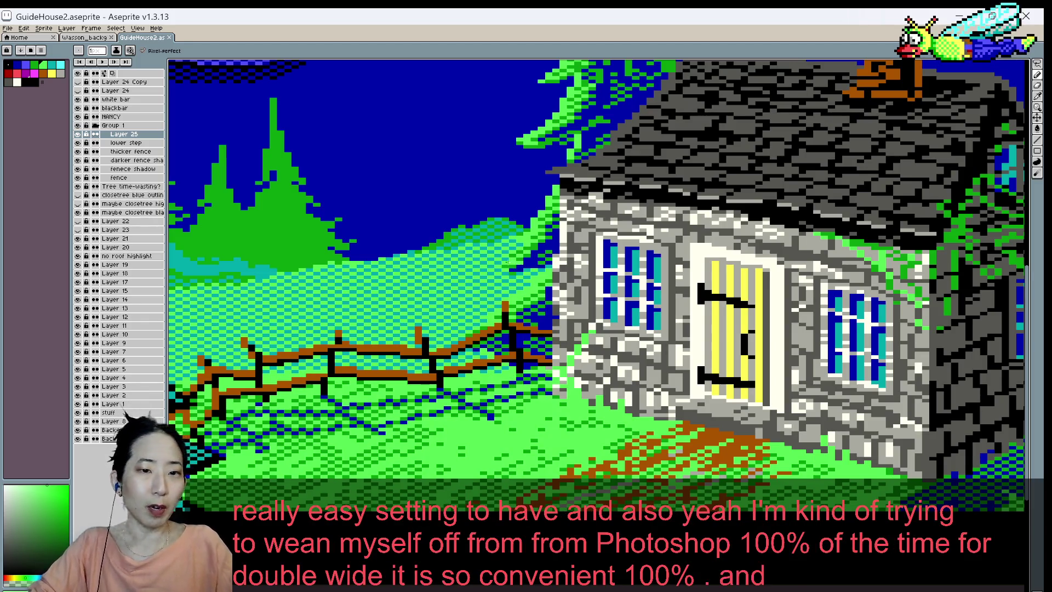
scroll(508, 265, "down", 1)
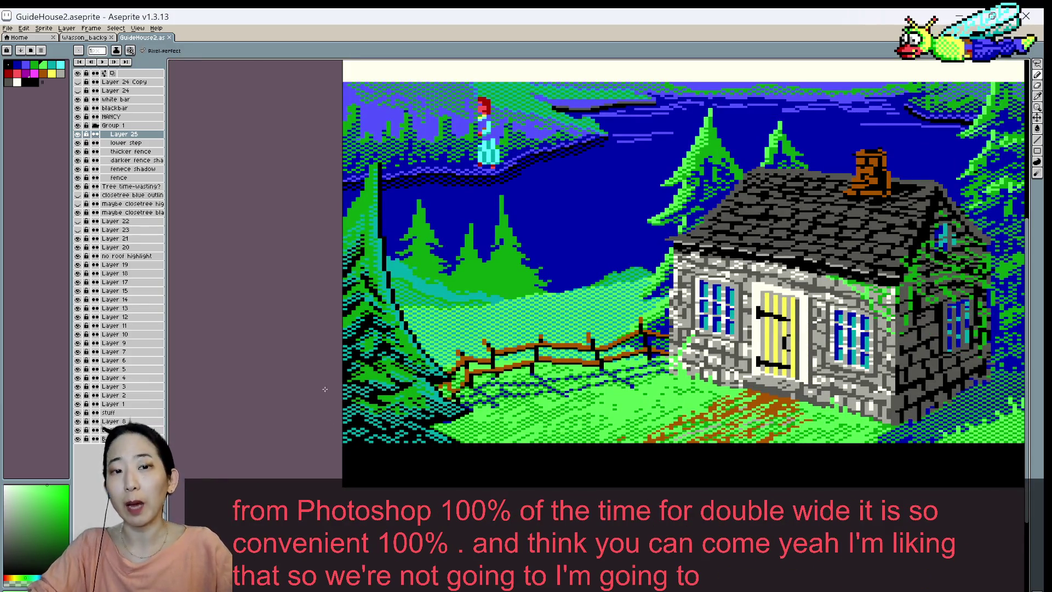
scroll(558, 193, "down", 1)
scroll(558, 193, "down", 1)
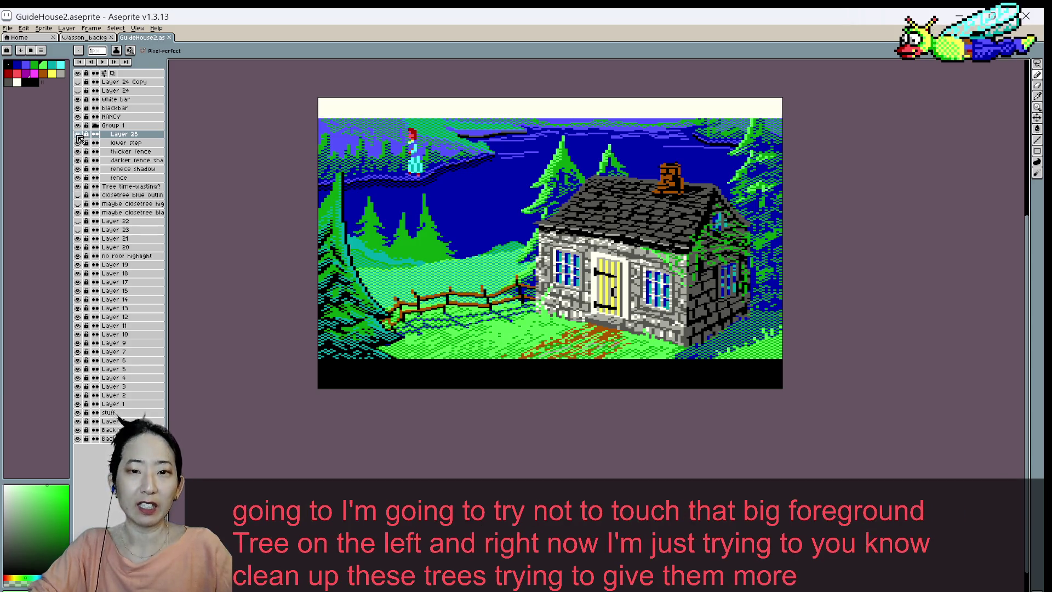
left_click(78, 135)
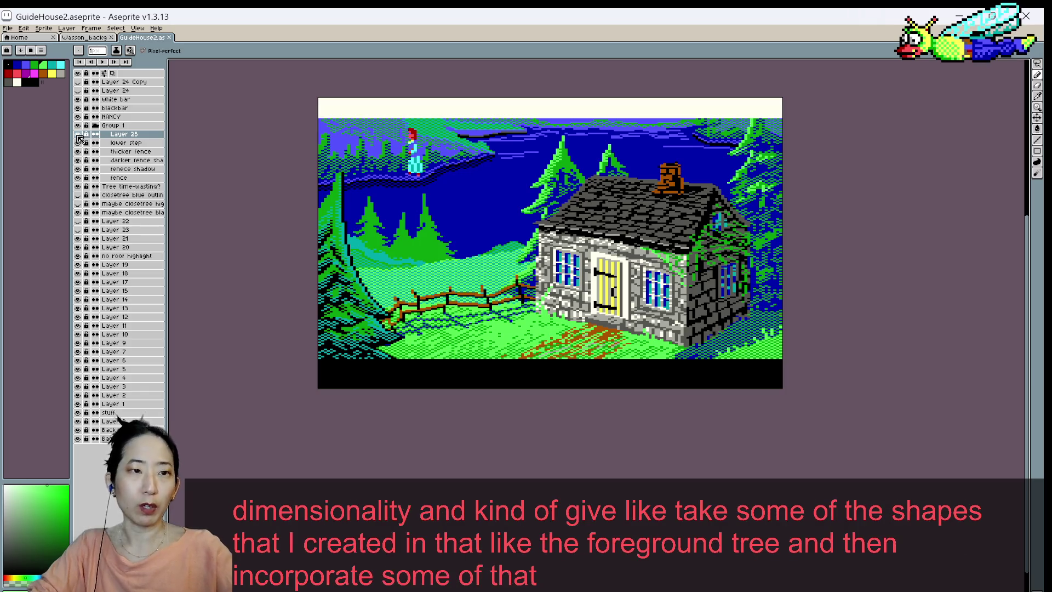
- Rename Layer 25 to 'midground trees'
double_click(111, 137)
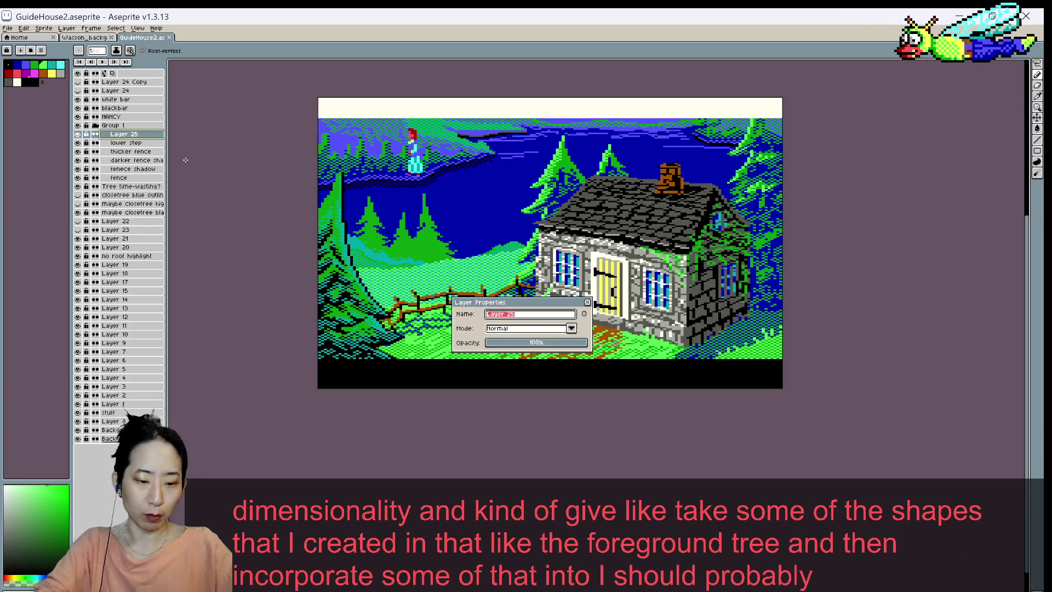
type("midground tree")
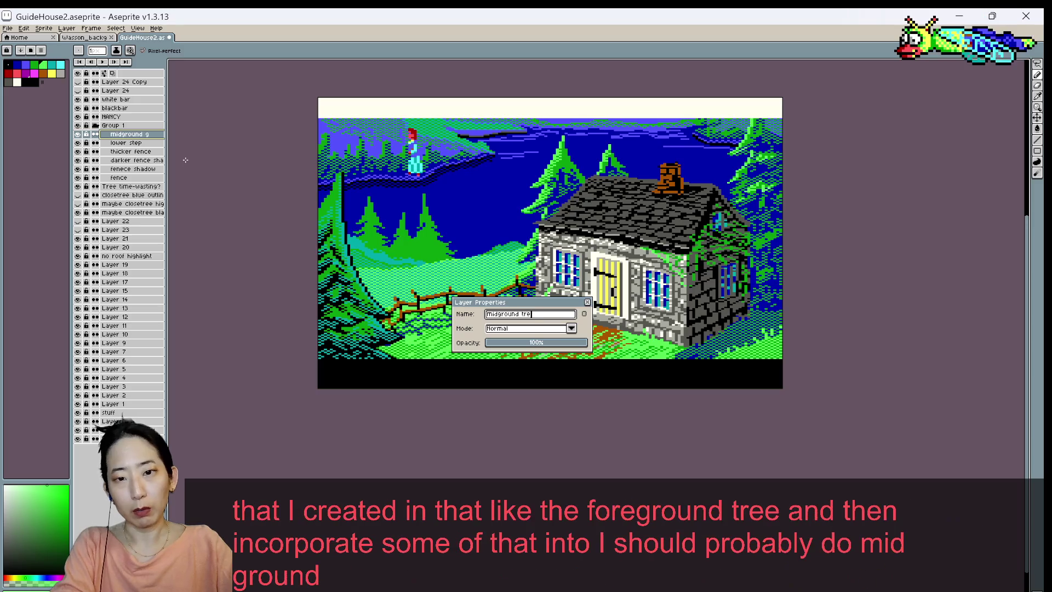
type("s")
key("Return")
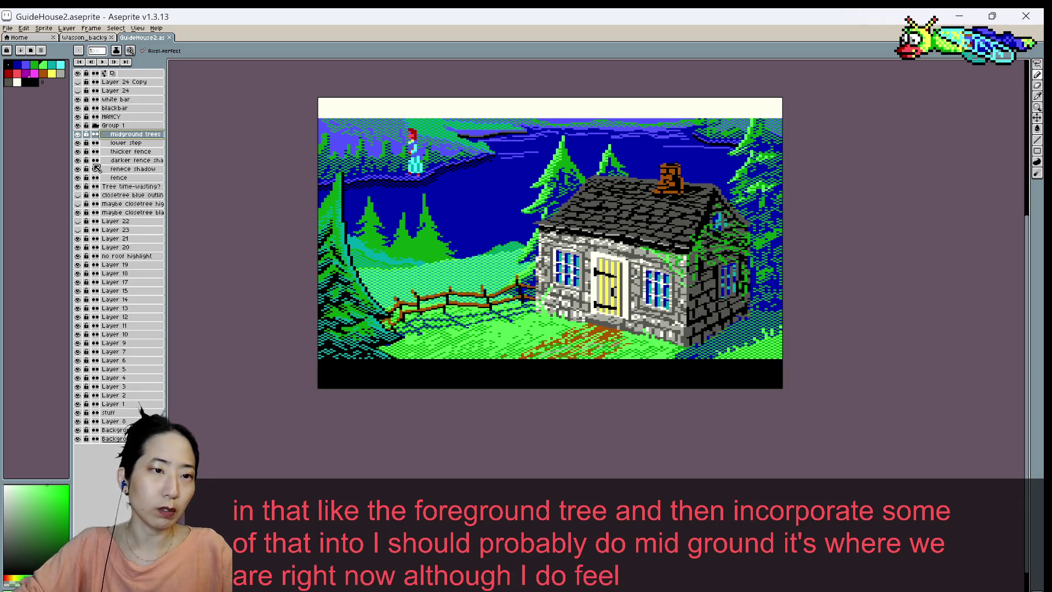
- Add a new layer above 'lower step' named 'Foreground tree'
left_click(128, 143)
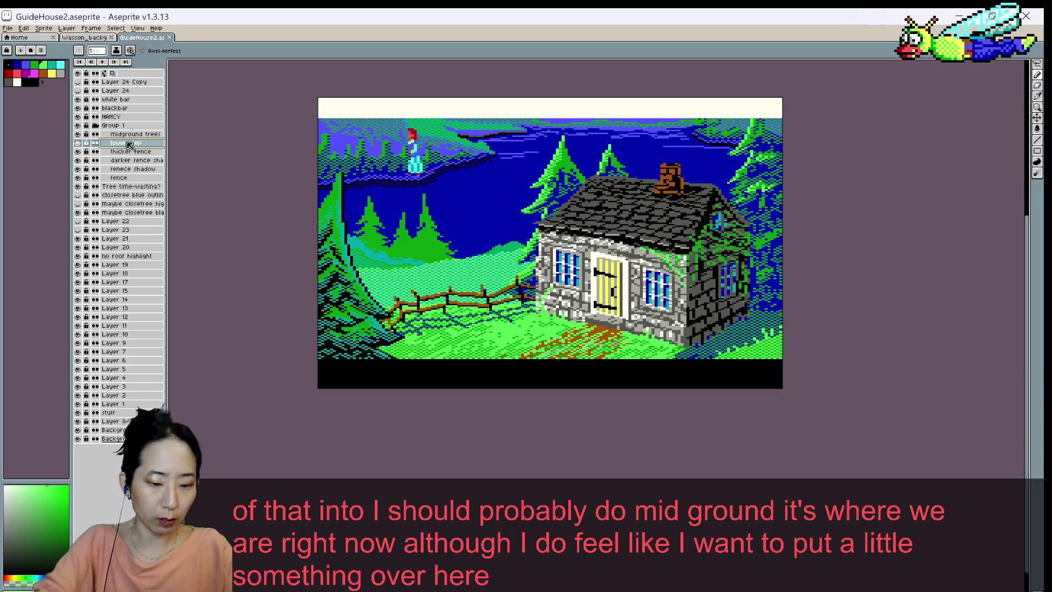
key("shift+n")
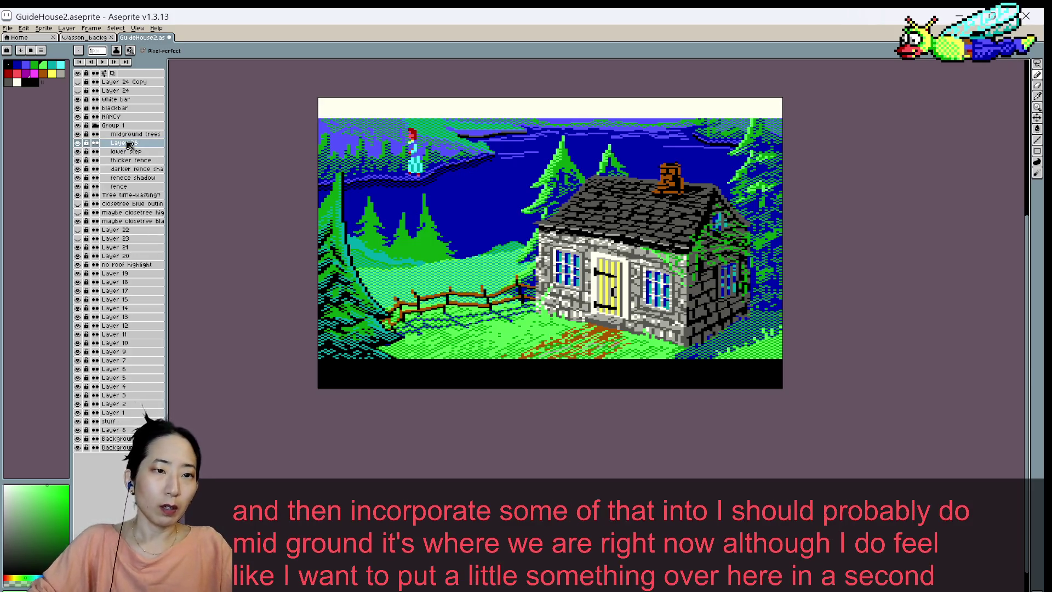
double_click(130, 143)
type("Foreground ")
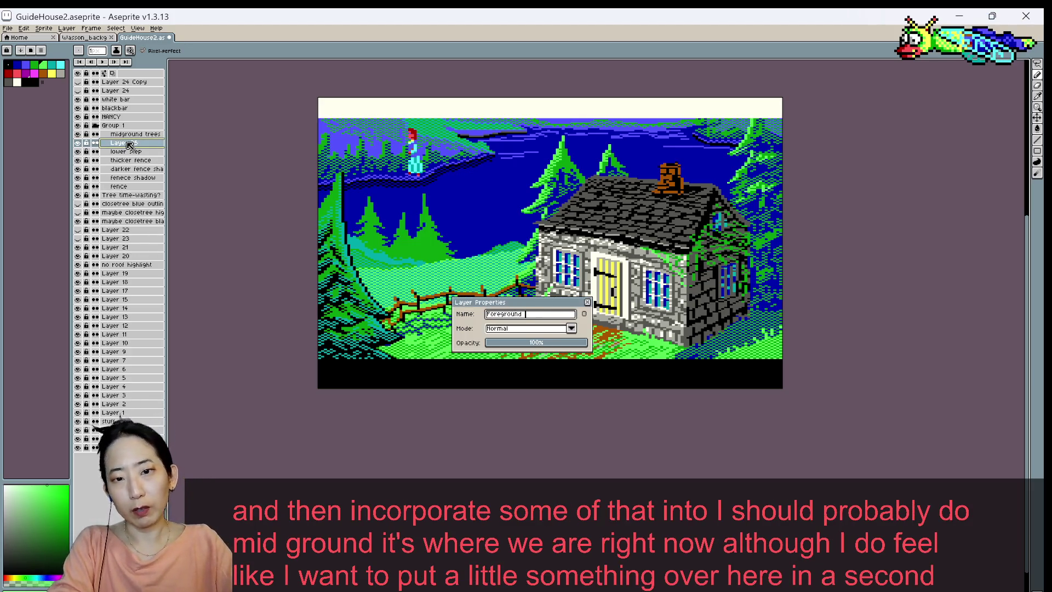
type("tree")
key("Return")
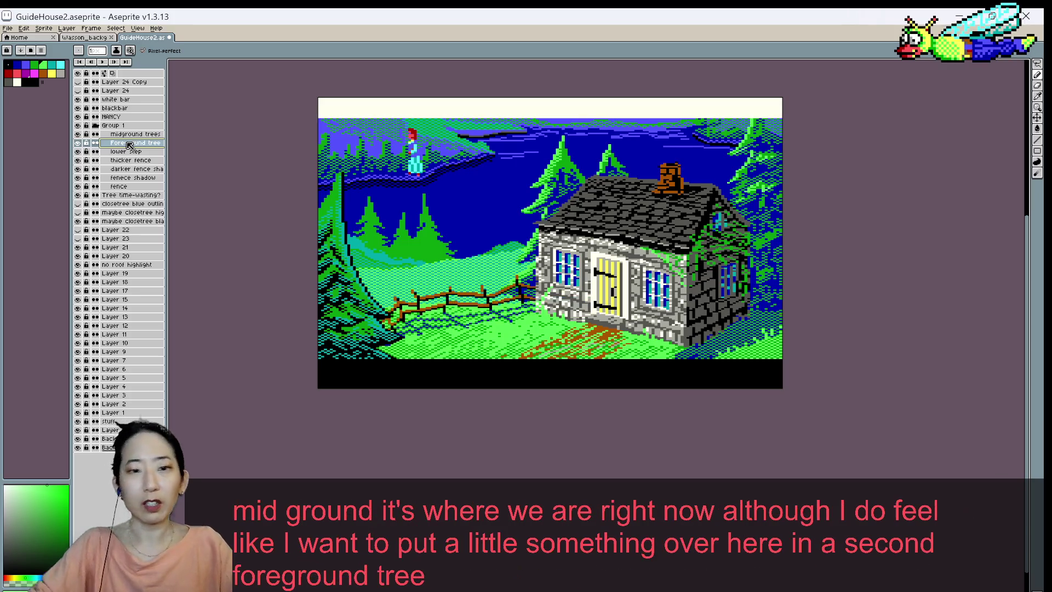
scroll(331, 174, "up", 1)
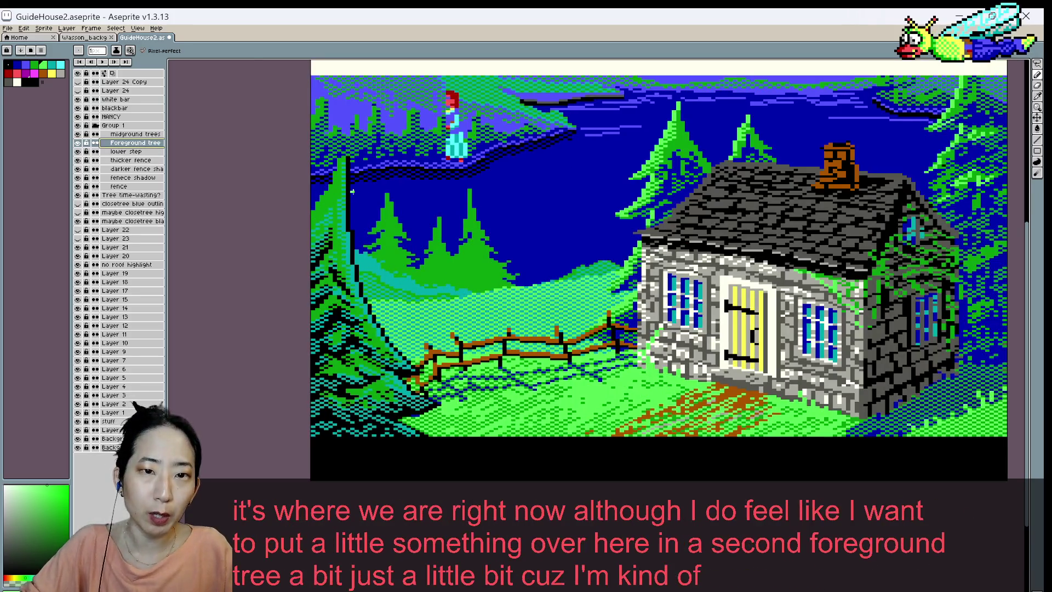
- Sample the trunk black, paint and erase foreground-tree pixels on the new layer, then save
left_click(351, 261, "alt")
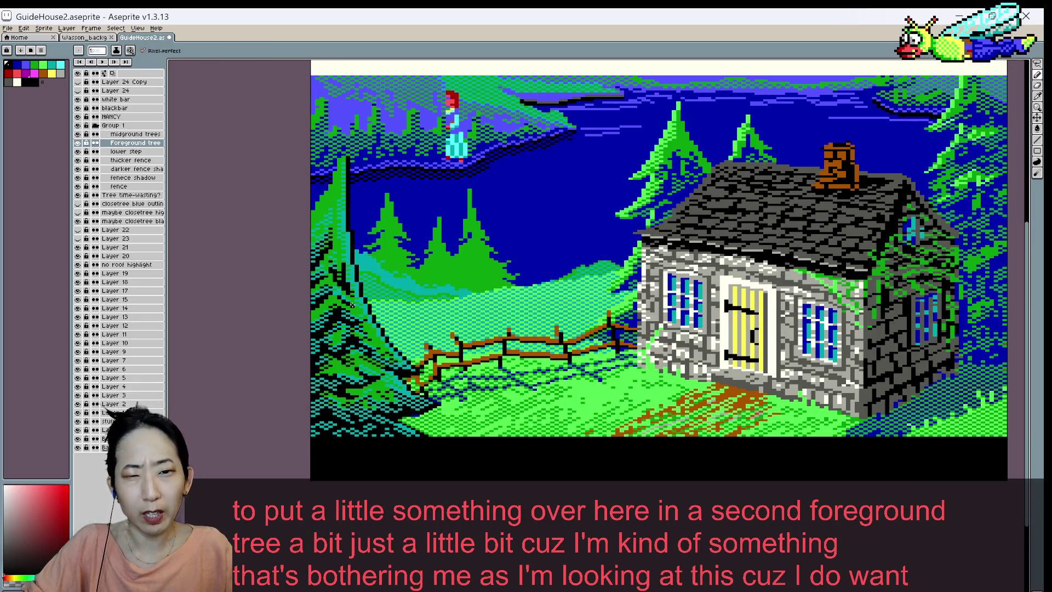
key("e")
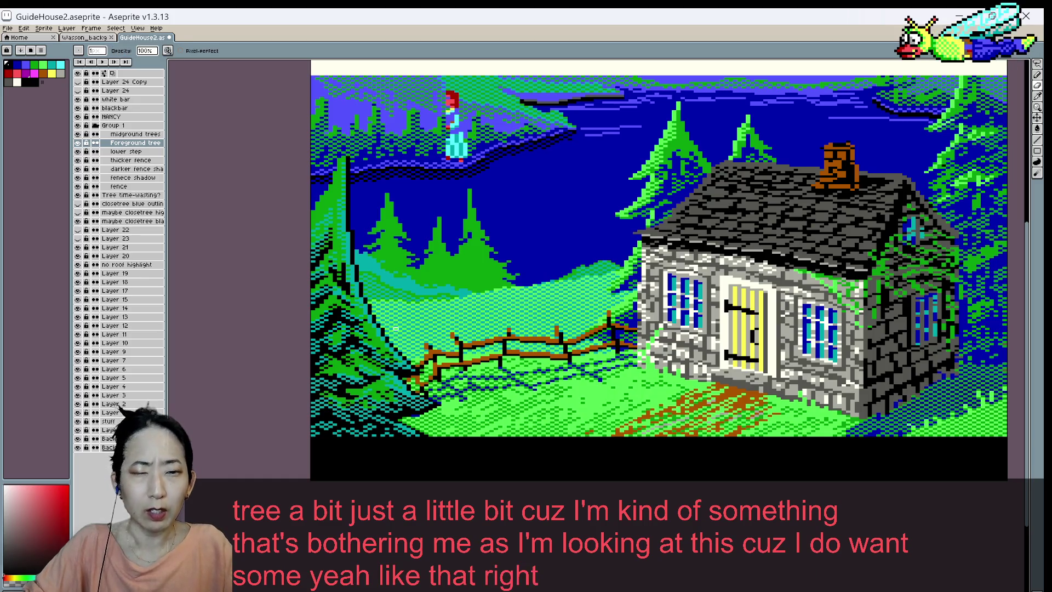
key("b")
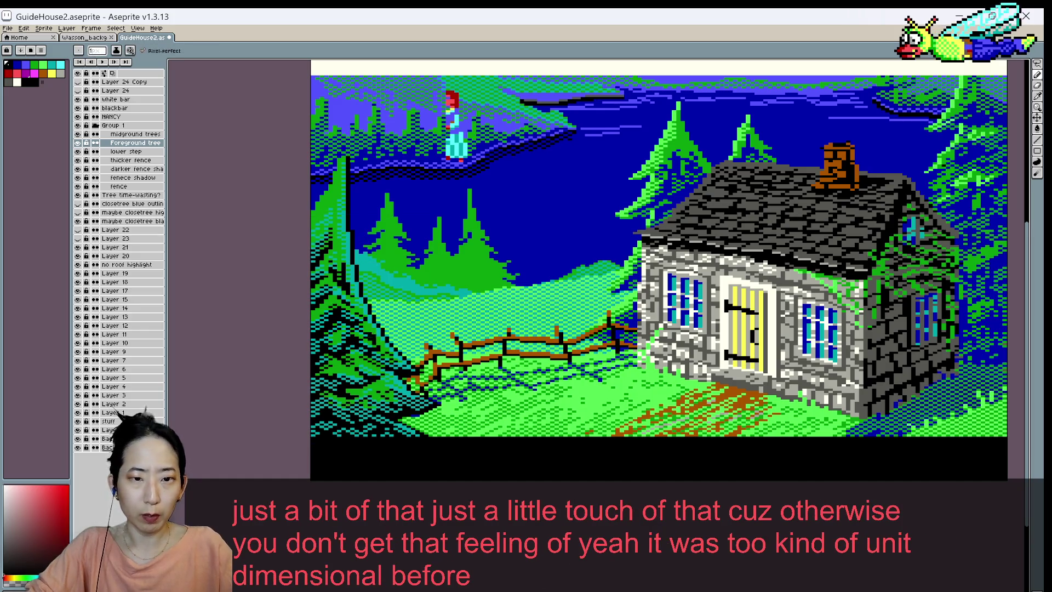
key("b")
key("ctrl+s")
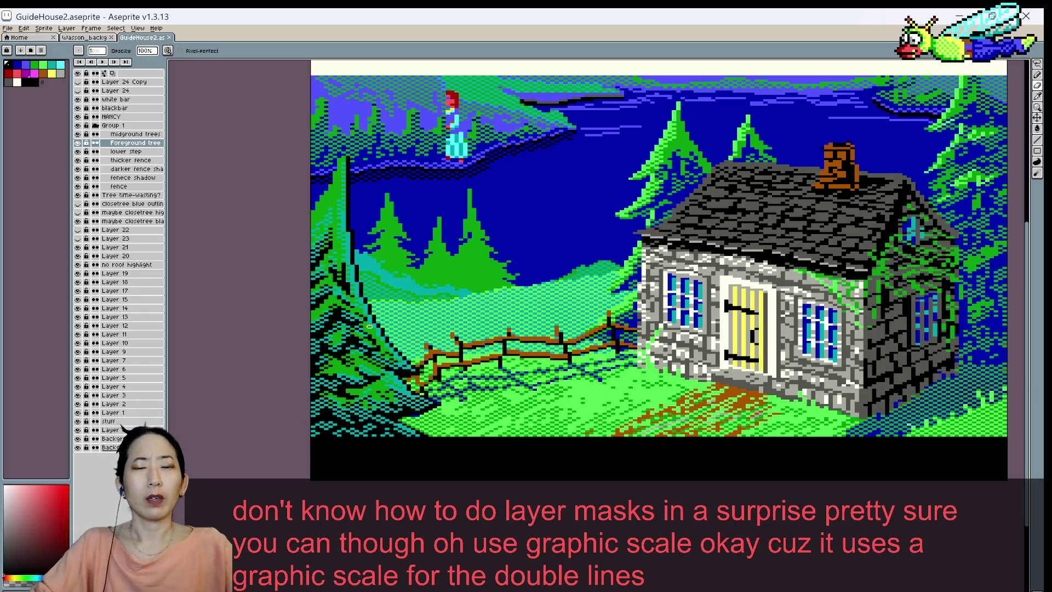
- Pan to show more of the scene's left side and save the picture
scroll(378, 315, "down", 2)
scroll(386, 306, "up", 1)
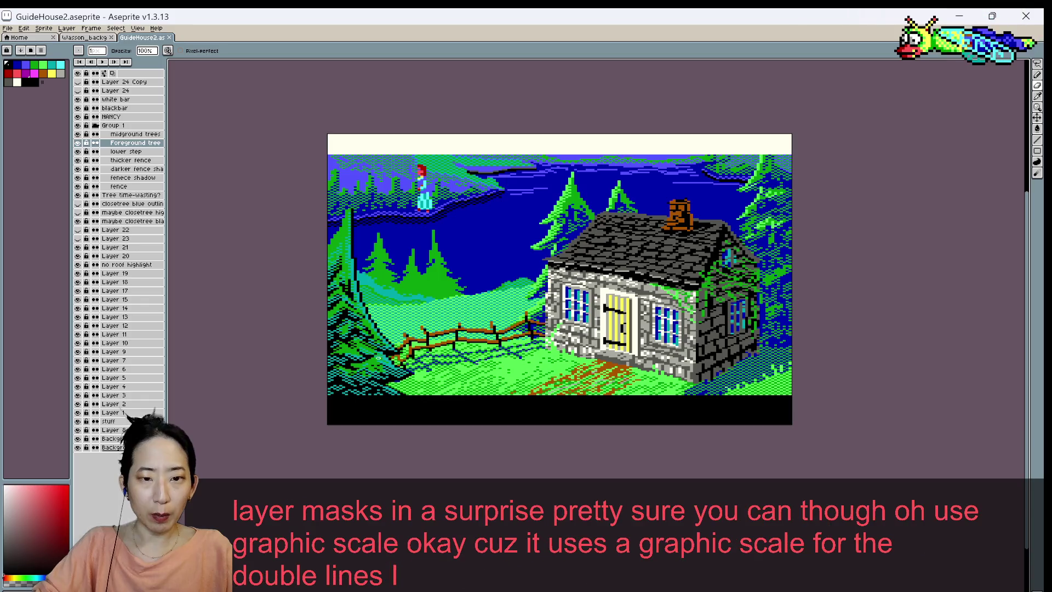
scroll(384, 359, "up", 1)
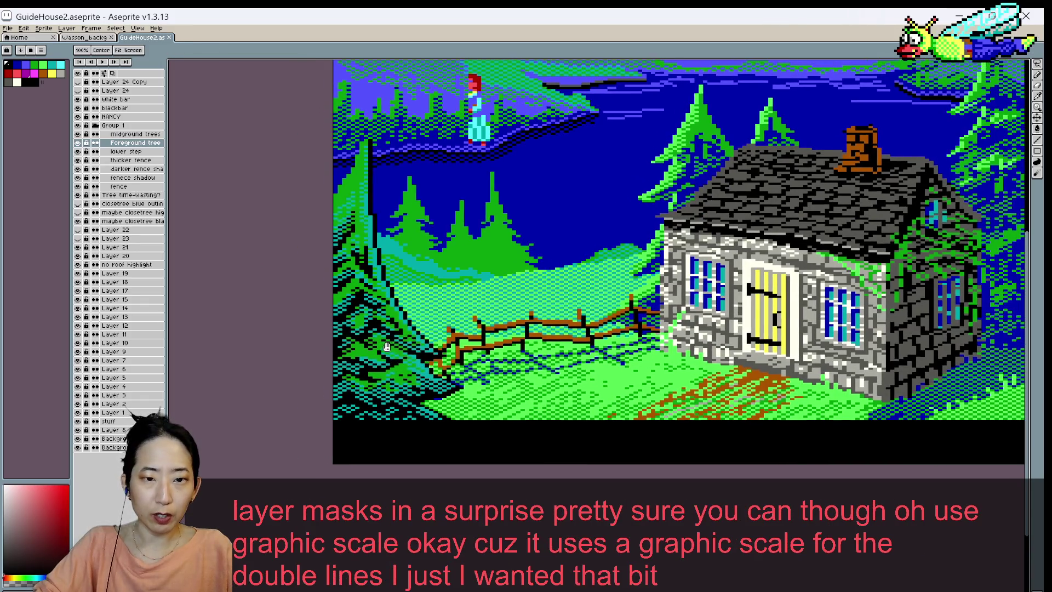
left_click_drag(371, 349, 405, 356)
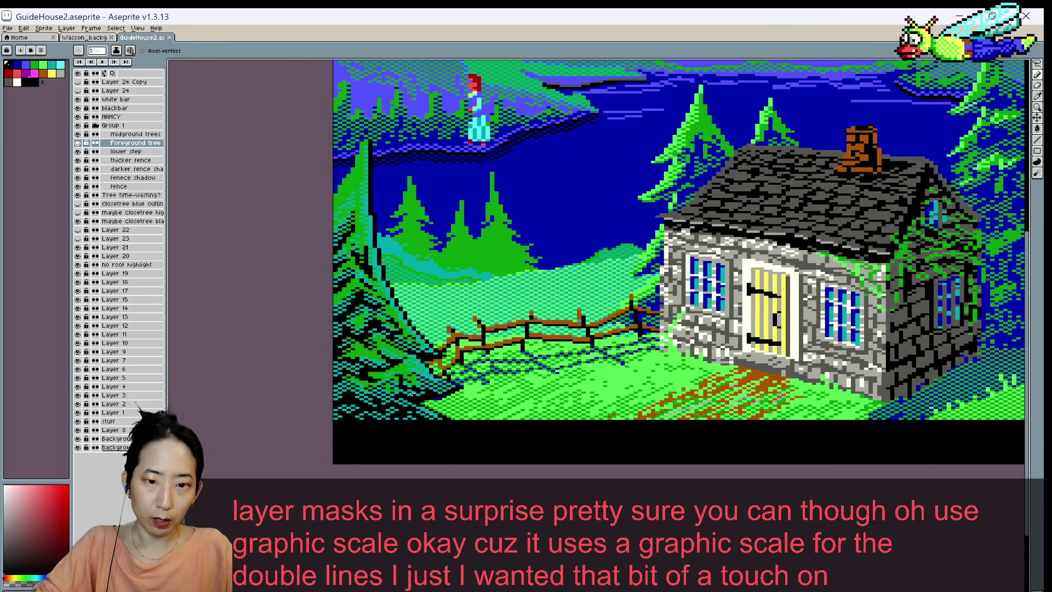
key("ctrl+s")
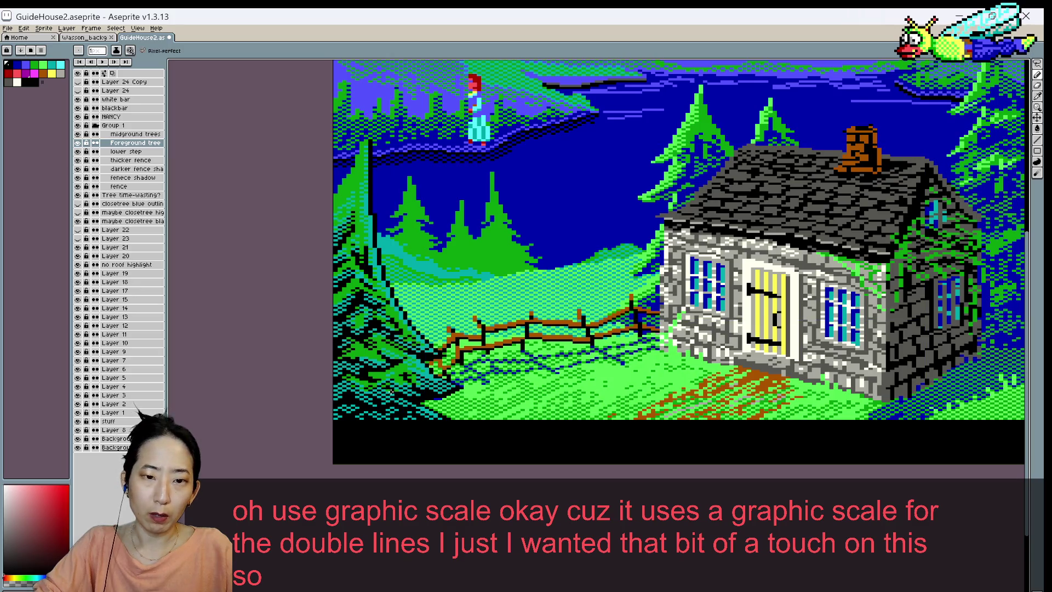
key("ctrl+s")
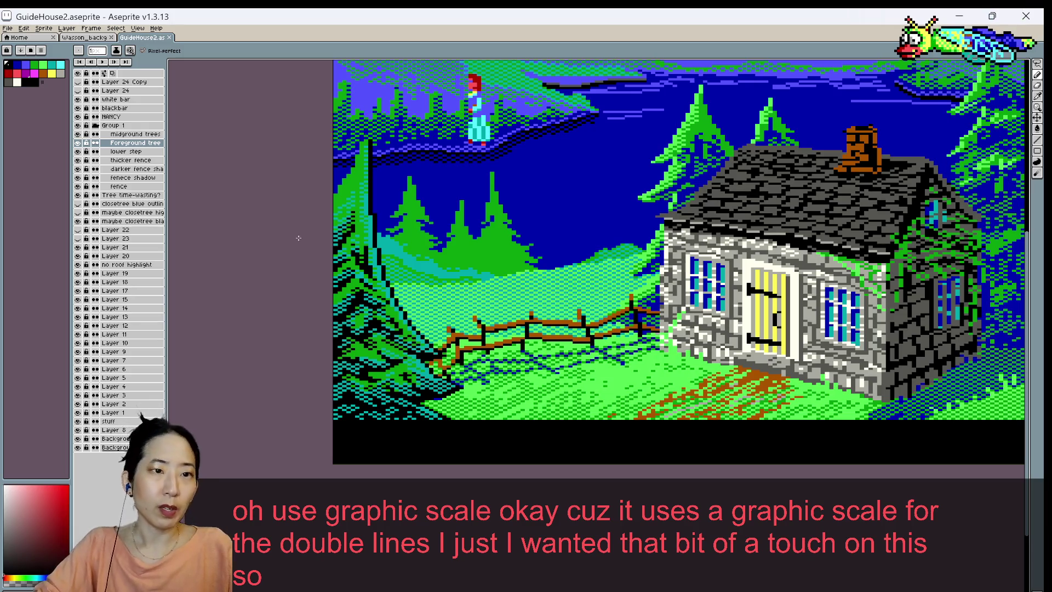
- On the midground trees layer, touch up a pixel by the cottage's left wall and sample the sky blue
left_click_drag(480, 191, 459, 235)
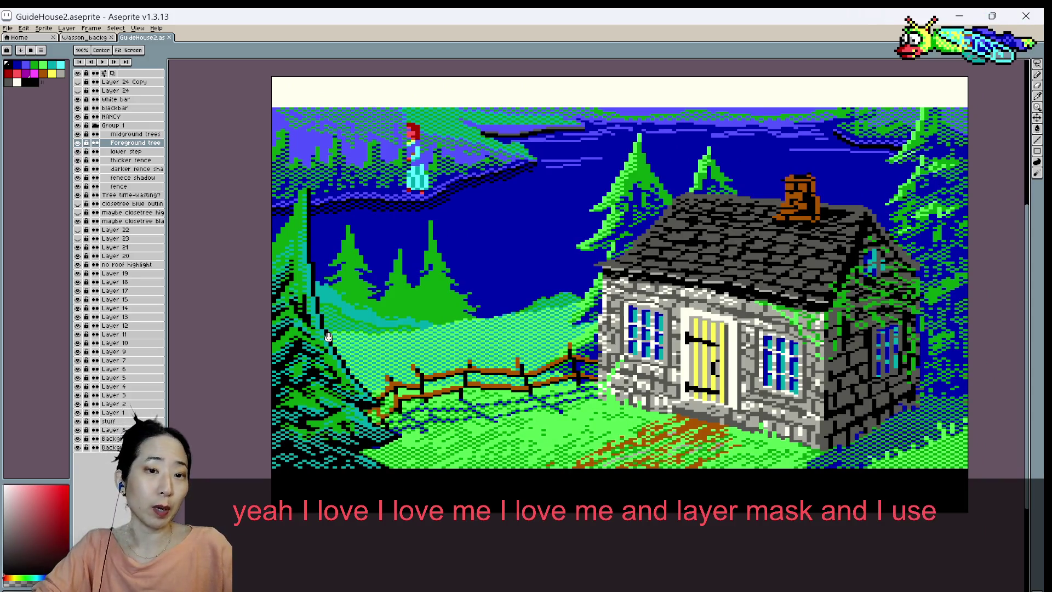
scroll(456, 266, "down", 1)
scroll(458, 266, "up", 1)
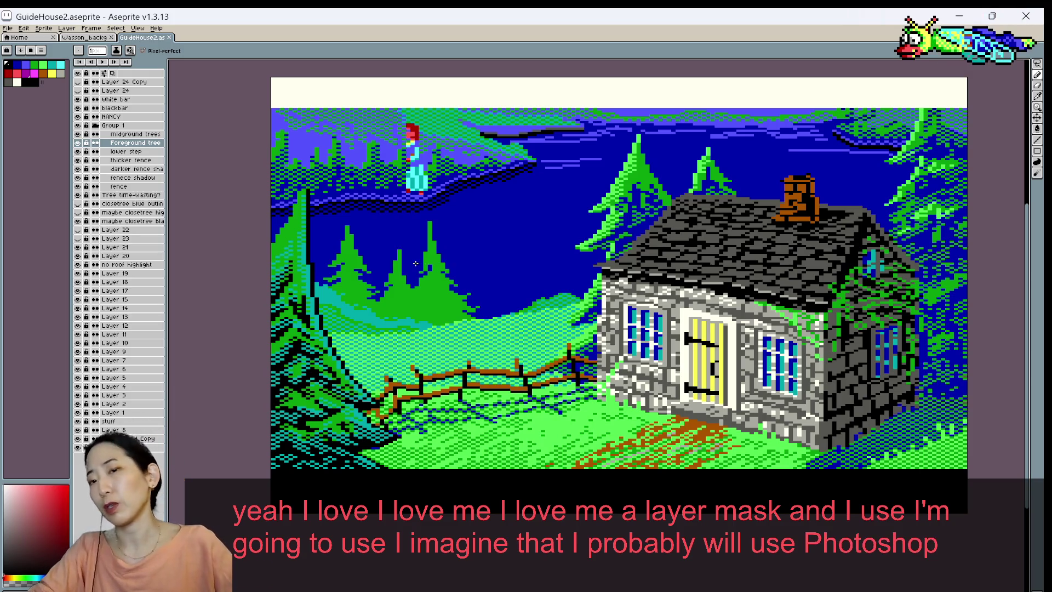
left_click(135, 134)
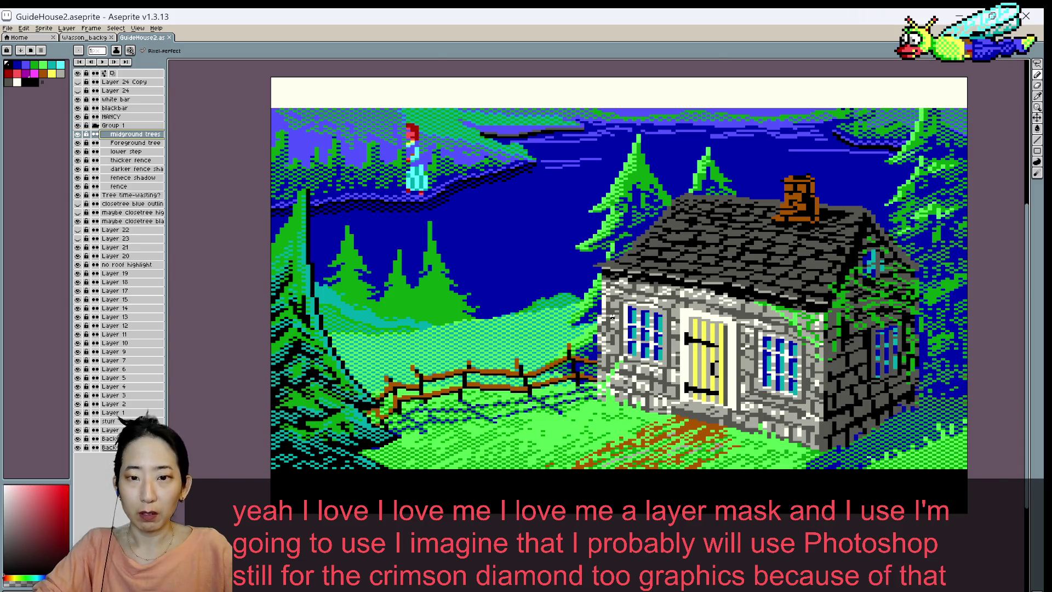
scroll(612, 317, "up", 2)
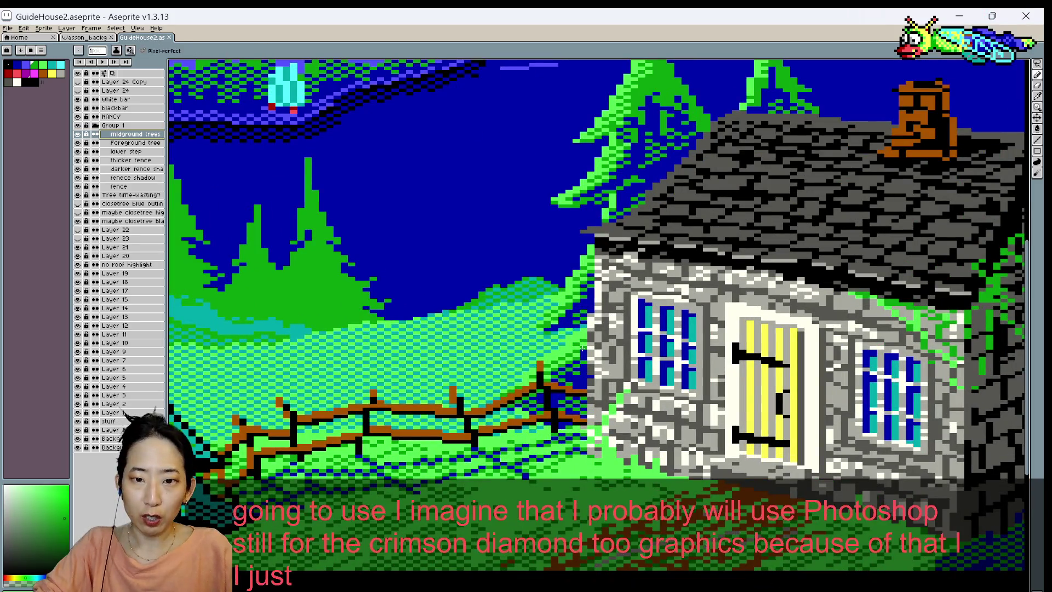
left_click(590, 307)
key("ctrl+z")
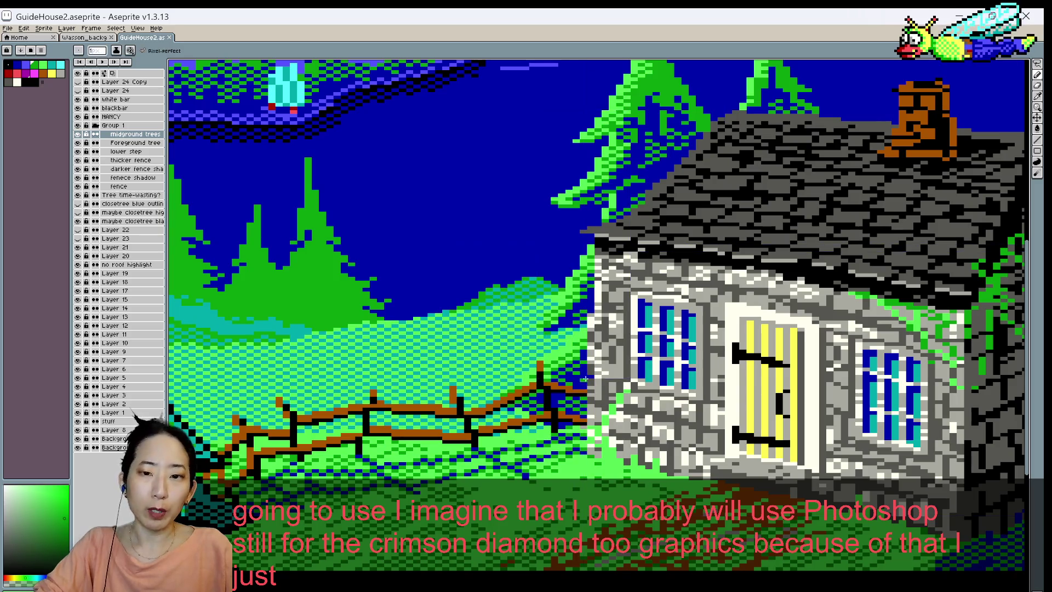
left_click(569, 355, "alt")
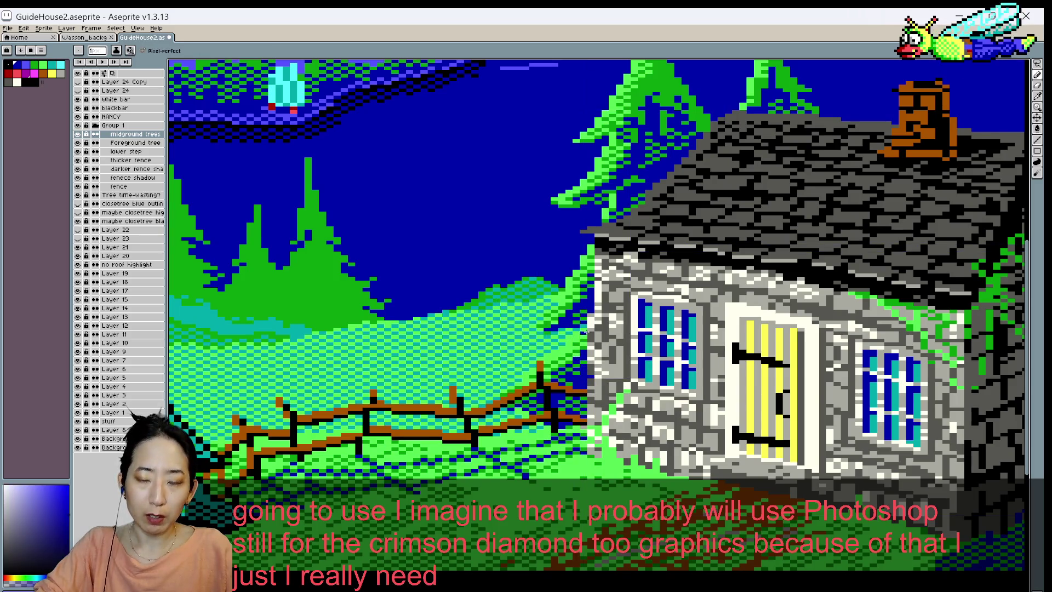
scroll(576, 358, "down", 1)
scroll(564, 329, "down", 1)
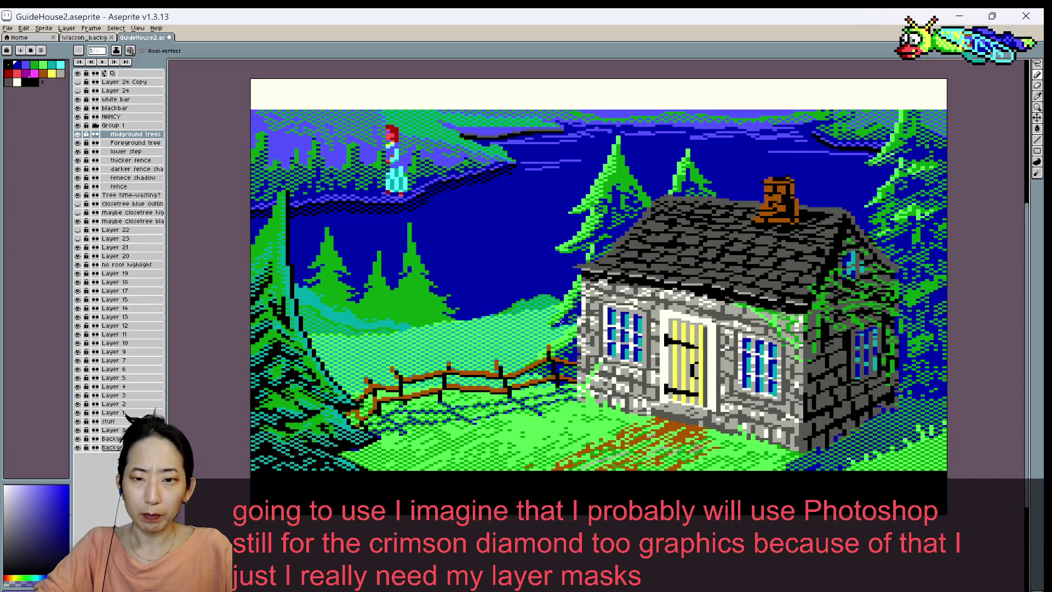
- Zoom in, sample the teal grass colour and paint a teal pixel beside the fence
scroll(561, 321, "up", 1)
scroll(558, 334, "up", 1)
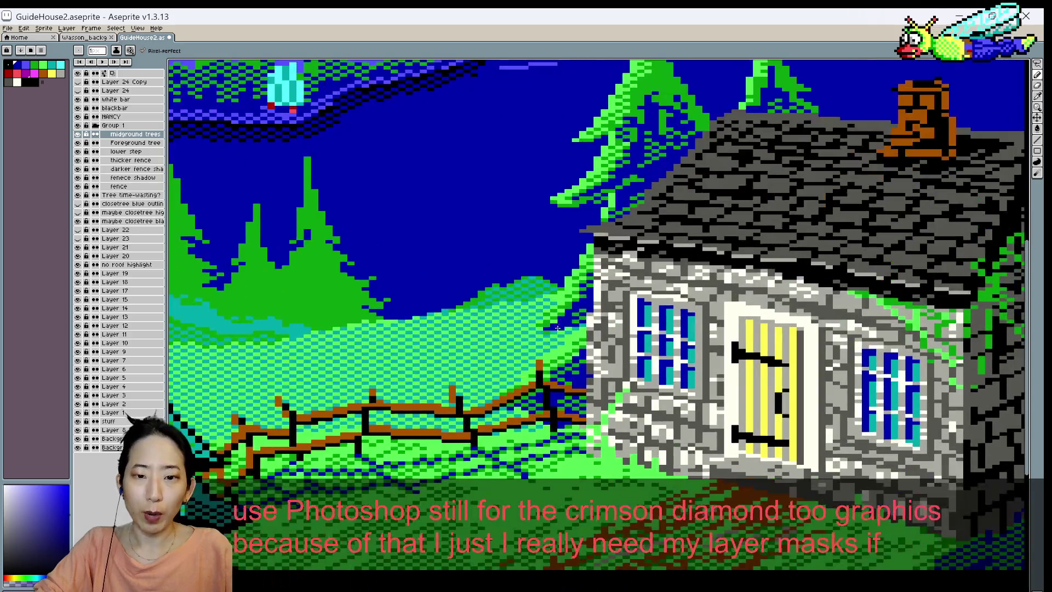
scroll(556, 351, "up", 1)
scroll(554, 365, "up", 1)
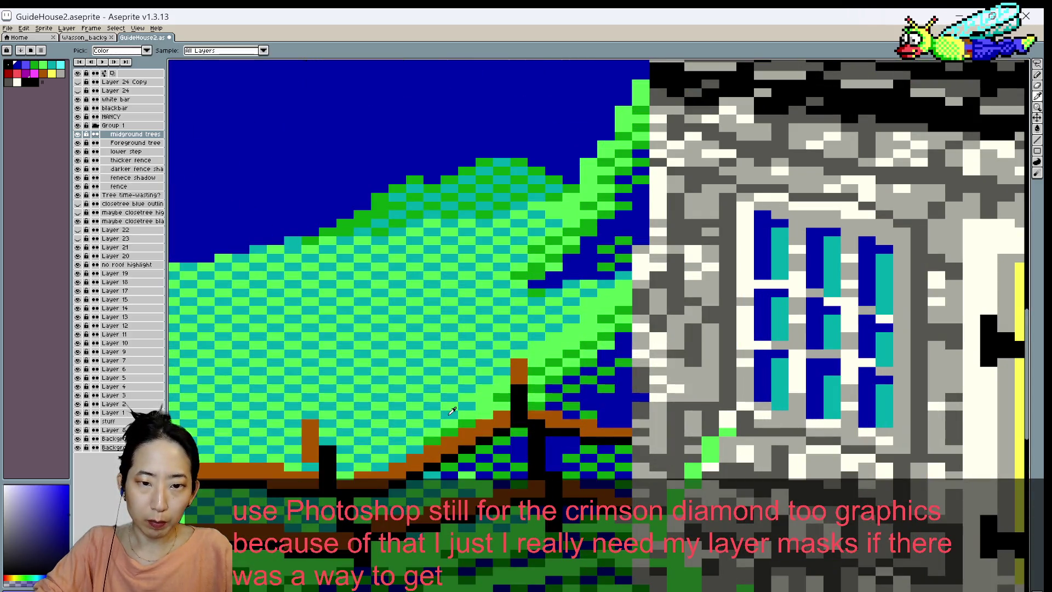
left_click(451, 430, "alt")
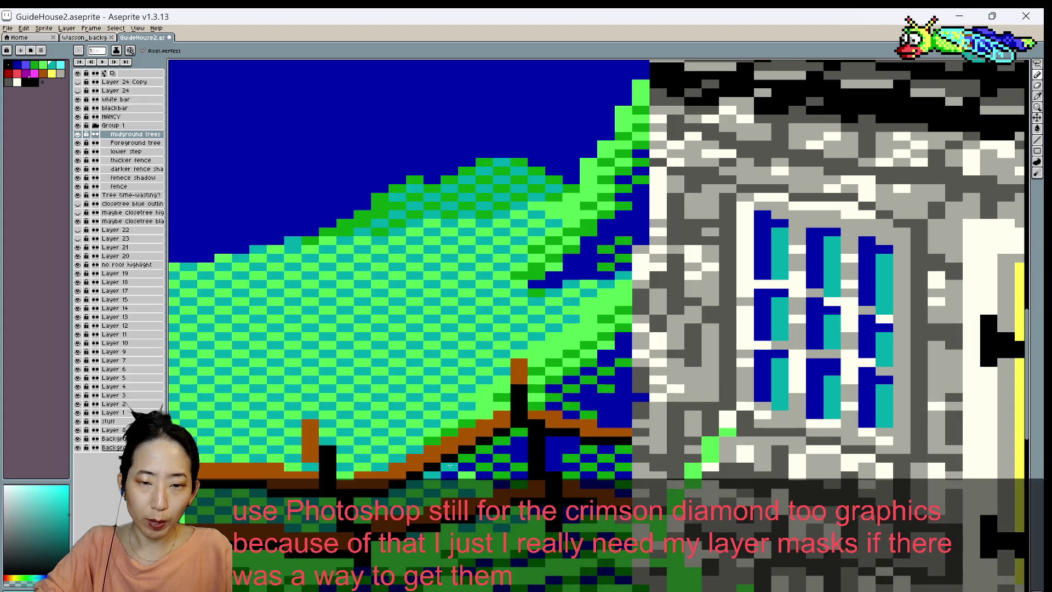
left_click(467, 457)
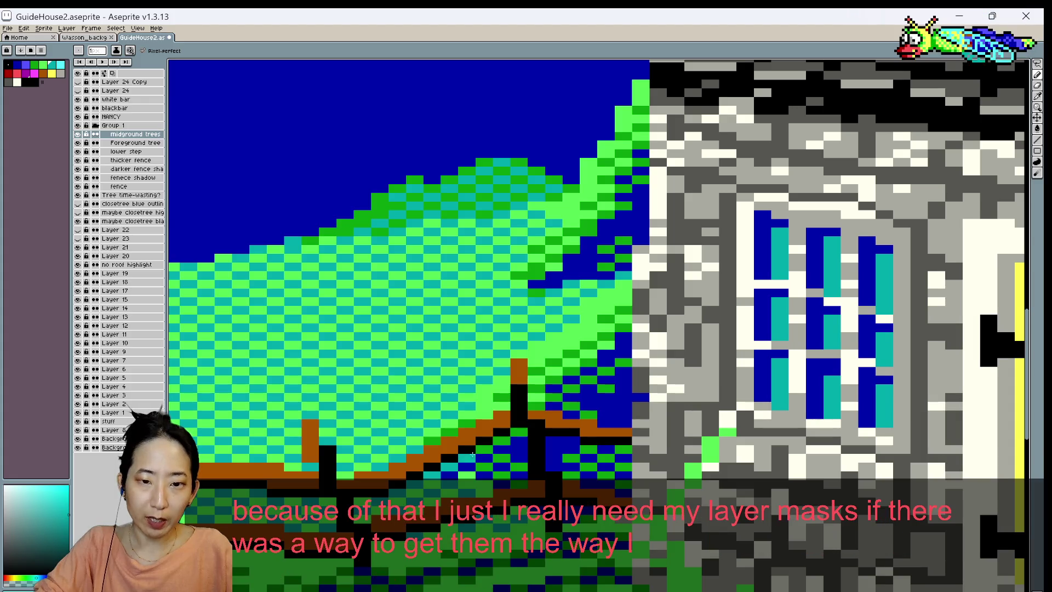
- Sample the bright green and then a teal from the grass, and save the scene
left_click(452, 474, "alt")
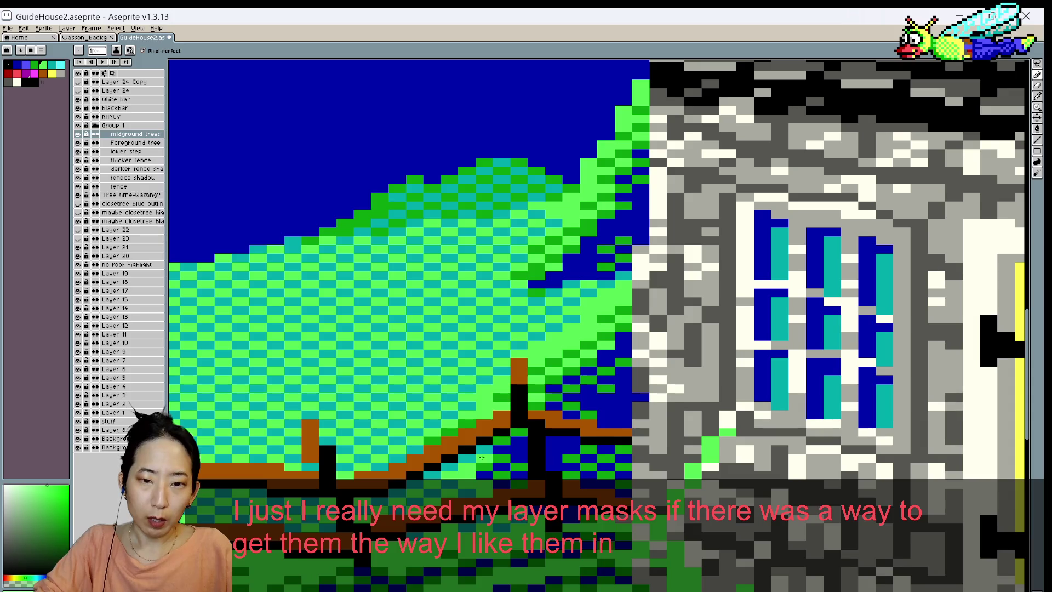
scroll(490, 422, "down", 2)
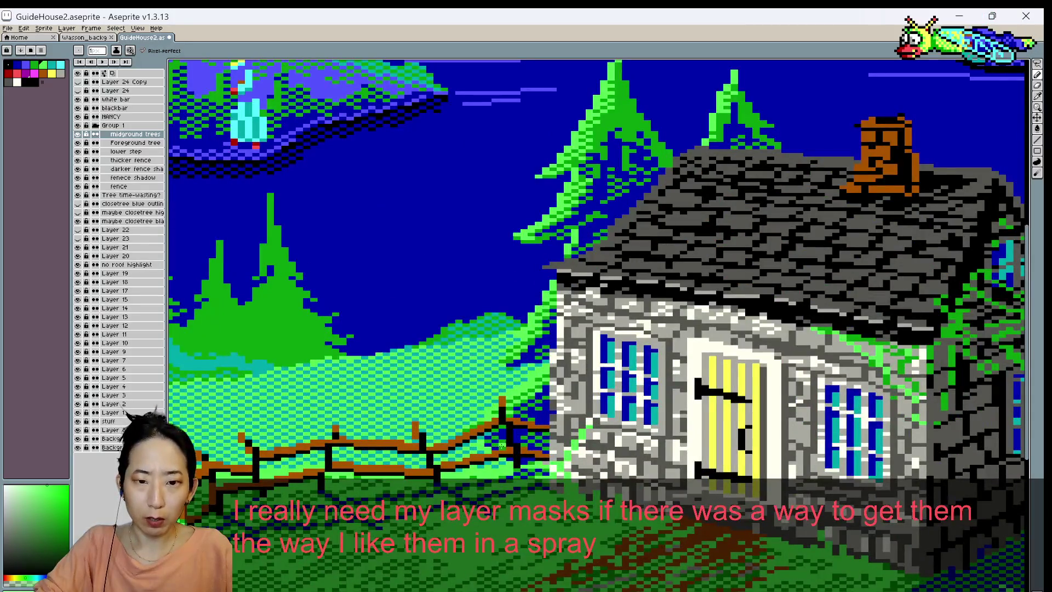
left_click(480, 442, "alt")
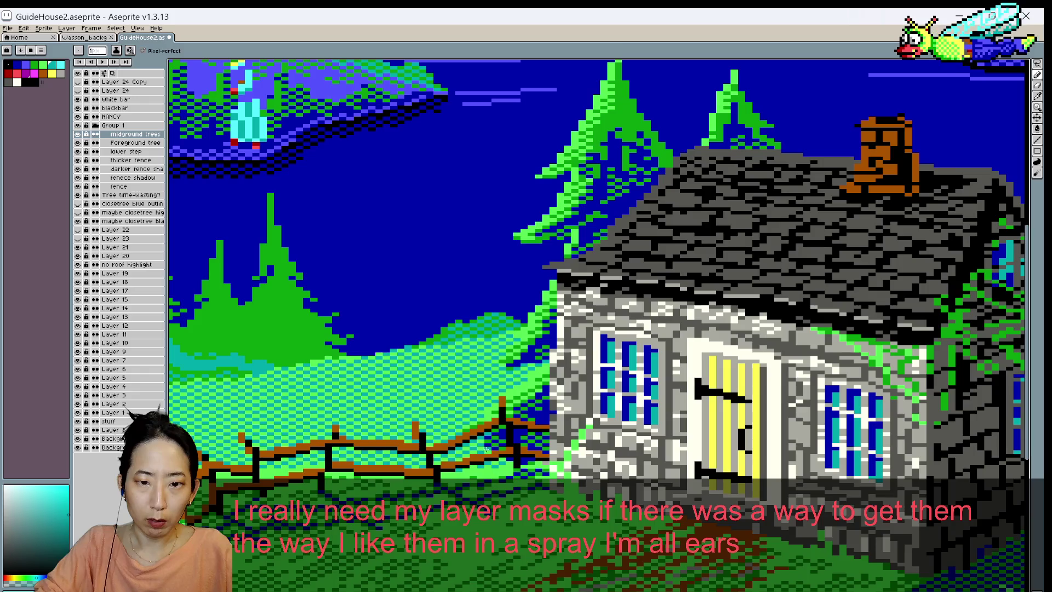
key("ctrl+s")
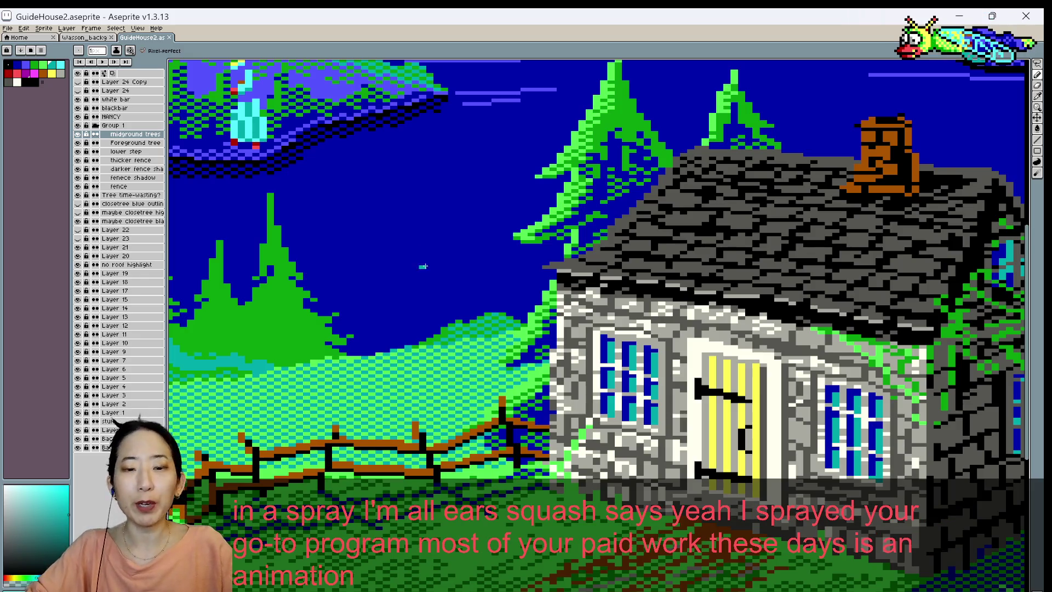
- Eyedrop cyan and bright green colours from the scene, saving again with Ctrl+S
scroll(488, 393, "up", 1)
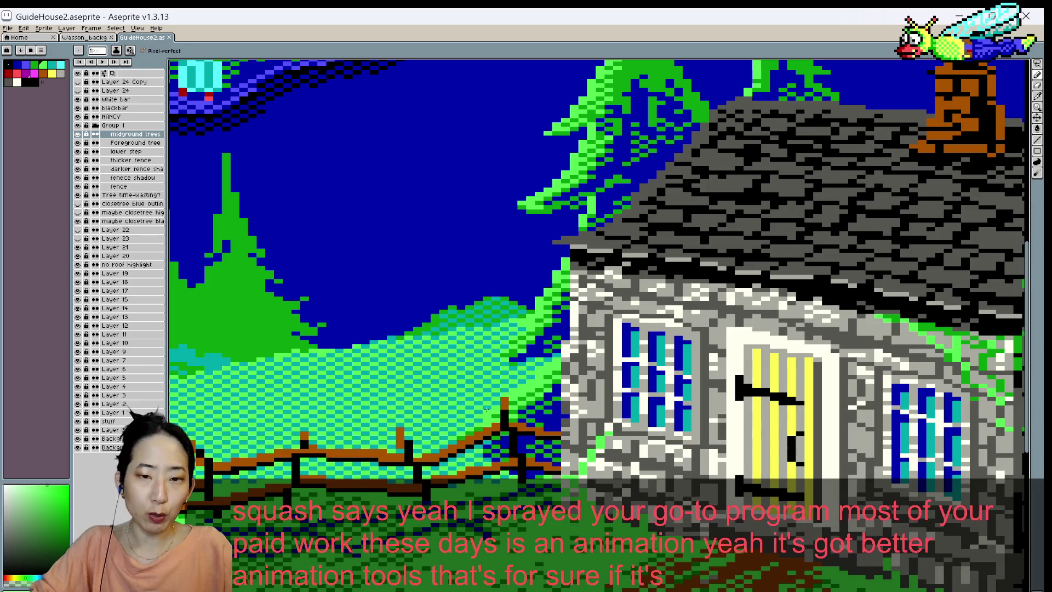
left_click(486, 413, "alt")
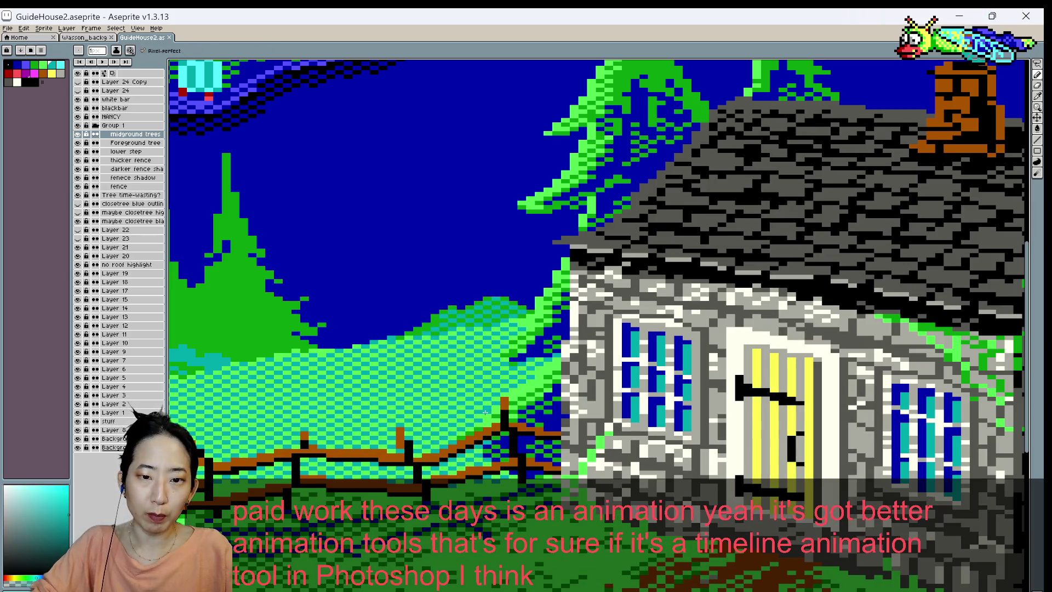
left_click(525, 387, "alt")
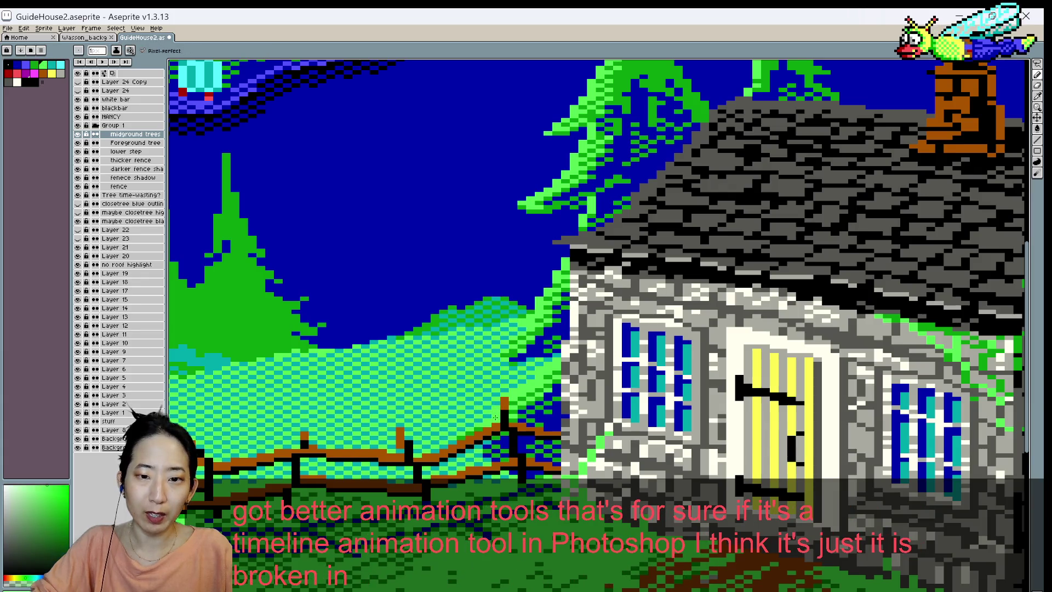
scroll(508, 375, "down", 1)
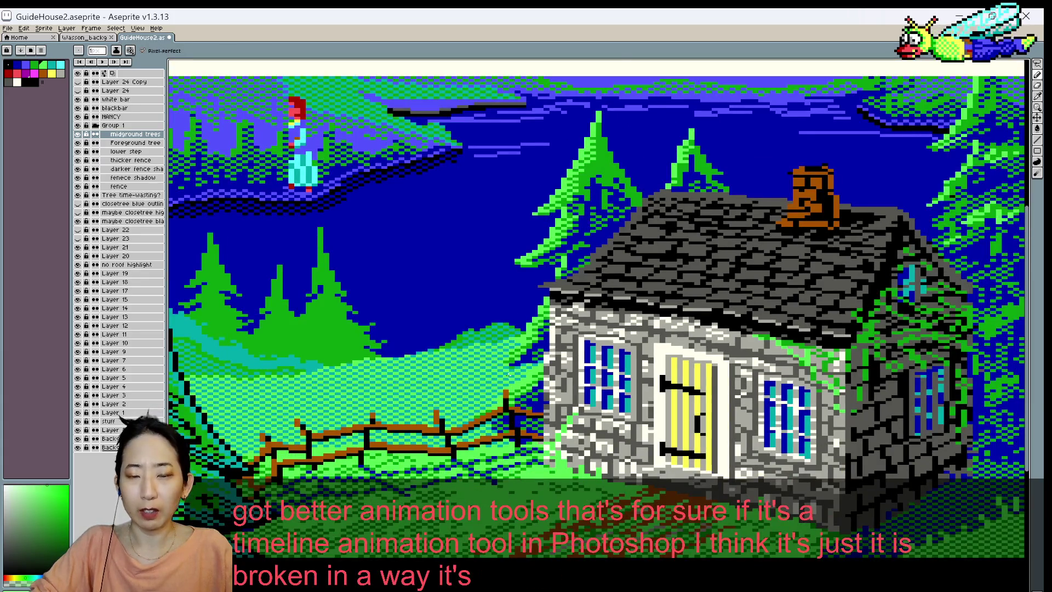
scroll(508, 375, "up", 1)
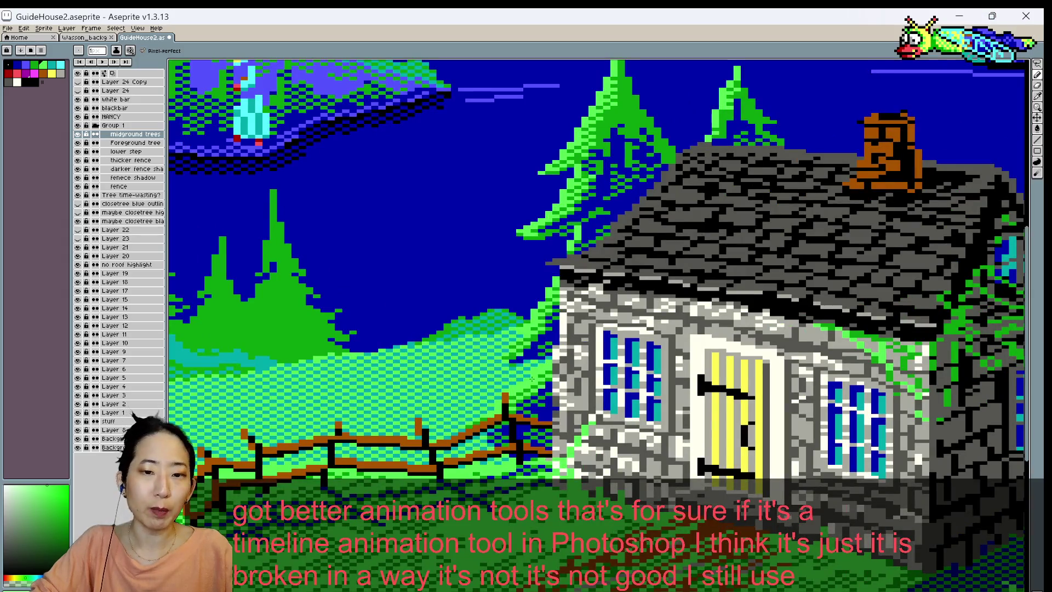
key("ctrl+s")
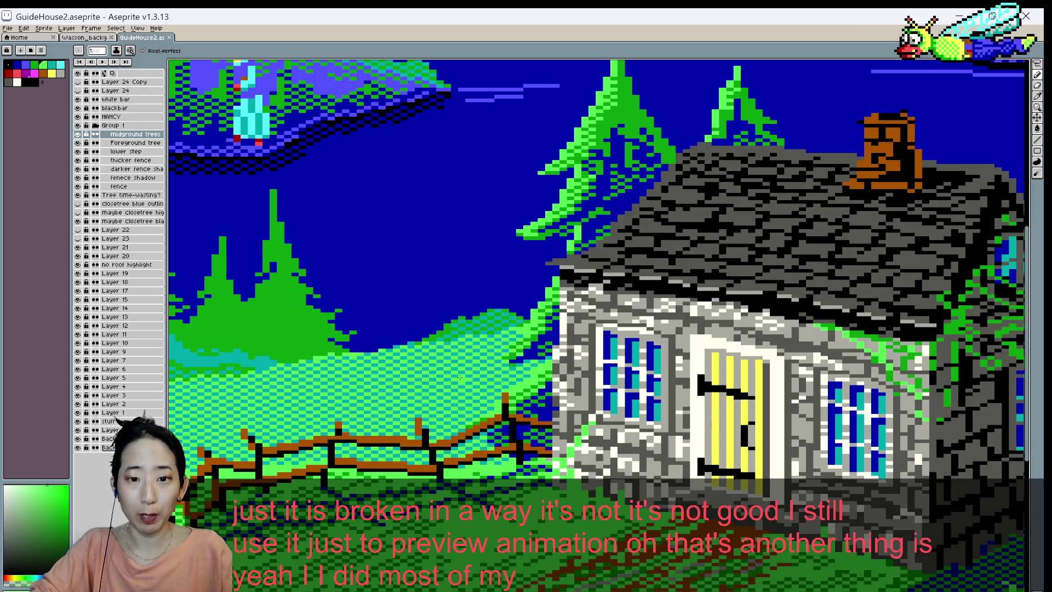
scroll(470, 387, "up", 1)
left_click(488, 436, "alt")
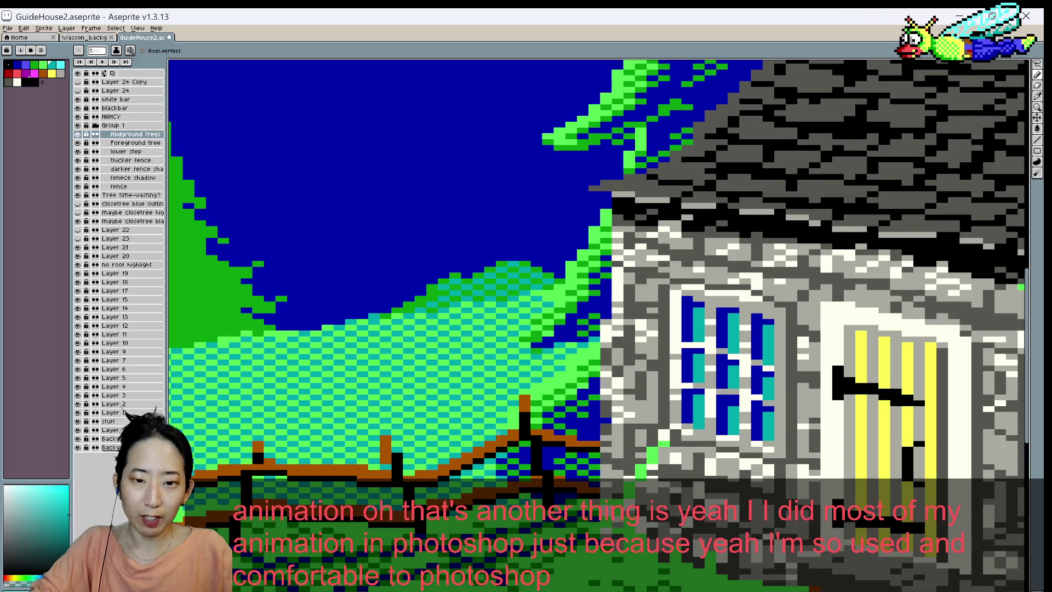
- Return to the Pencil, touch up one pixel in the scene, then zoom out to the whole sprite
scroll(493, 427, "down", 2)
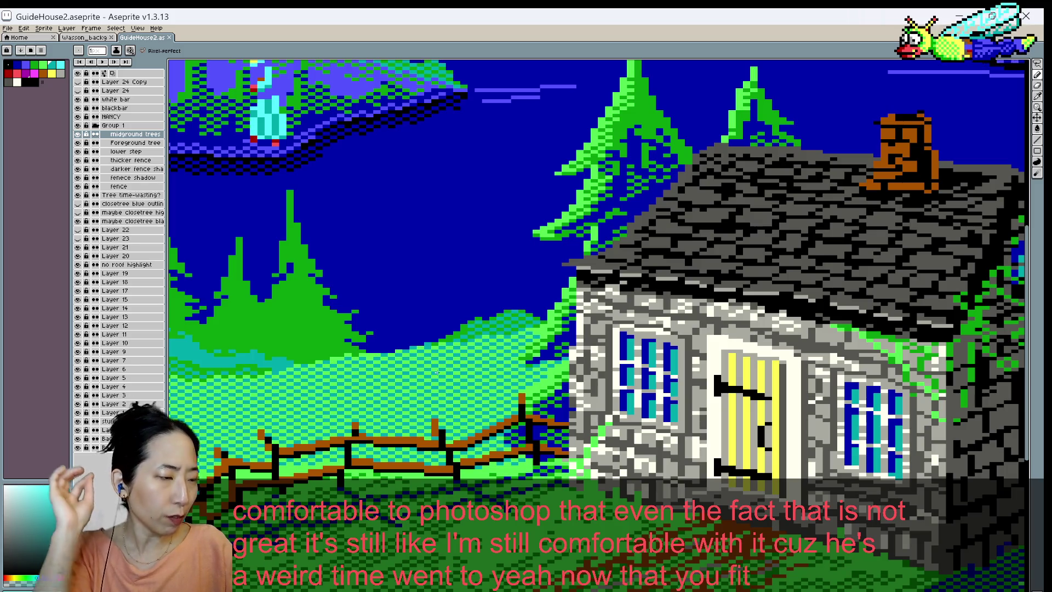
key("v")
key("b")
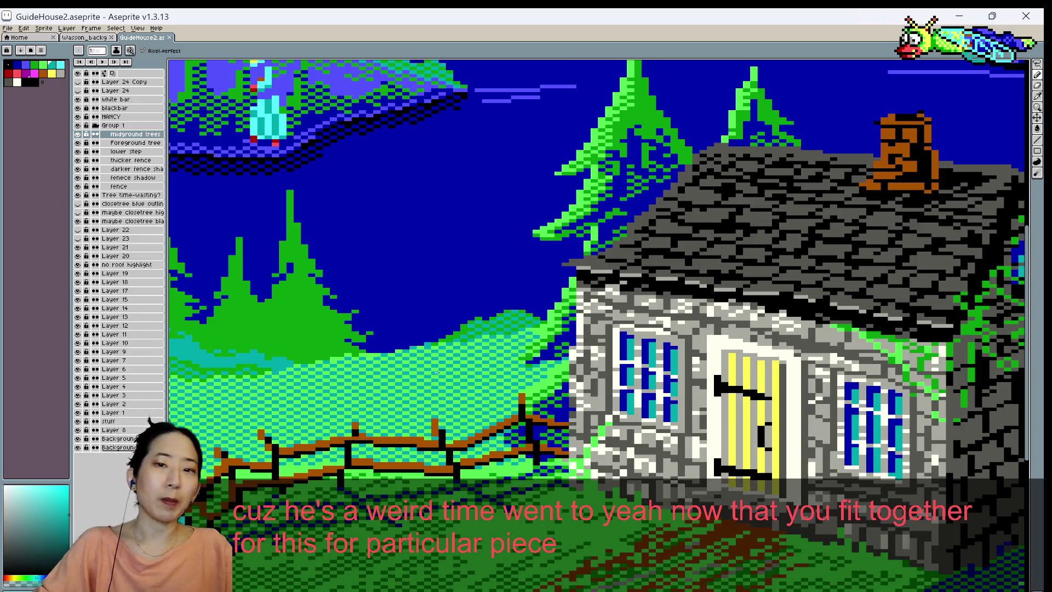
scroll(437, 372, "down", 4)
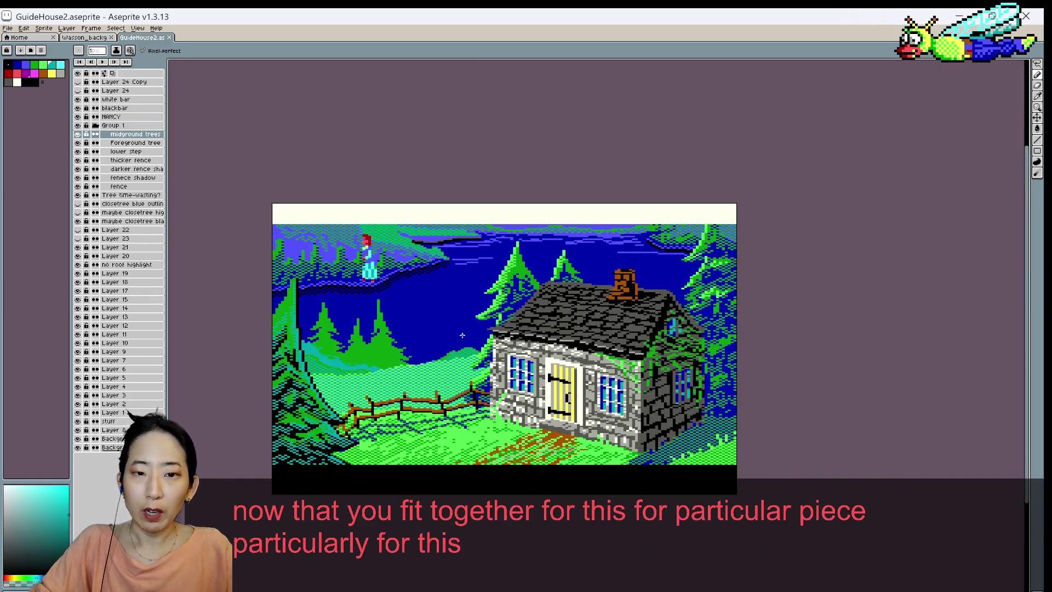
scroll(461, 334, "up", 1)
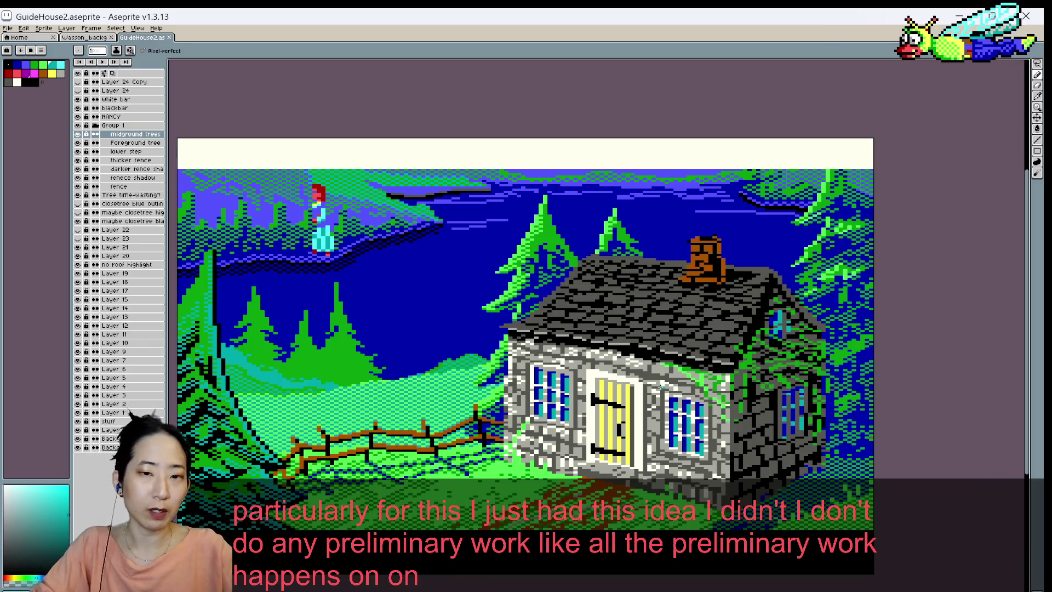
left_click_drag(510, 367, 564, 285)
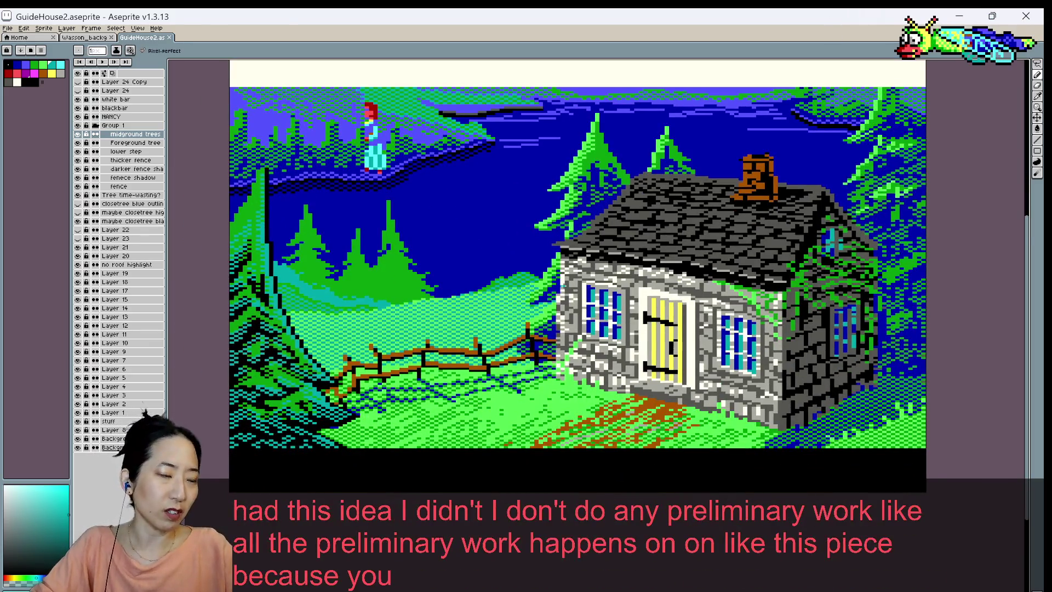
scroll(563, 284, "up", 1)
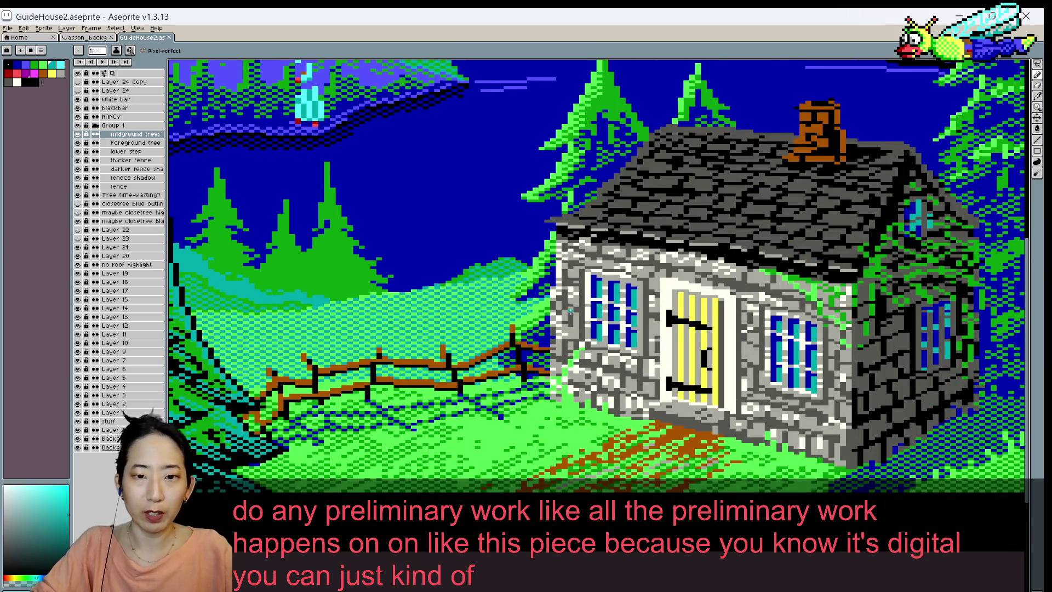
scroll(571, 311, "up", 1)
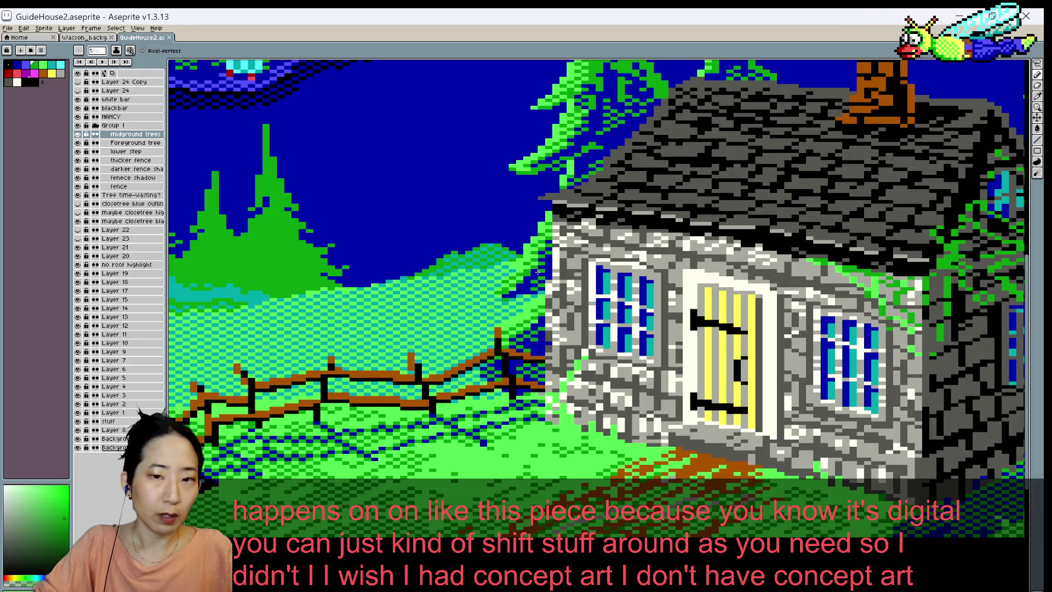
left_click(544, 274)
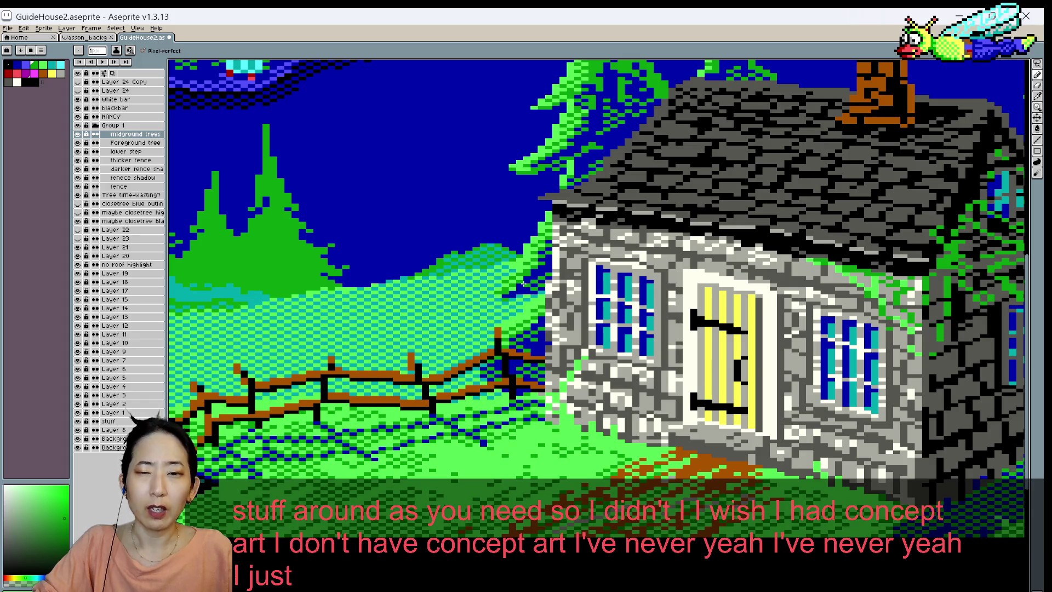
scroll(522, 287, "down", 2)
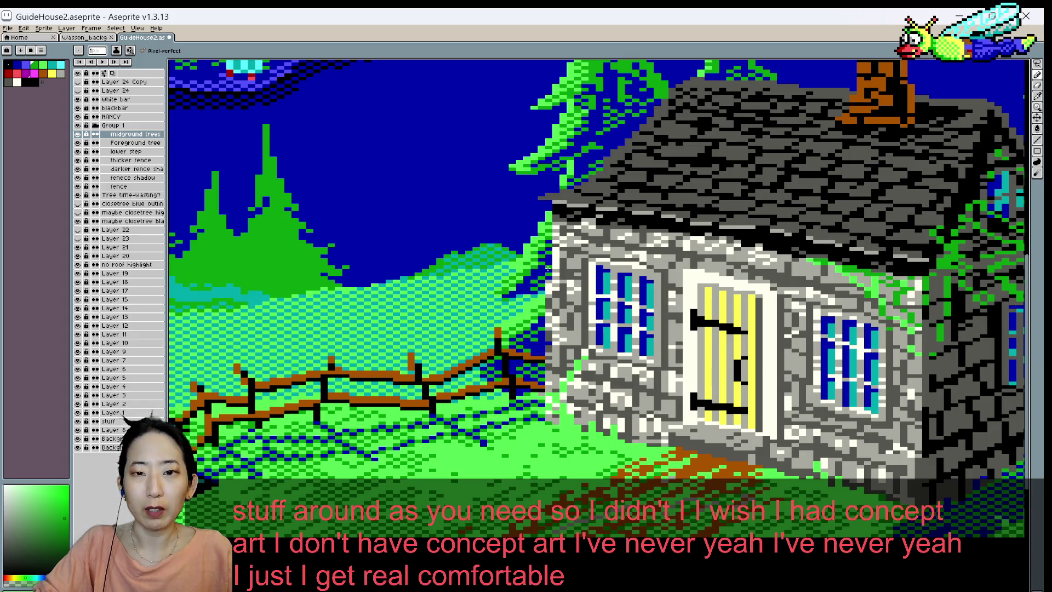
scroll(602, 257, "down", 3)
scroll(589, 250, "up", 3)
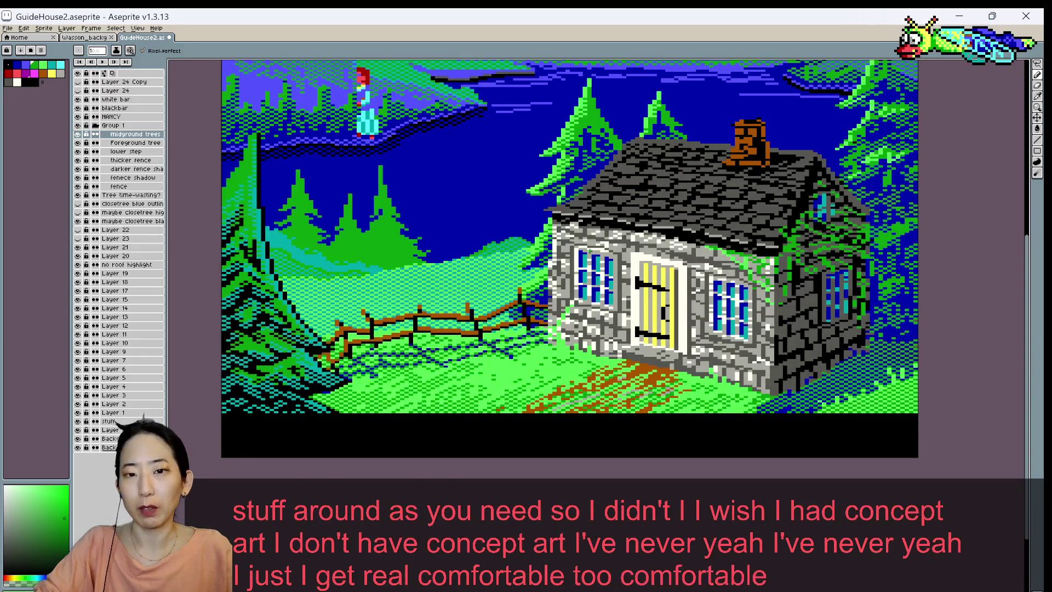
- Pencil a fix on the cottage wall and save the scene
left_click(563, 264)
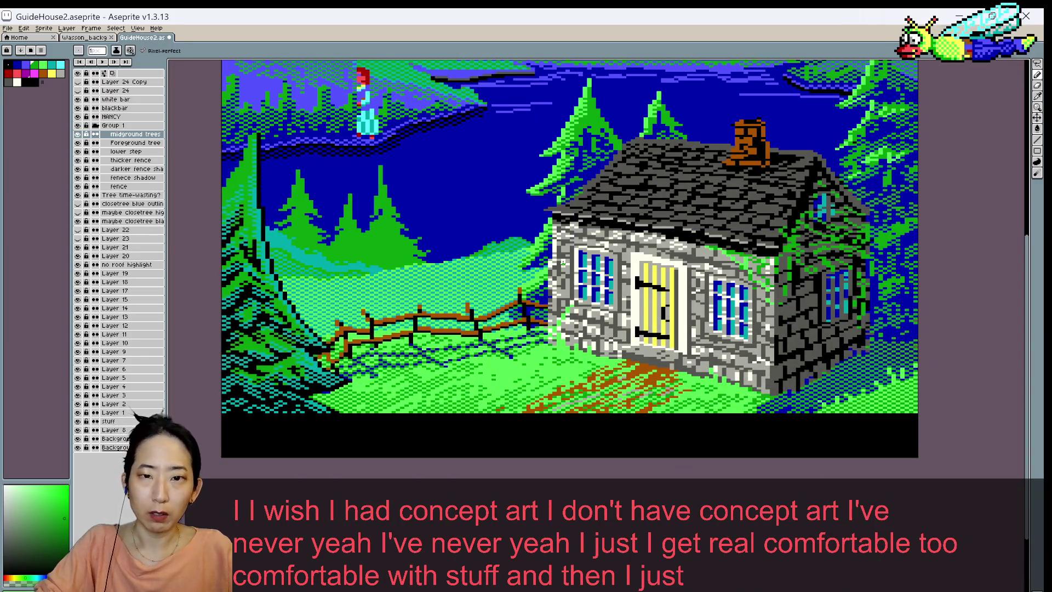
scroll(562, 264, "up", 1)
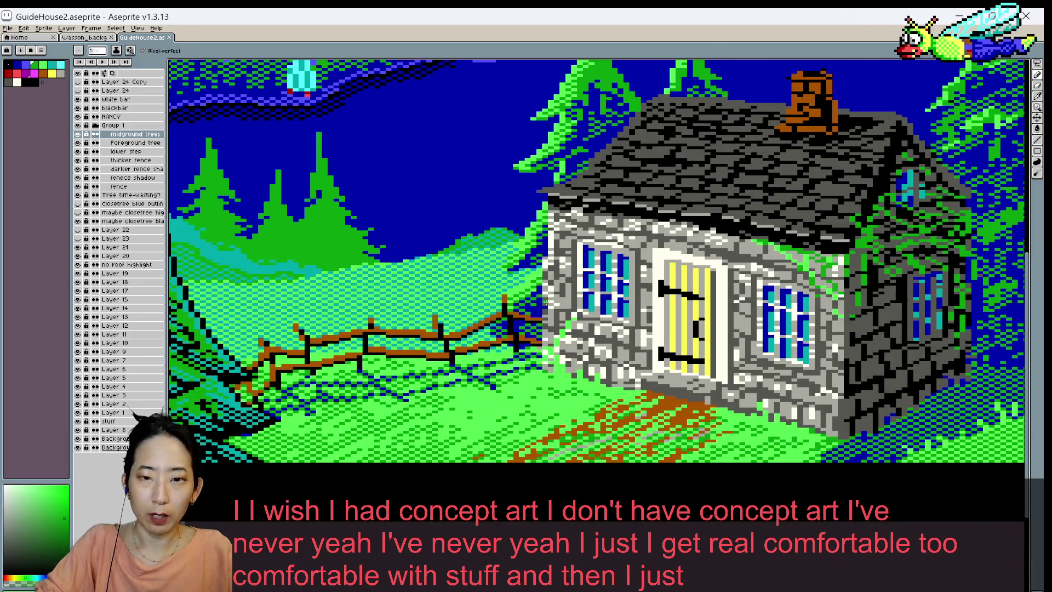
scroll(545, 302, "up", 1)
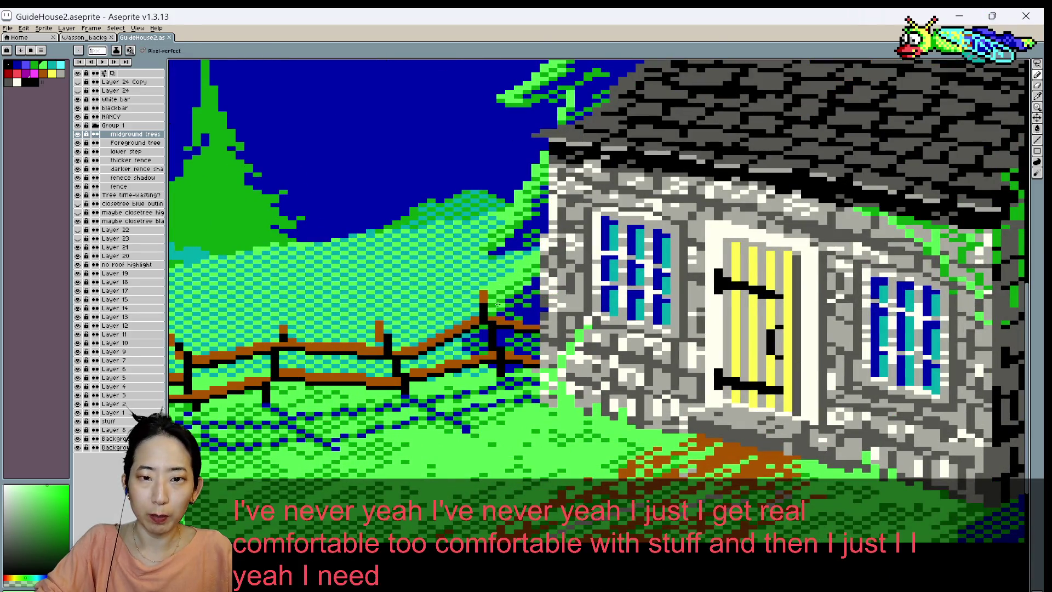
key("ctrl+s")
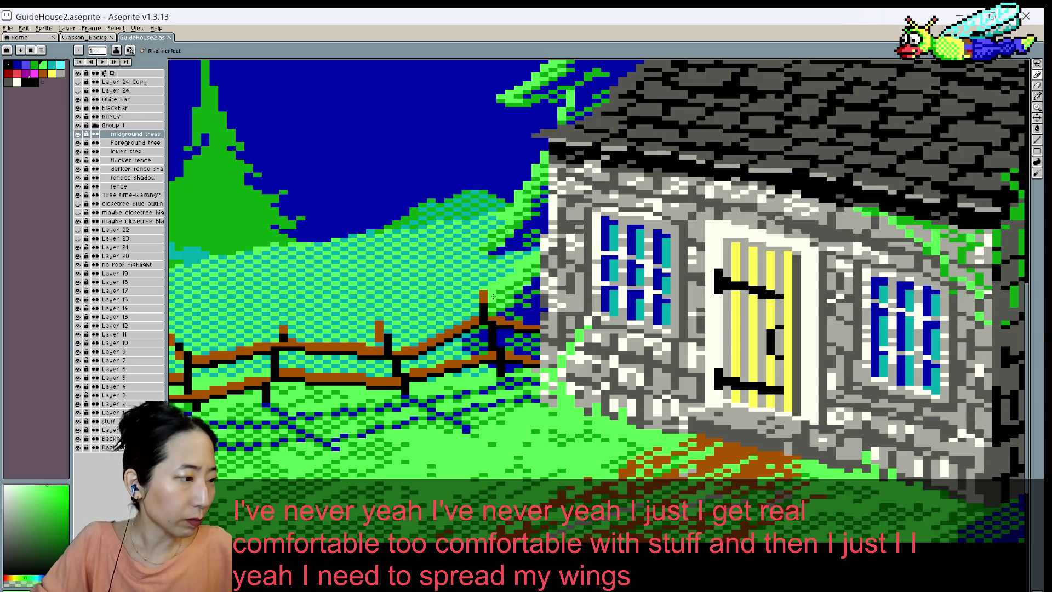
- Eyedrop the dark blue from the scene
scroll(492, 296, "down", 1)
scroll(493, 297, "down", 1)
scroll(505, 280, "up", 1)
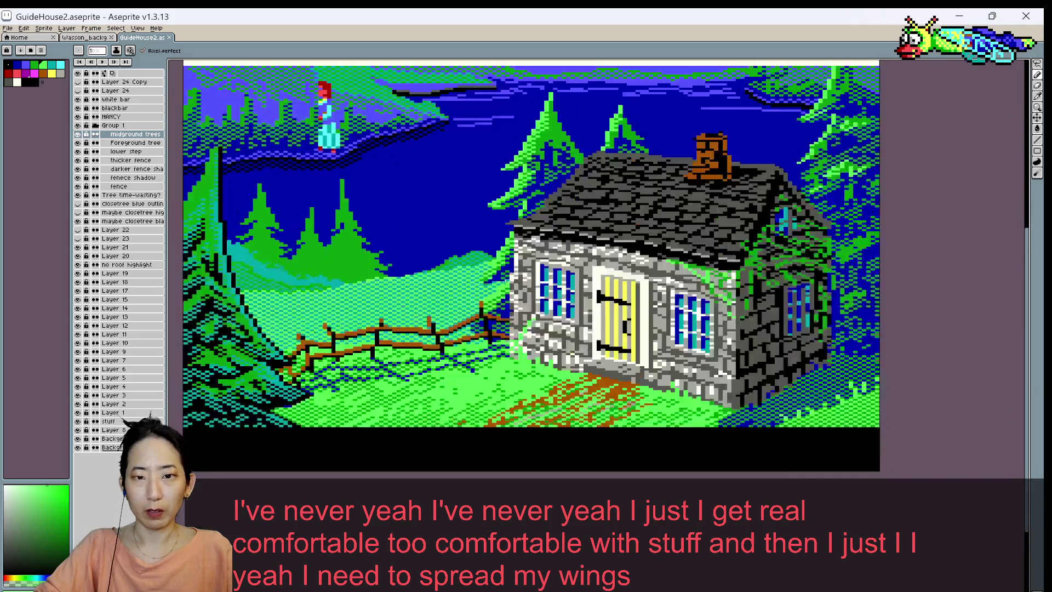
scroll(505, 279, "up", 1)
left_click(505, 340, "alt")
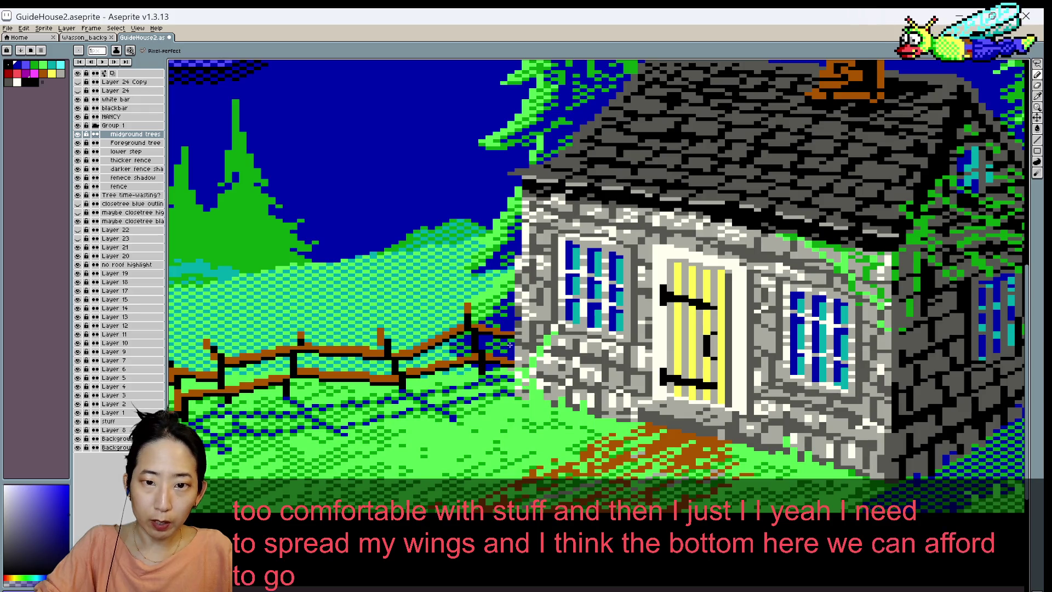
scroll(499, 351, "down", 1)
scroll(514, 329, "down", 1)
scroll(539, 305, "down", 1)
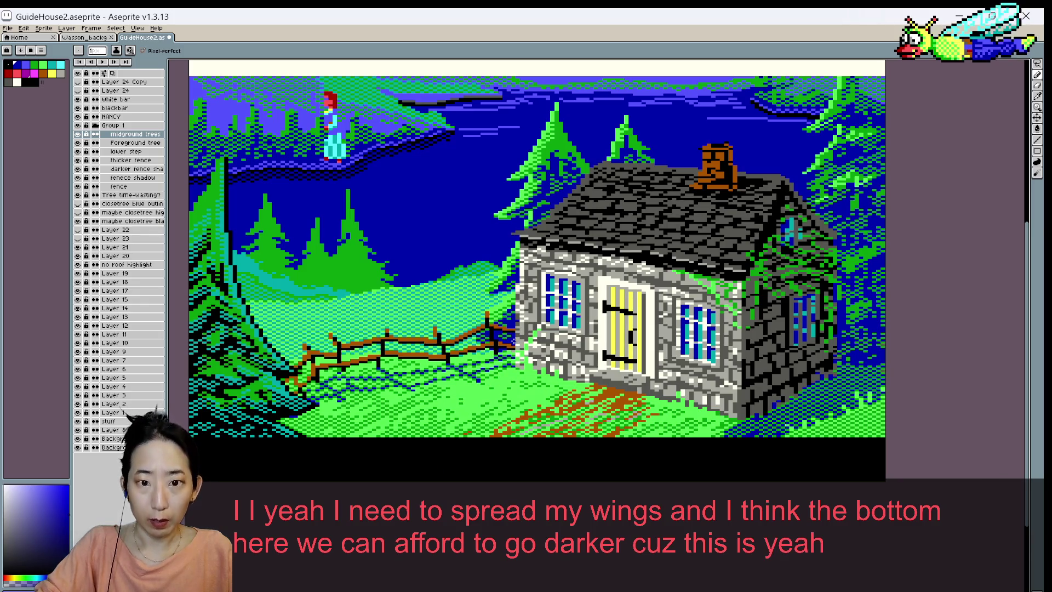
- Eyedrop a green from the scene
scroll(496, 307, "up", 1)
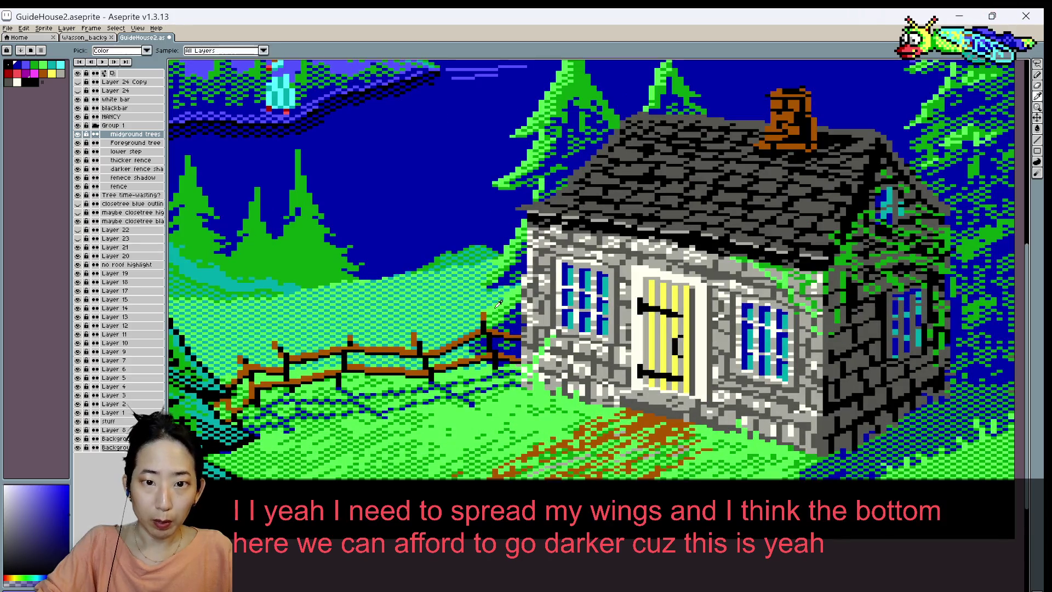
left_click(500, 302, "alt")
scroll(500, 303, "down", 1)
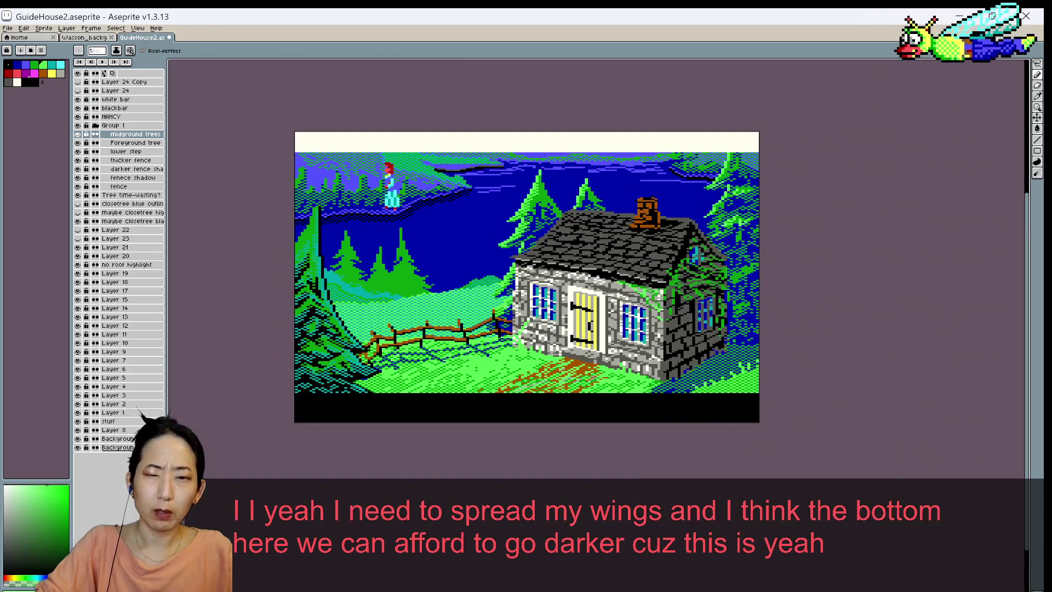
scroll(540, 303, "up", 1)
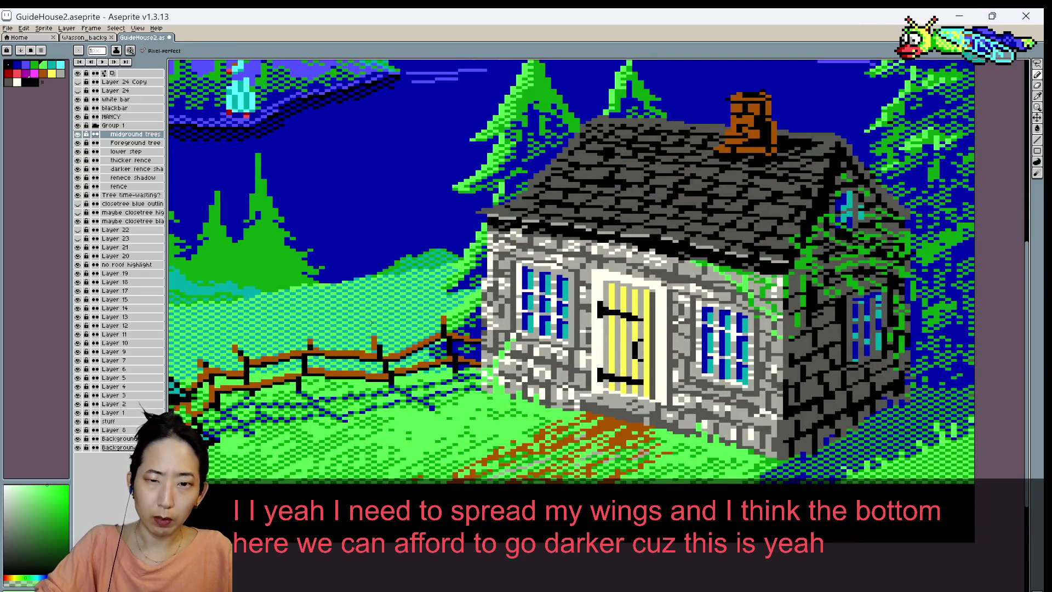
scroll(540, 303, "down", 1)
scroll(462, 301, "up", 1)
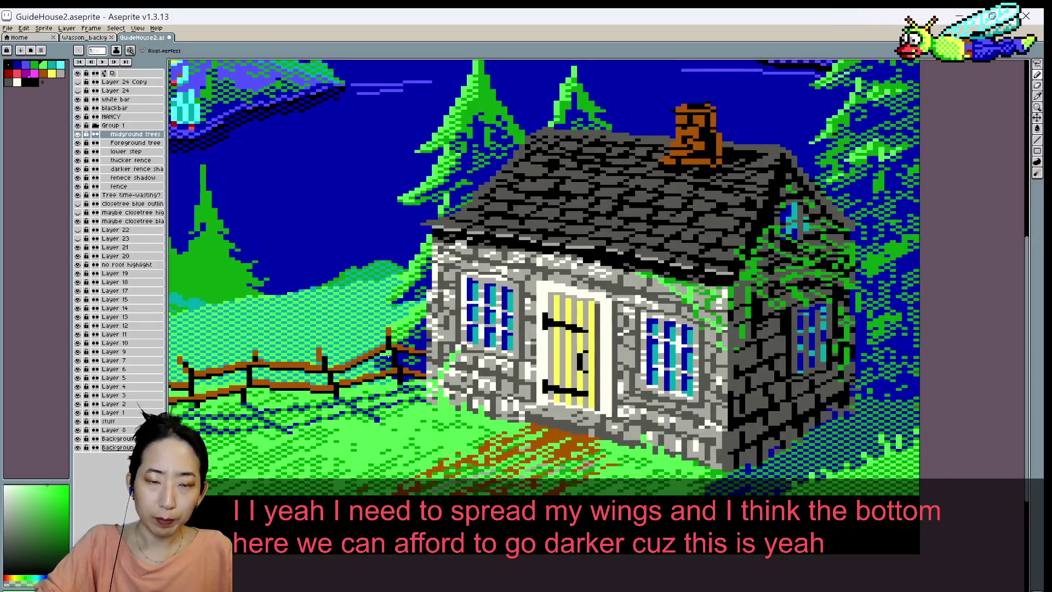
scroll(388, 355, "up", 1)
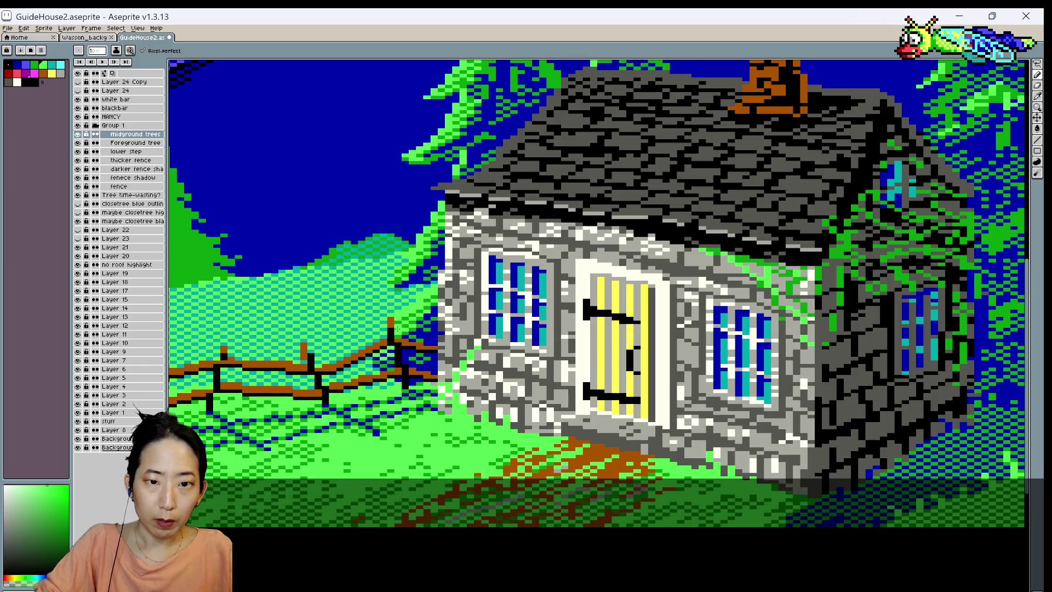
key("i")
key("b")
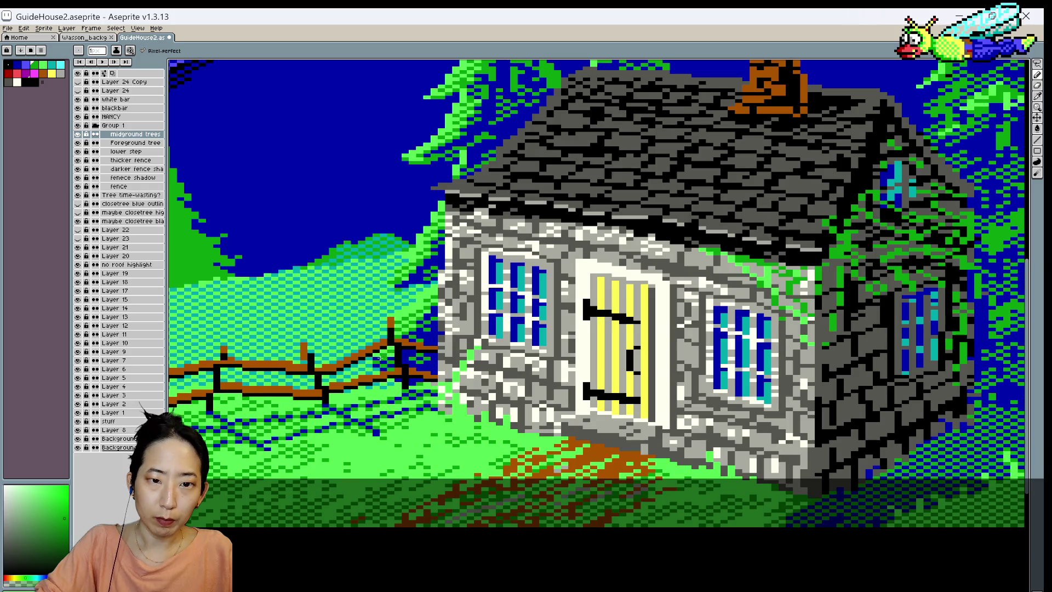
scroll(390, 337, "down", 1)
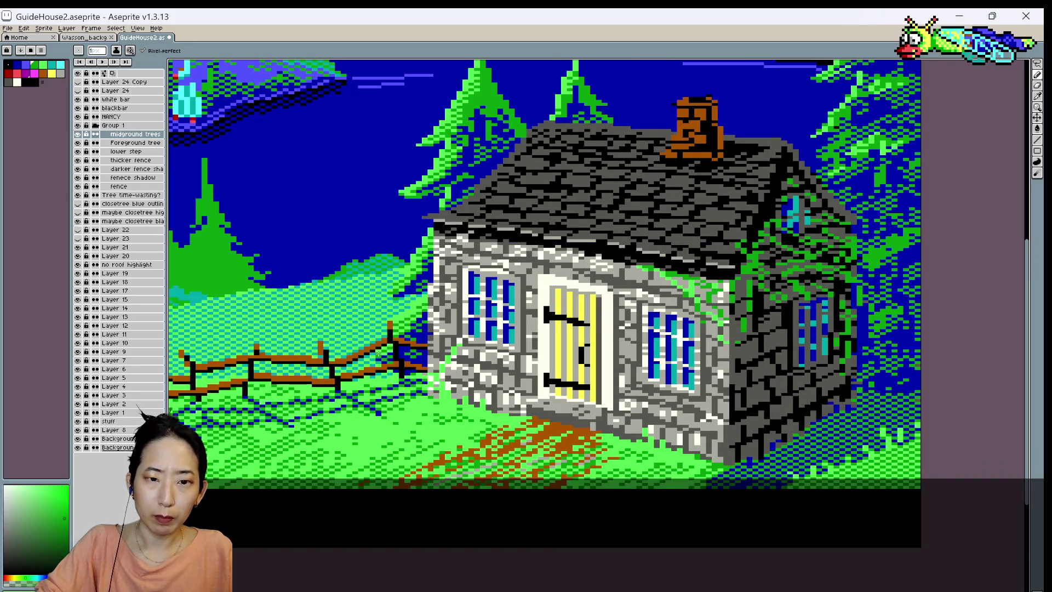
scroll(390, 361, "down", 1)
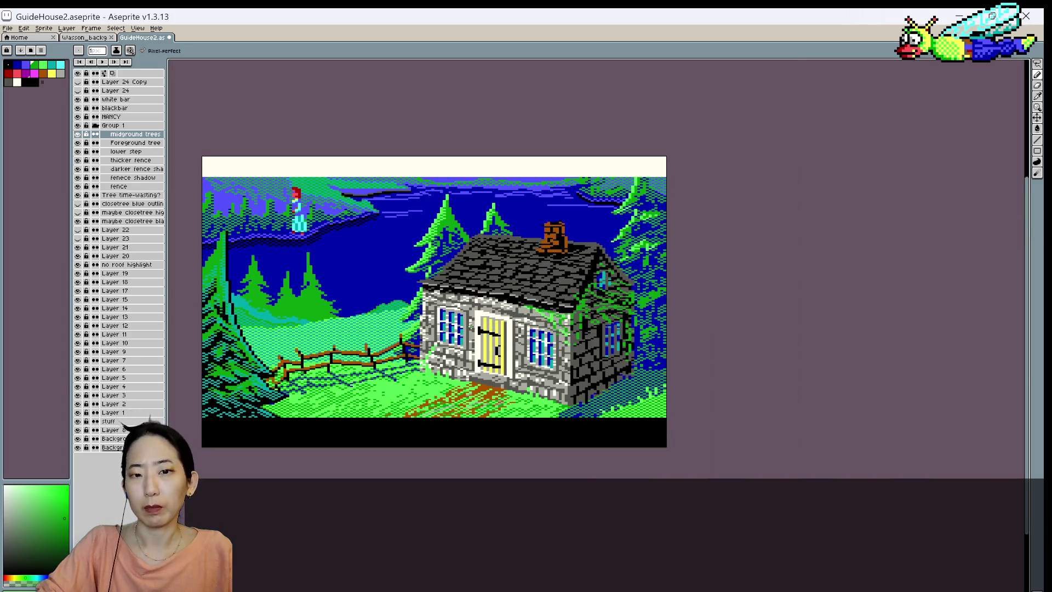
scroll(445, 329, "up", 1)
scroll(390, 340, "up", 1)
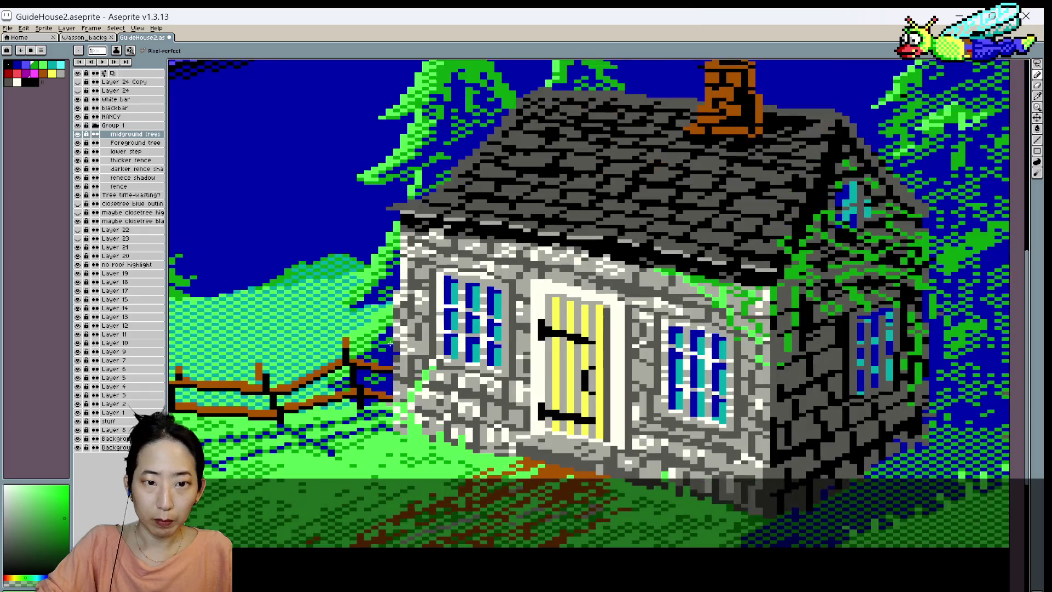
left_click(373, 345, "alt")
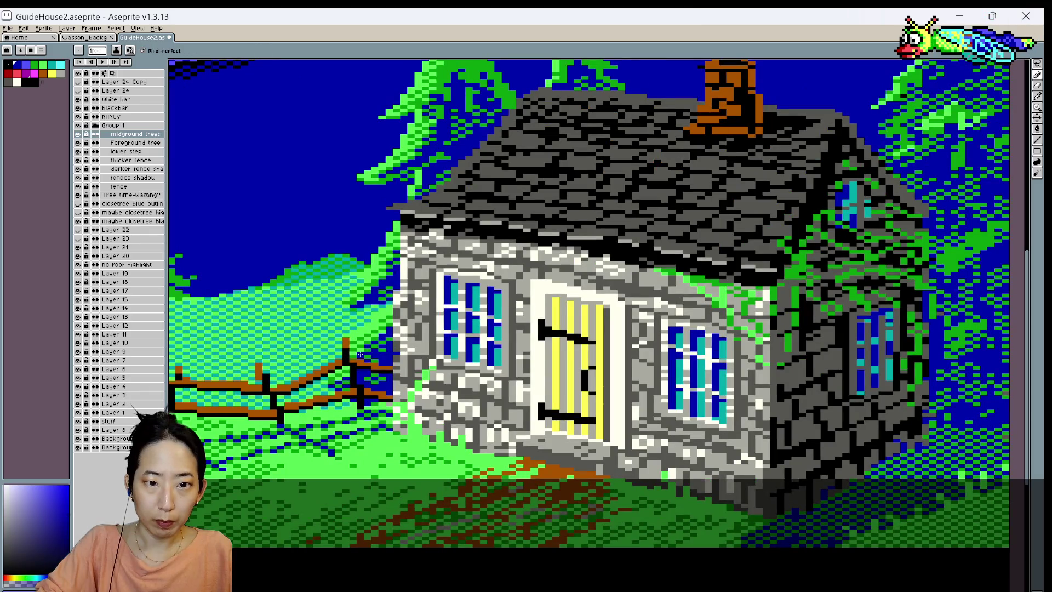
scroll(361, 350, "down", 1)
scroll(361, 350, "down", 1)
scroll(360, 328, "down", 1)
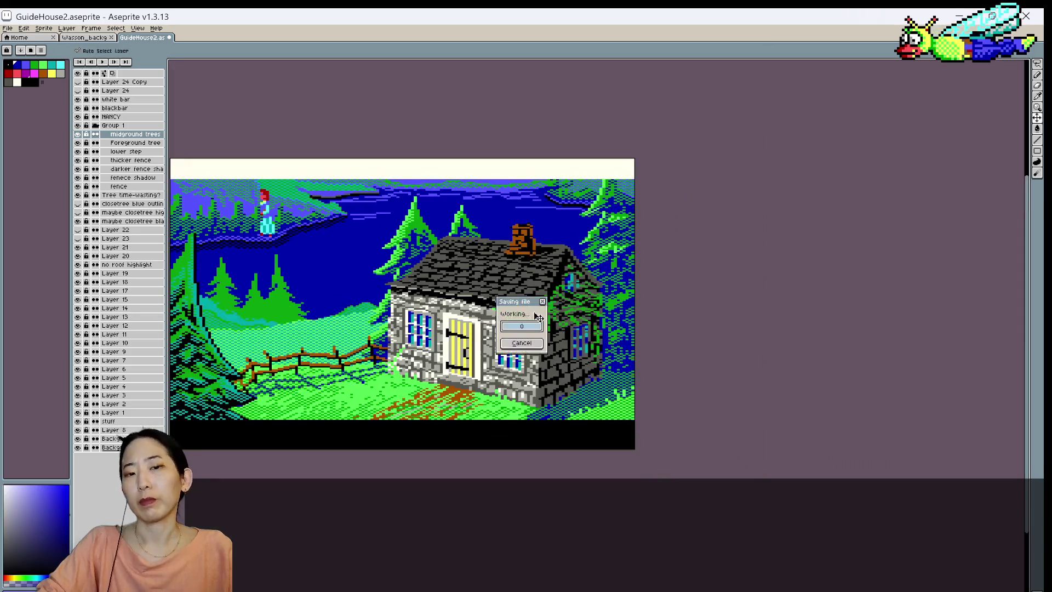
- Pan the cottage scene view slightly with the Hand tool
left_click_drag(360, 316, 414, 340)
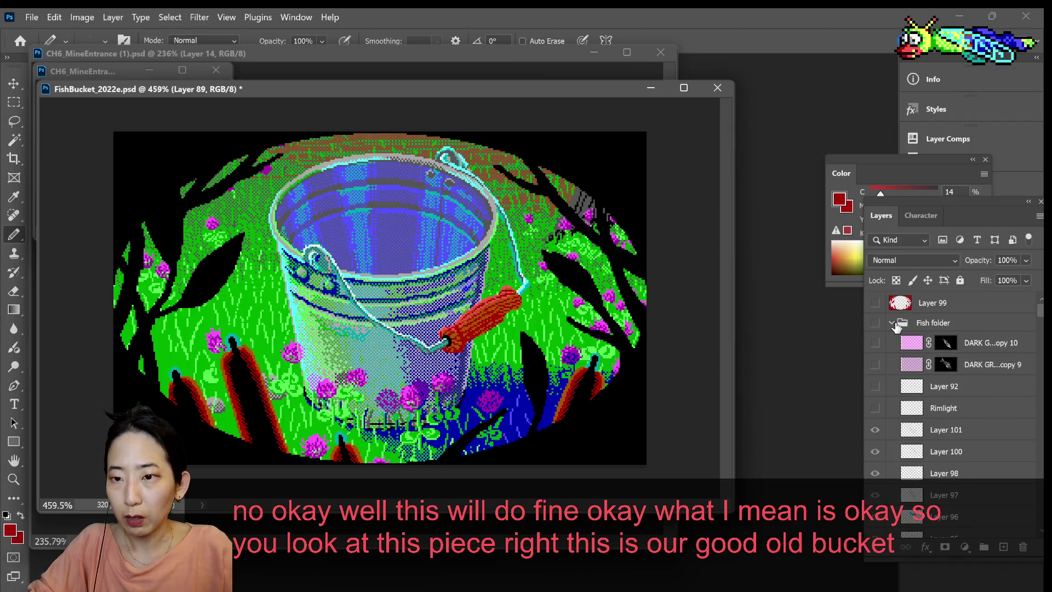
- Collapse the Fish group and toggle Layer 80 to compare the bucket
left_click(892, 324)
scroll(884, 395, "down", 3)
scroll(883, 417, "down", 3)
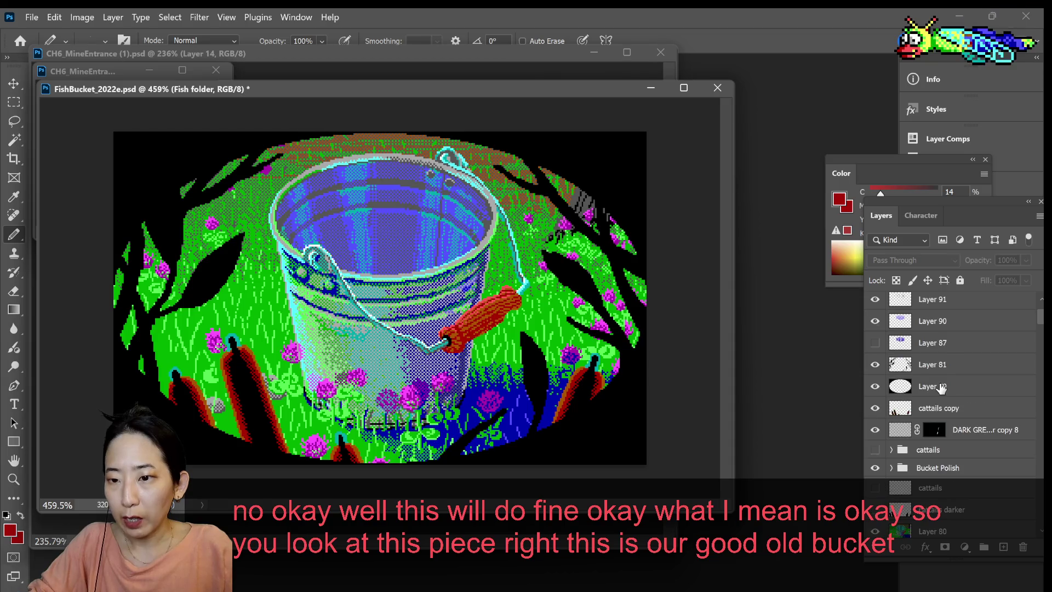
scroll(881, 439, "down", 2)
left_click(875, 445)
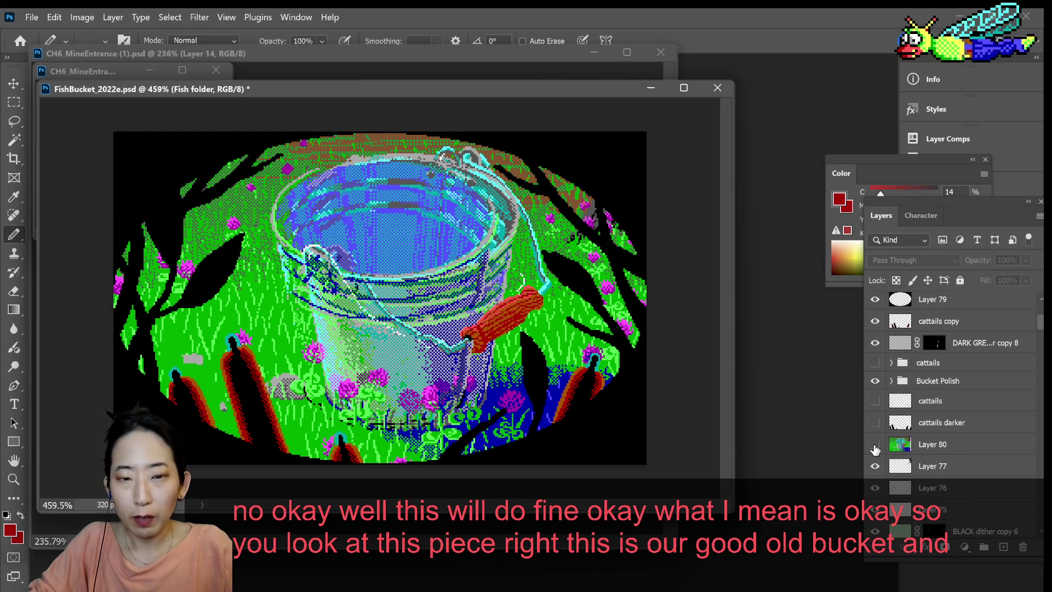
left_click(874, 444)
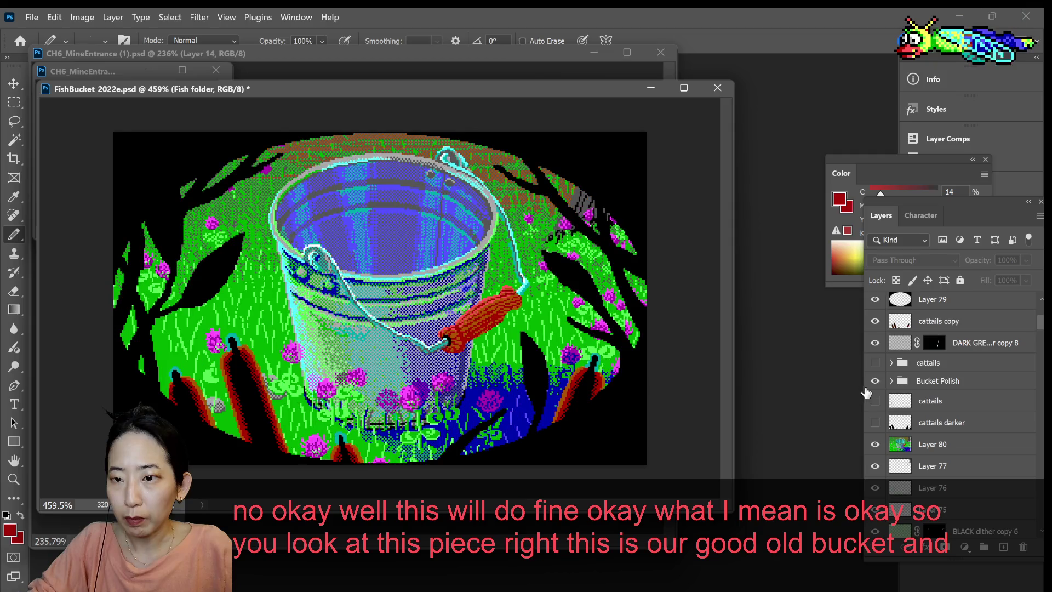
left_click(875, 380)
left_click(875, 380)
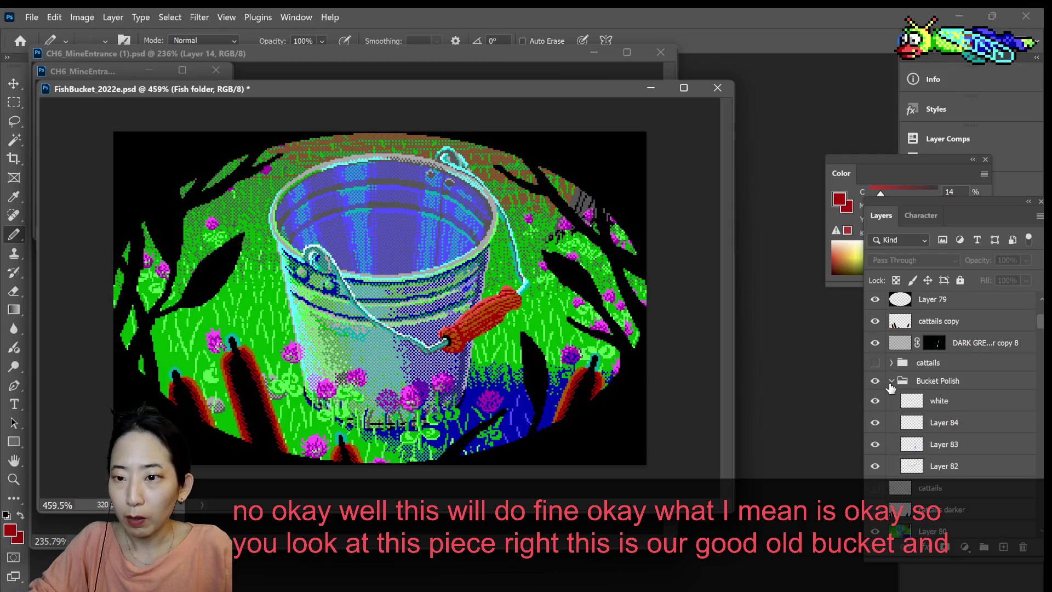
- Duplicate DARK GREY dither copy 8, invert the copy's mask to white, and move it to the top
left_click(875, 342)
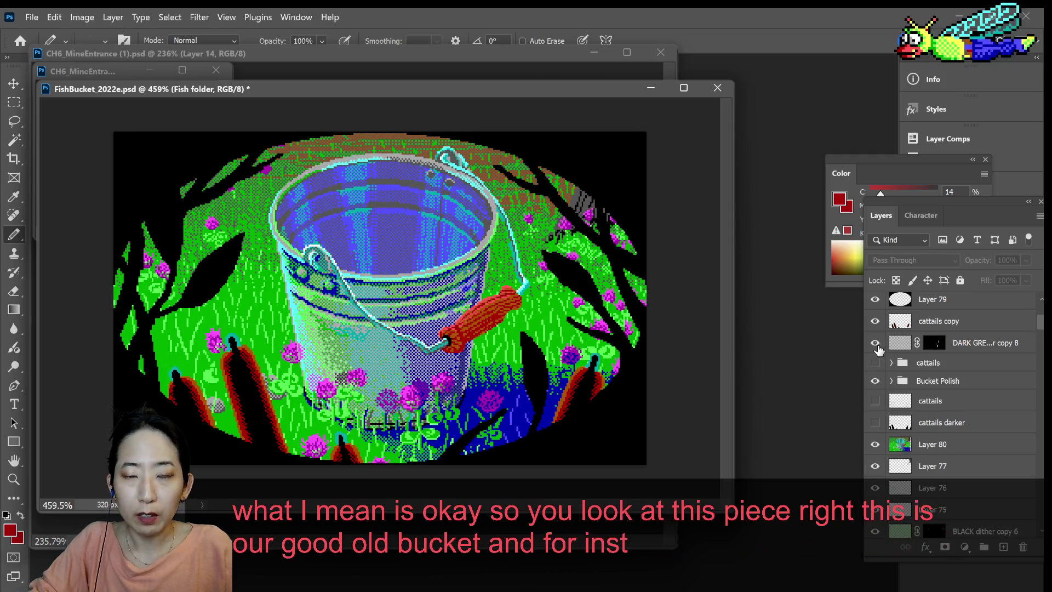
left_click(922, 351)
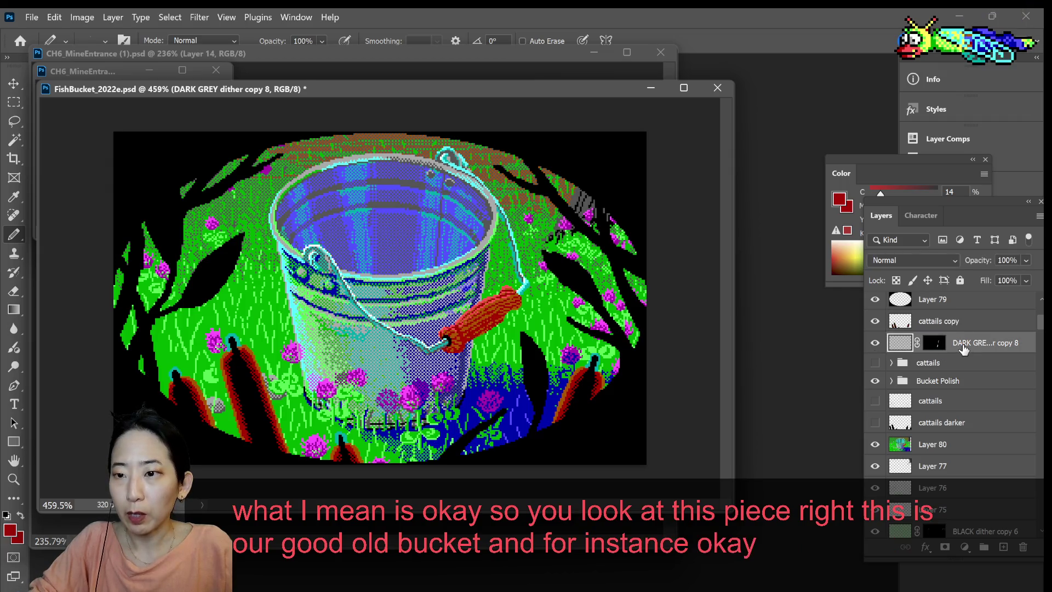
right_click(962, 349)
left_click(843, 301)
key("Return")
left_click(875, 364)
left_click(934, 343)
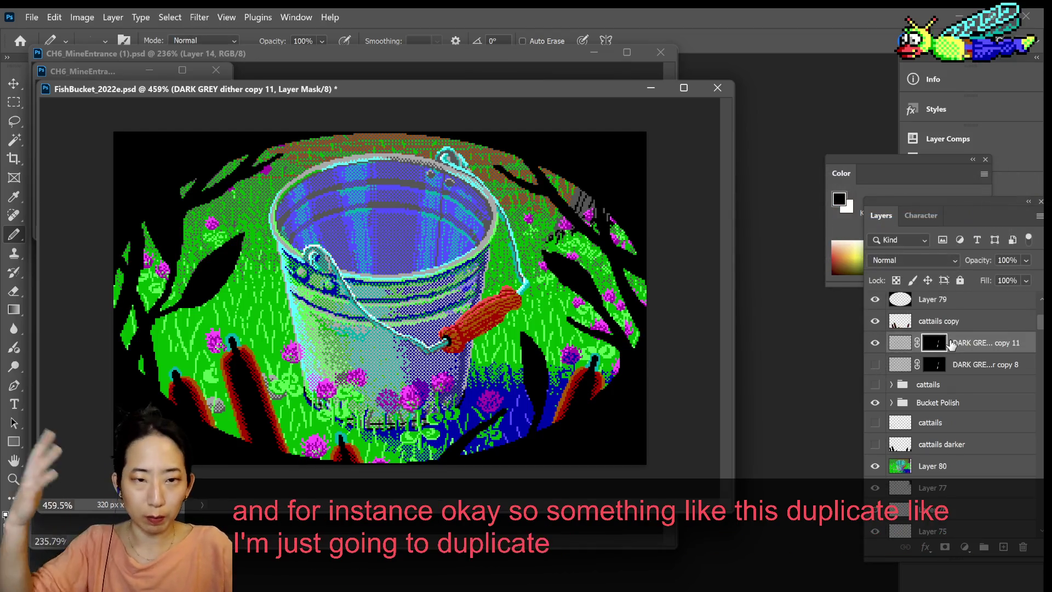
key("ctrl+i")
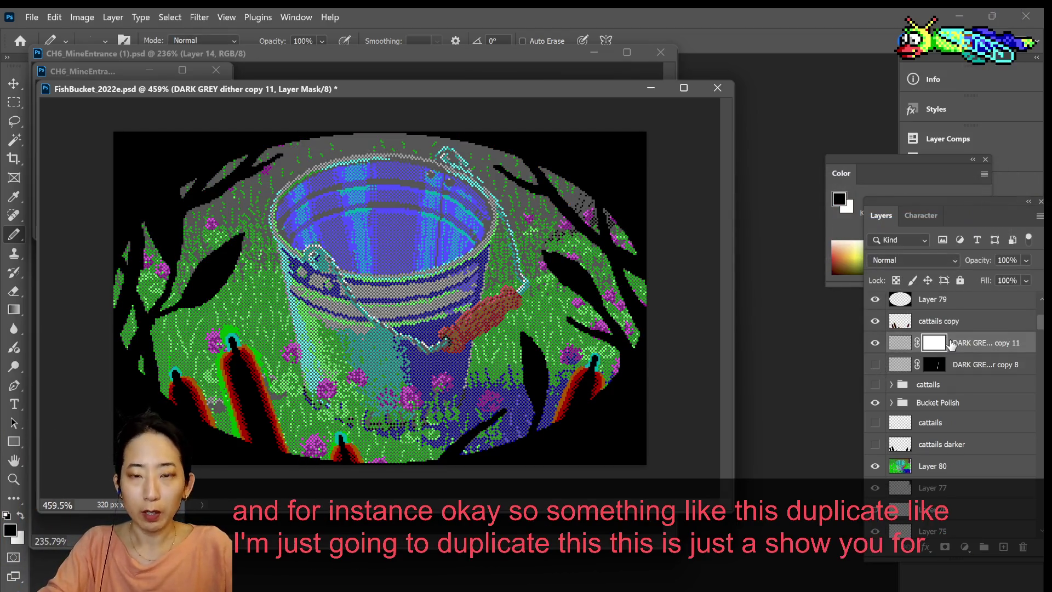
key("ctrl+shift+bracketright")
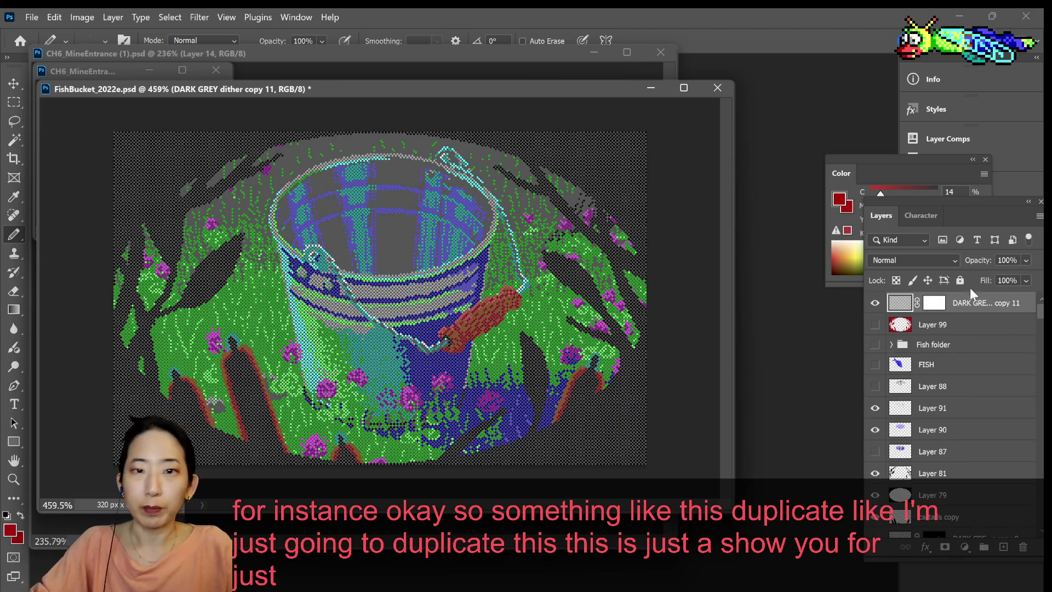
- Toggle the grey dither copy's visibility and enlarge the document window to fill the screen
left_click(874, 302)
left_click(874, 303)
left_click(874, 303)
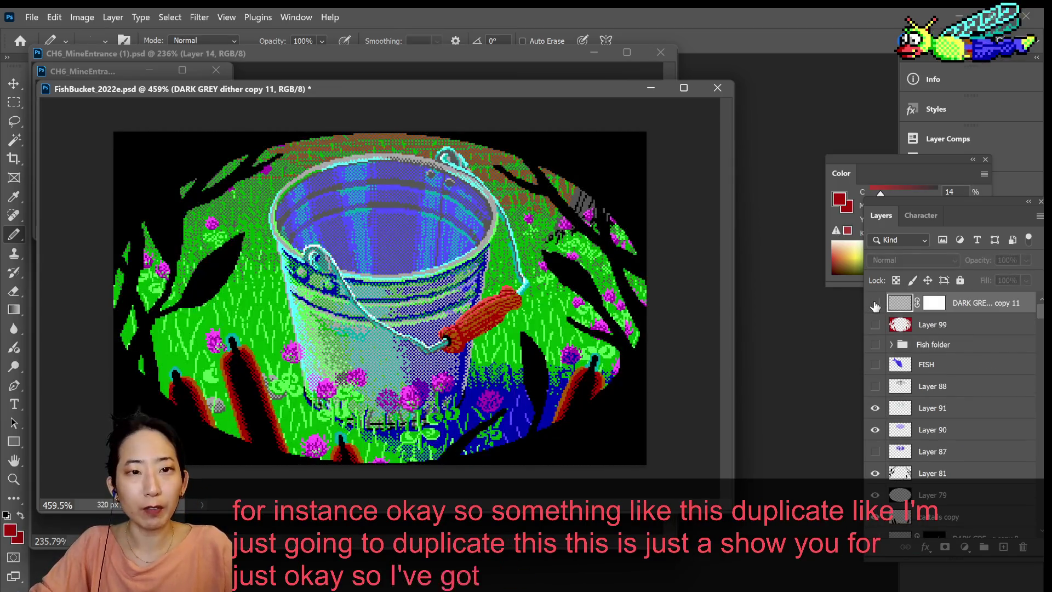
left_click(874, 303)
scroll(529, 244, "up", 3)
left_click(684, 88)
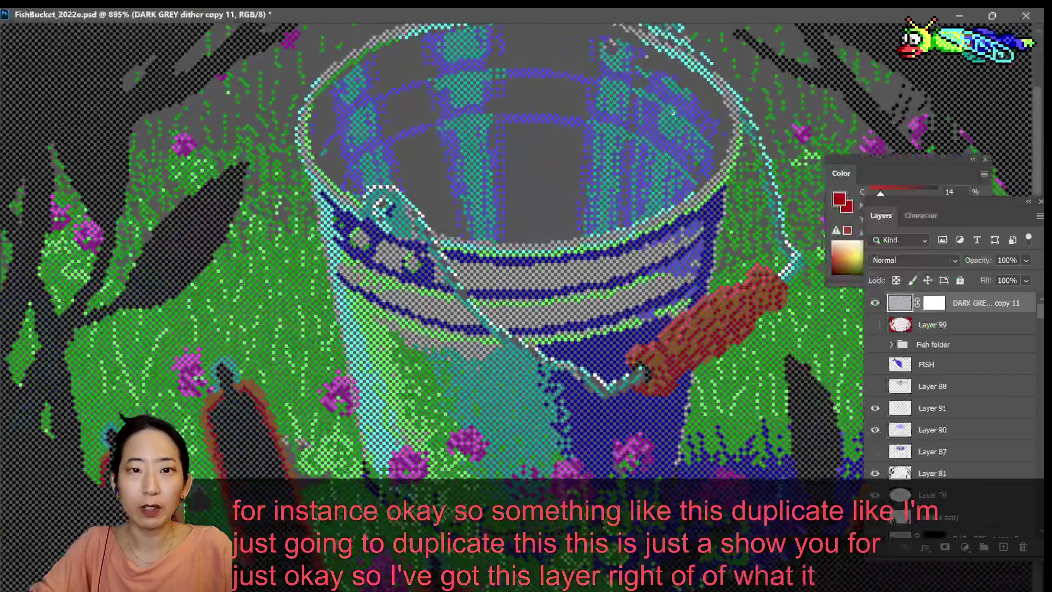
scroll(767, 219, "down", 2)
- Flick DARK GREY dither copy 11 on and off to compare the scene, leaving it visible
left_click(872, 306)
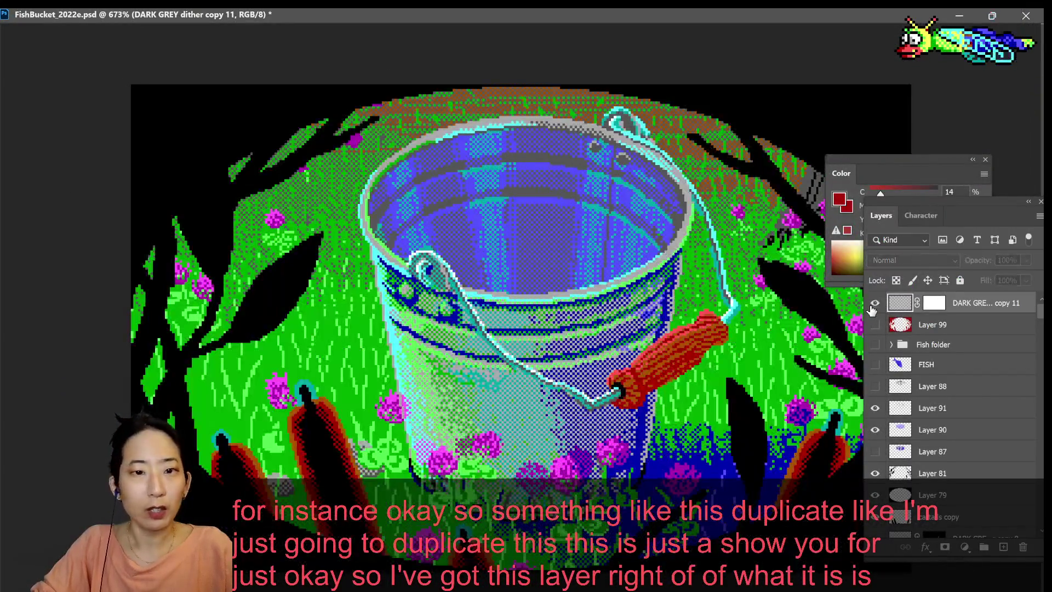
left_click(872, 306)
left_click(874, 303)
left_click(874, 303)
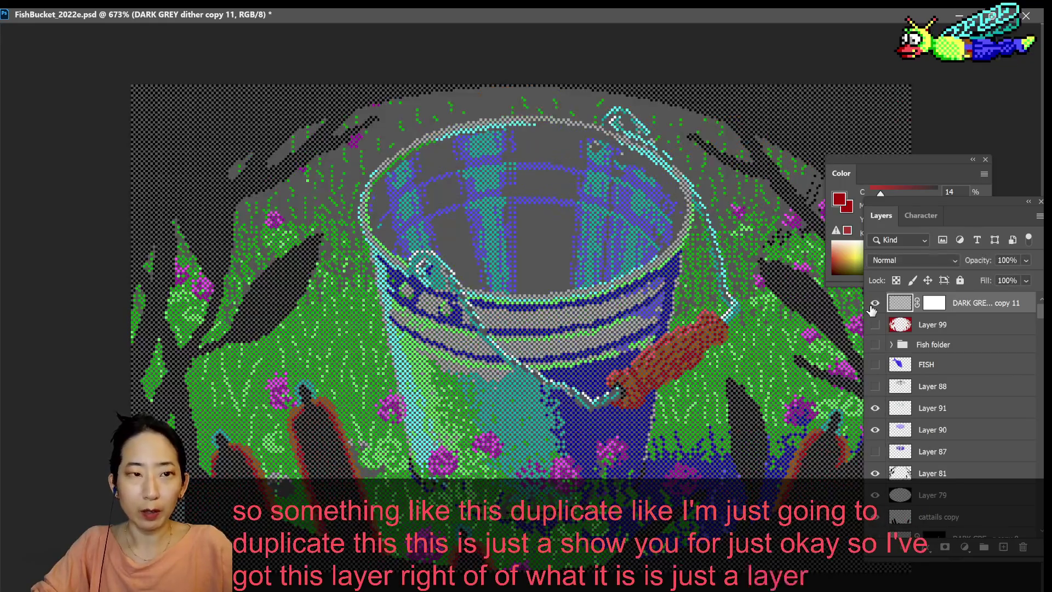
left_click(873, 305)
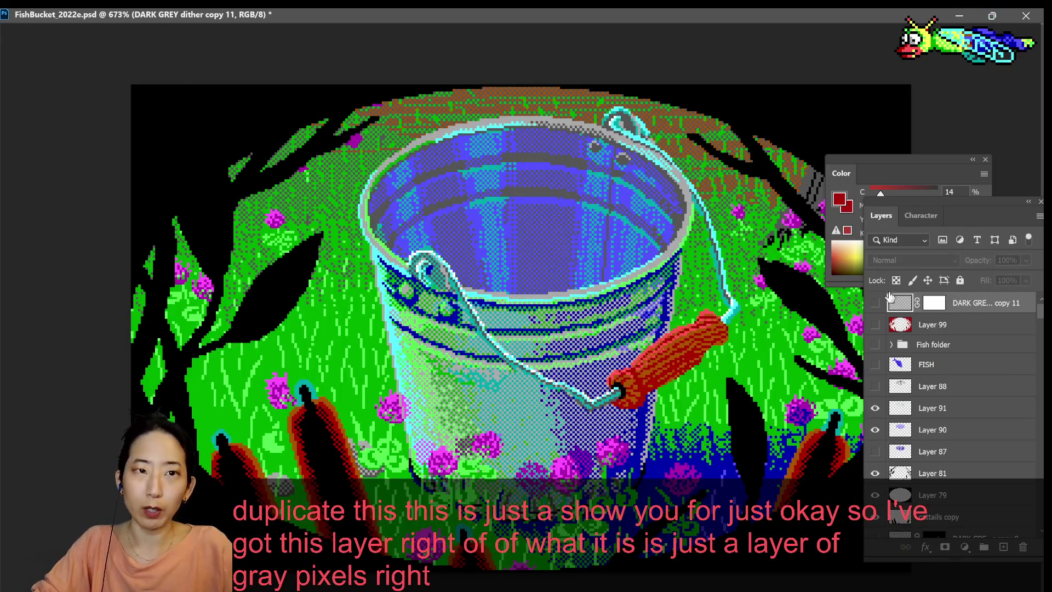
left_click(874, 303)
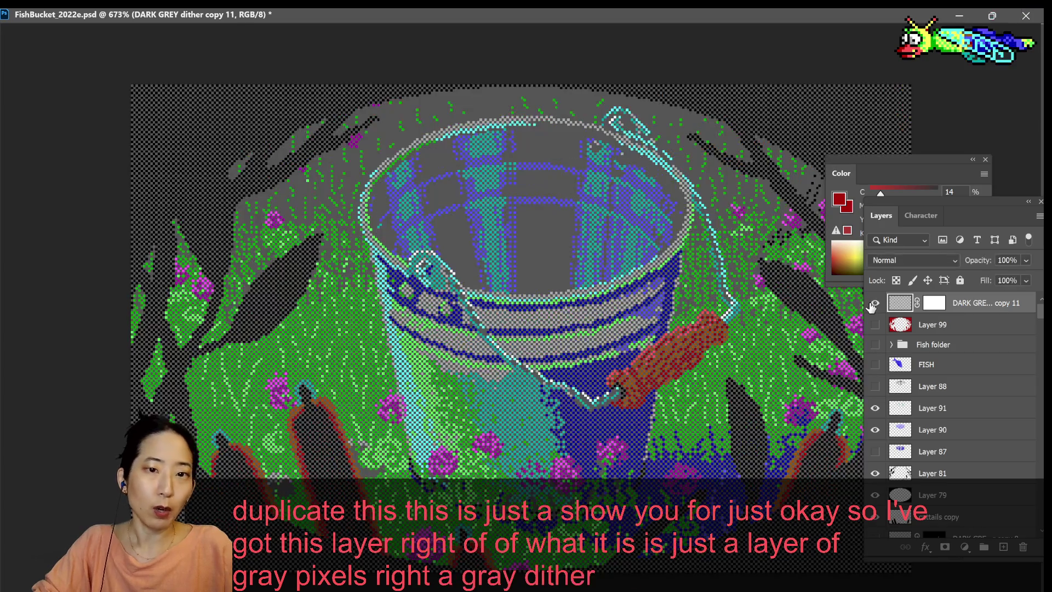
scroll(226, 119, "up", 2)
scroll(230, 115, "up", 2)
scroll(235, 107, "up", 2)
scroll(243, 99, "up", 2)
scroll(242, 99, "down", 2)
scroll(258, 115, "down", 2)
scroll(274, 131, "down", 2)
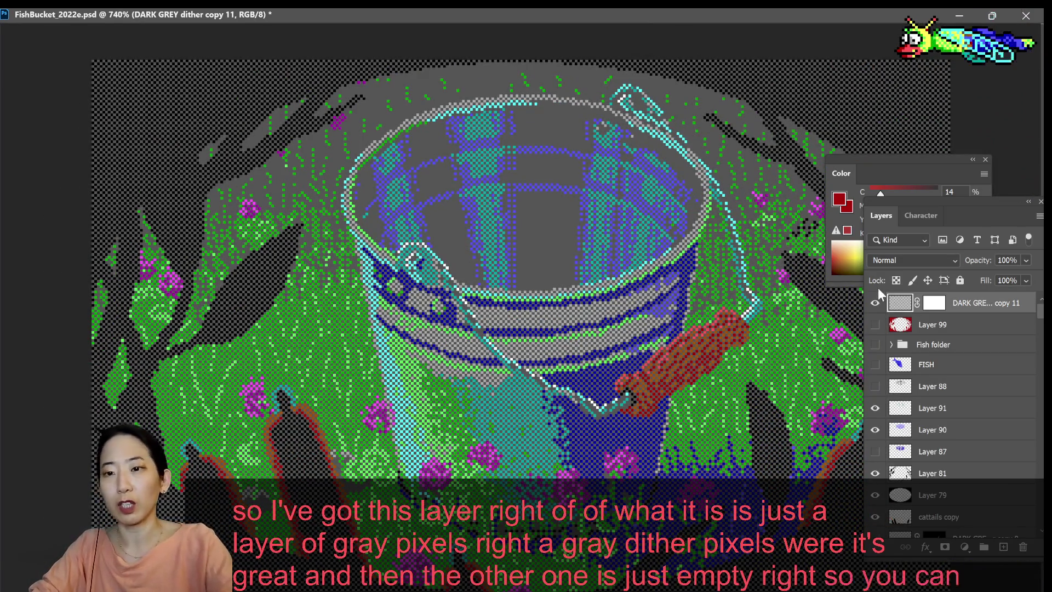
left_click(875, 304)
left_click(876, 305)
left_click(875, 304)
left_click(876, 305)
left_click(875, 305)
left_click(876, 305)
left_click(875, 304)
left_click(875, 305)
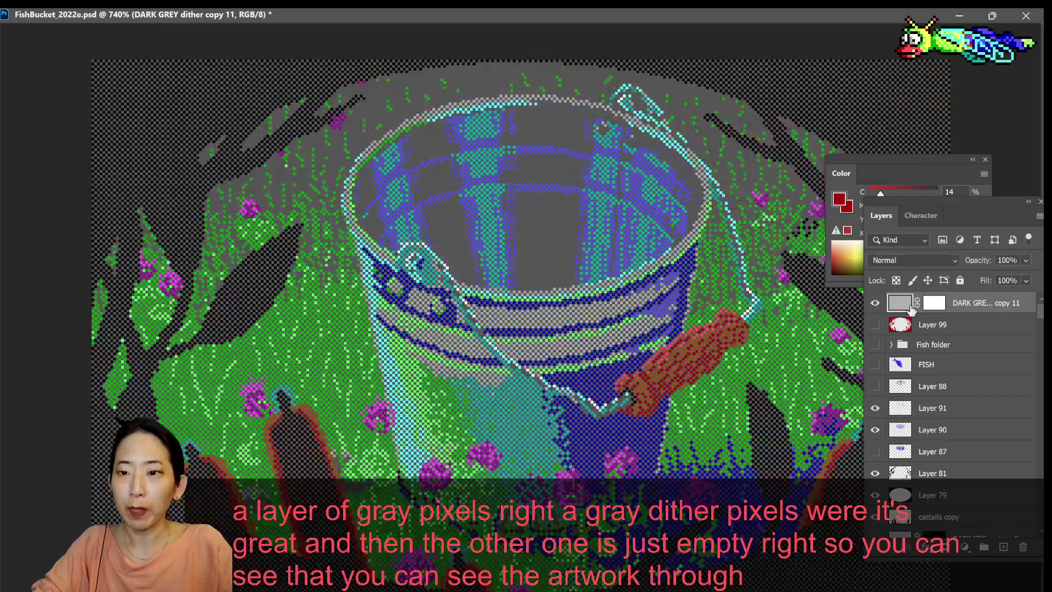
- Delete the dither copy's layer mask and return to the standard window layout
left_click(934, 302)
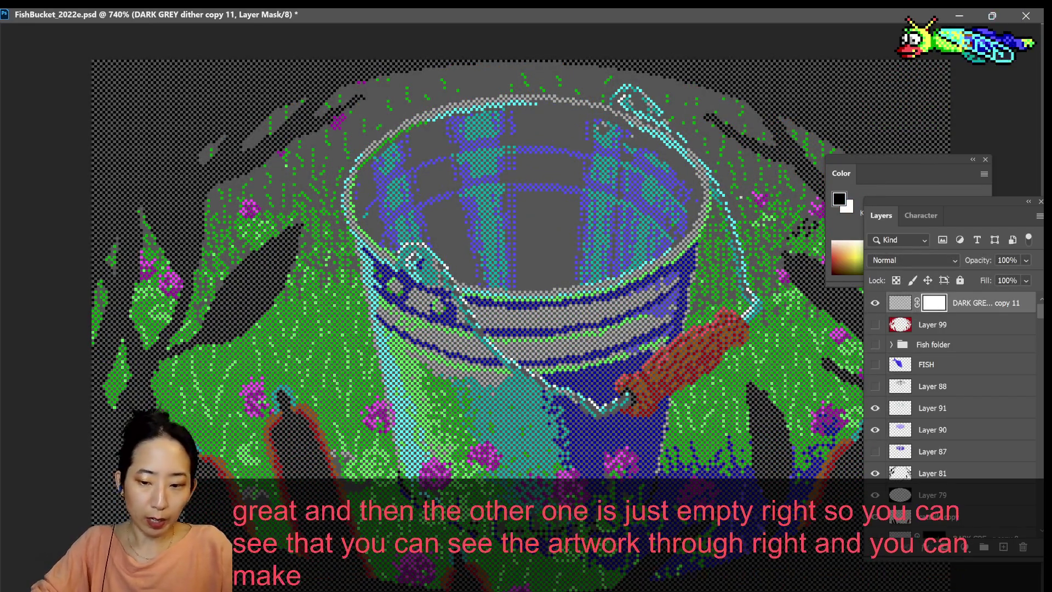
key("Delete")
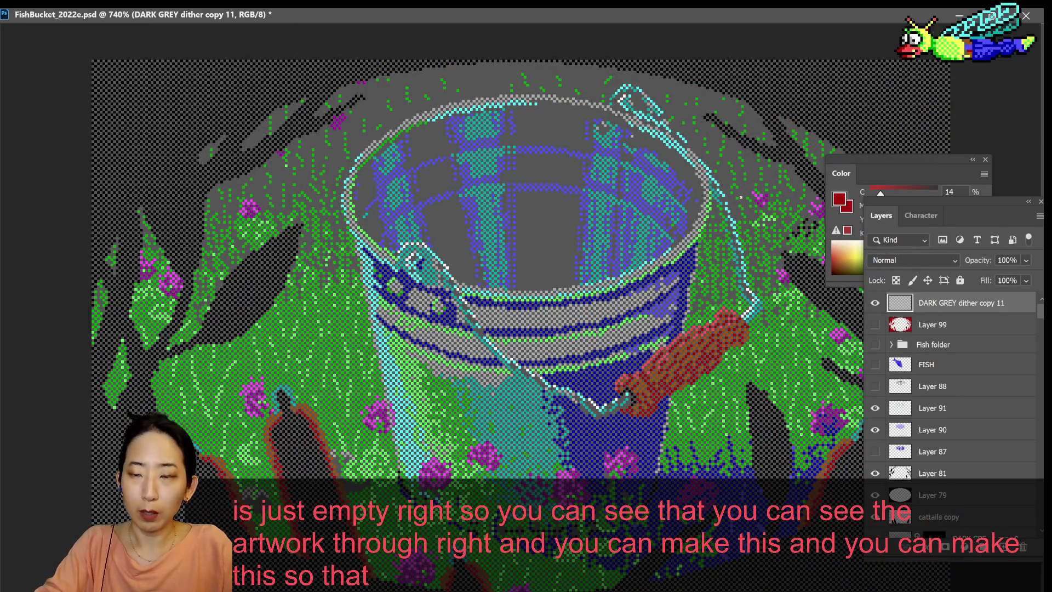
key("q")
key("q")
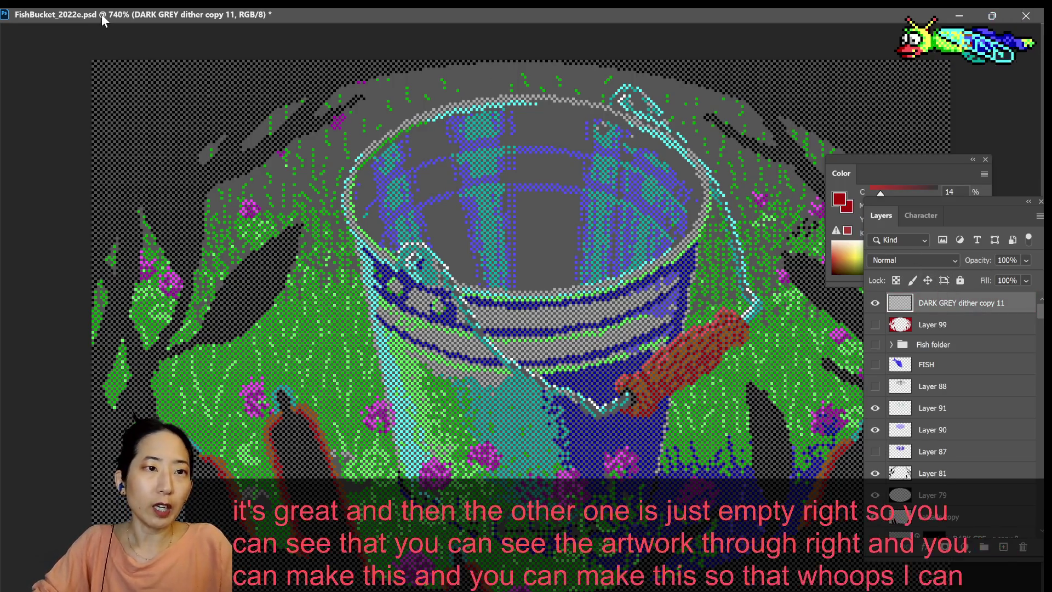
key("q")
key("q")
key("f")
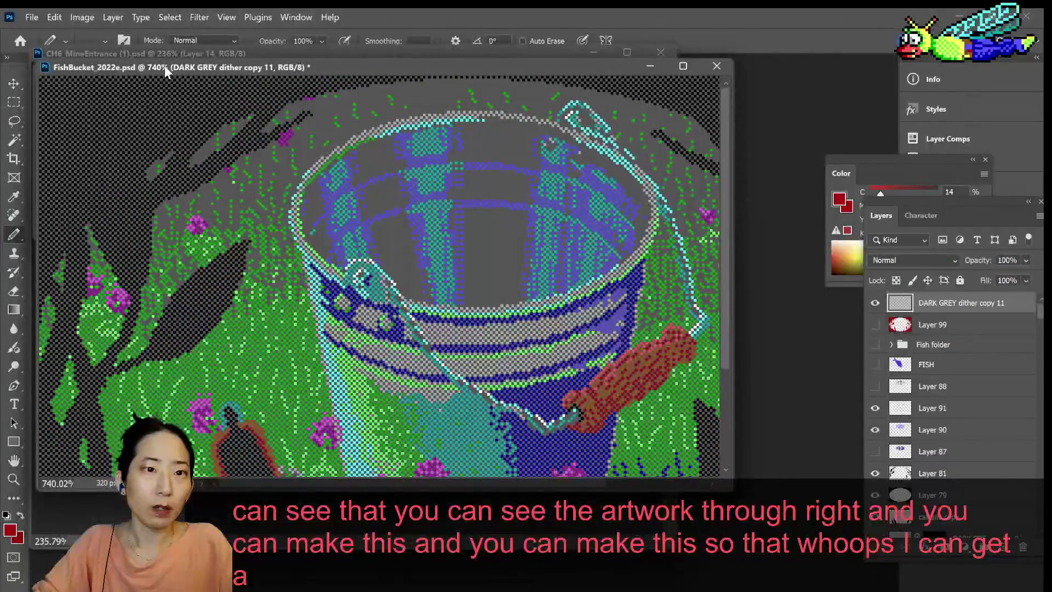
left_click(82, 17)
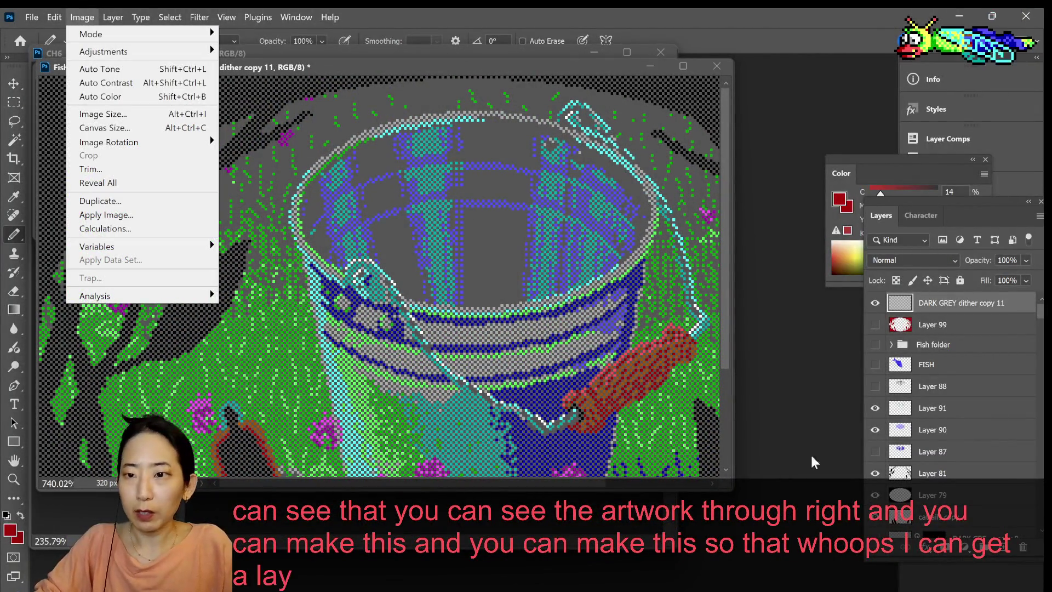
- Enlarge the document window and give DARK GREY dither copy 11 a Layer > Layer Mask > Hide All mask
left_click(727, 488)
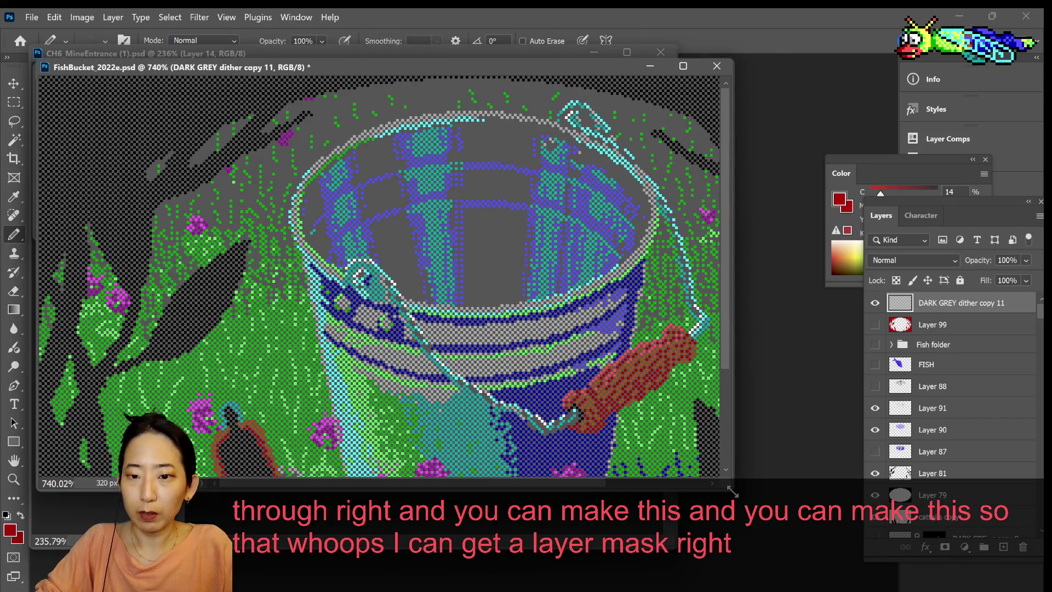
left_click_drag(732, 491, 854, 582)
left_click(83, 17)
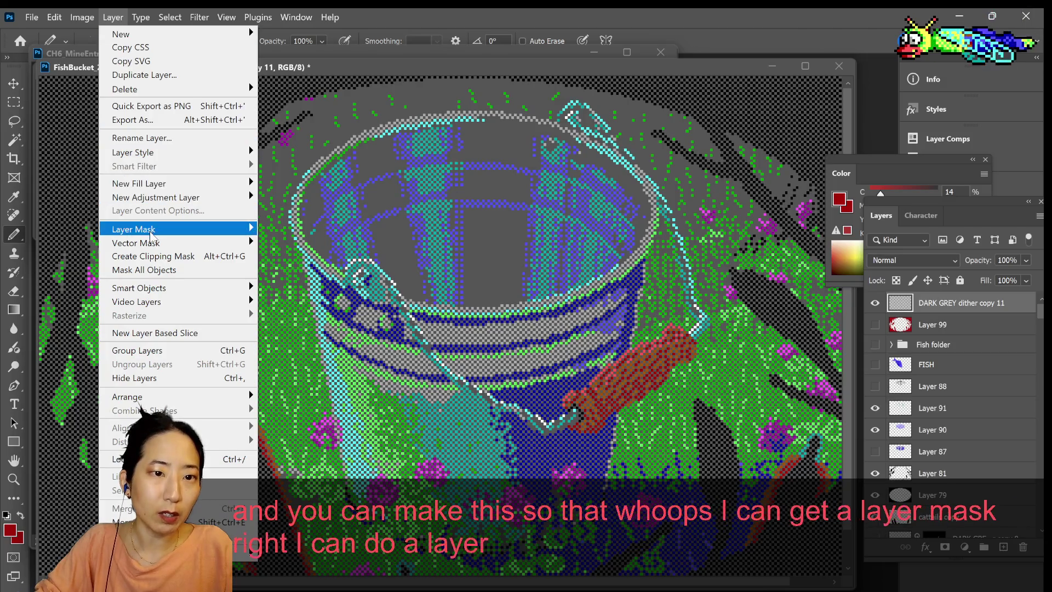
mouse_move(133, 229)
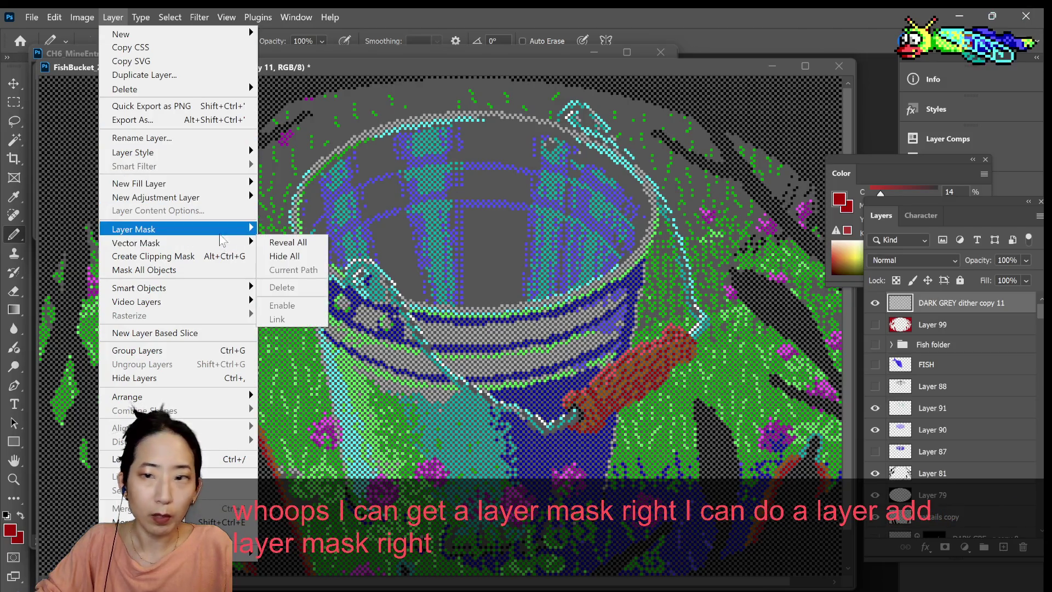
left_click(963, 305)
left_click(874, 302)
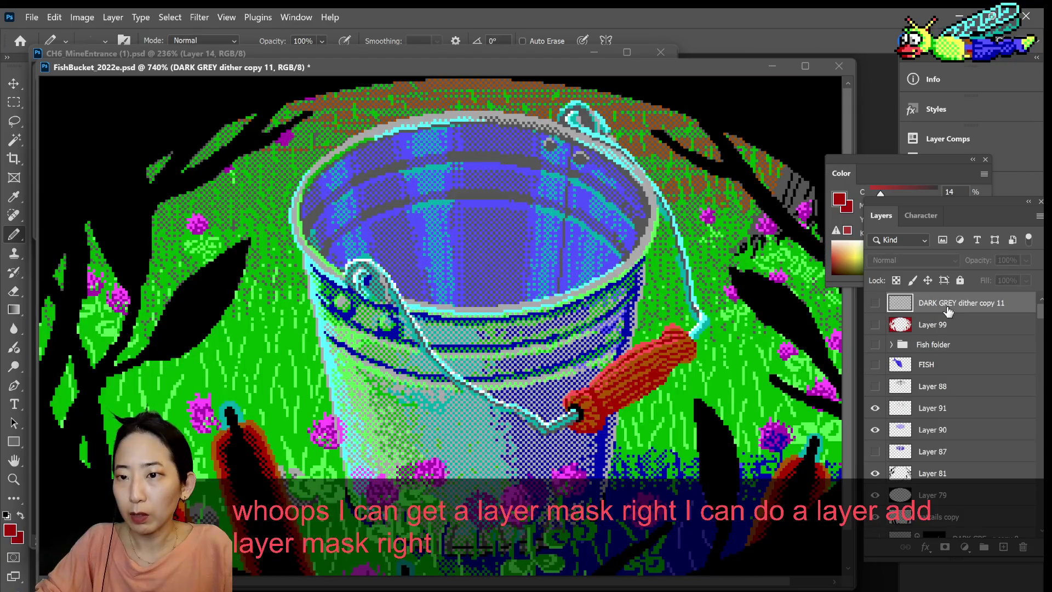
left_click(871, 303)
left_click(113, 17)
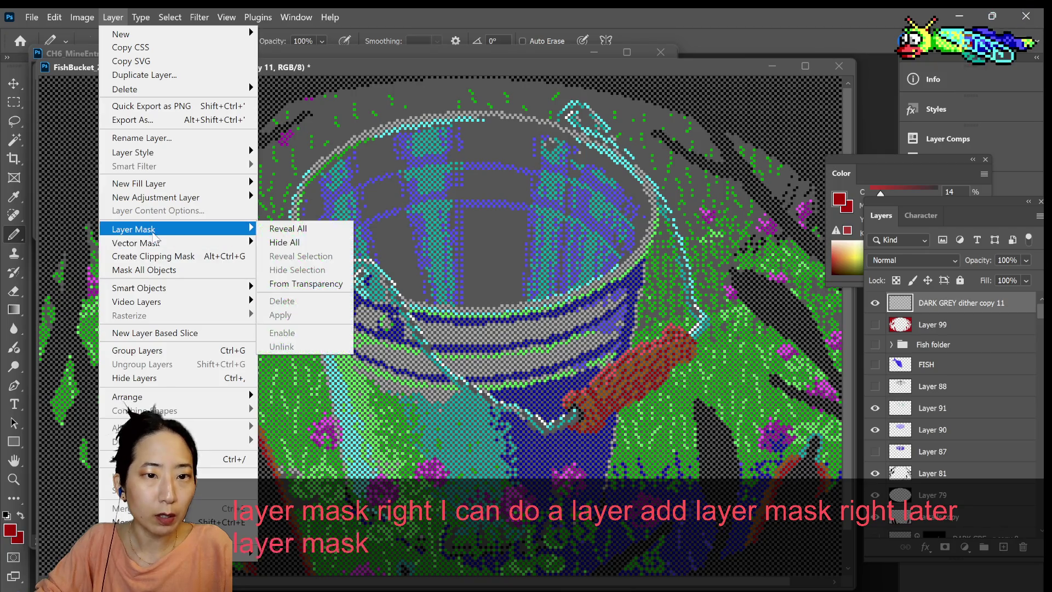
left_click(310, 243)
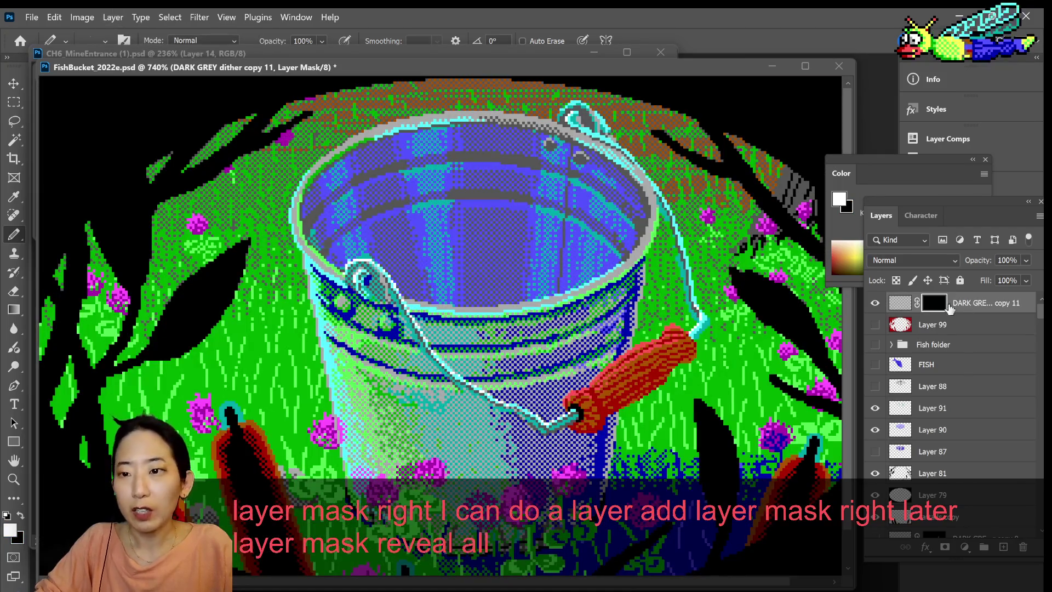
scroll(374, 271, "down", 3)
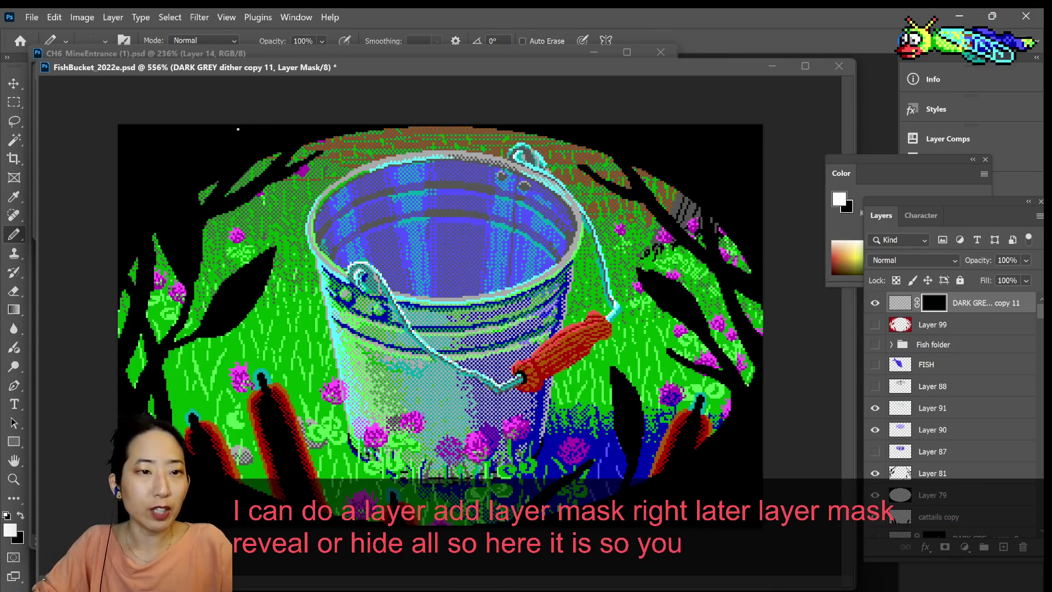
- Test white and black mask strokes in the upper-left and over the lower-left cattails, undoing the last
mouse_move(182, 137)
left_mouse_down()
mouse_move(197, 176)
mouse_move(162, 141)
mouse_move(192, 235)
mouse_move(178, 253)
mouse_move(231, 124)
mouse_move(223, 272)
left_mouse_up()
key("x")
left_click_drag(288, 168, 236, 218)
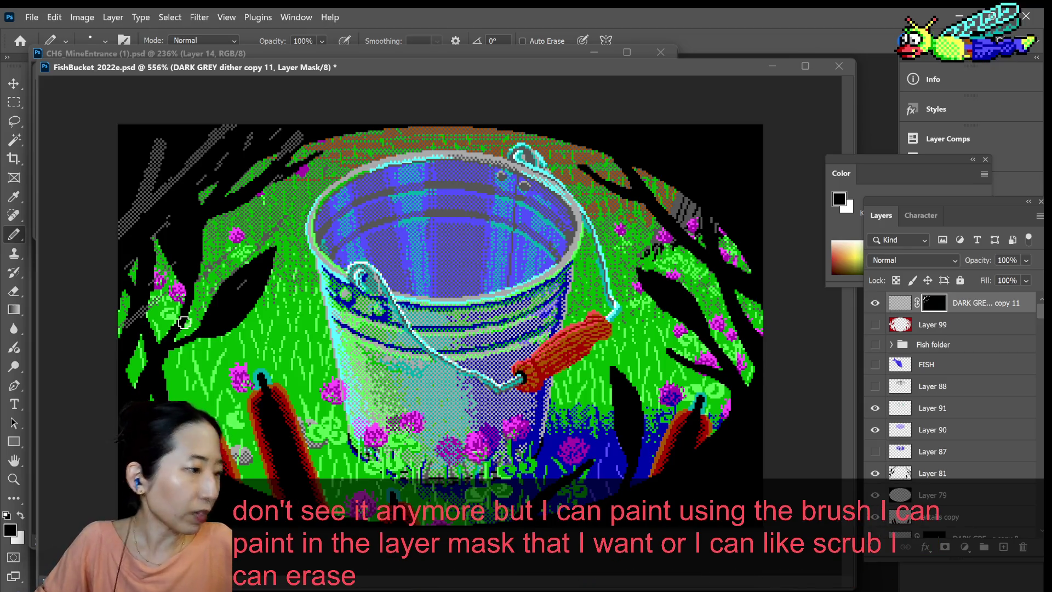
key("x")
mouse_move(329, 172)
left_mouse_down()
mouse_move(97, 173)
mouse_move(243, 185)
mouse_move(181, 307)
left_mouse_up()
key("x")
key("x")
mouse_move(263, 394)
left_mouse_down()
mouse_move(240, 445)
mouse_move(262, 407)
mouse_move(298, 505)
left_mouse_up()
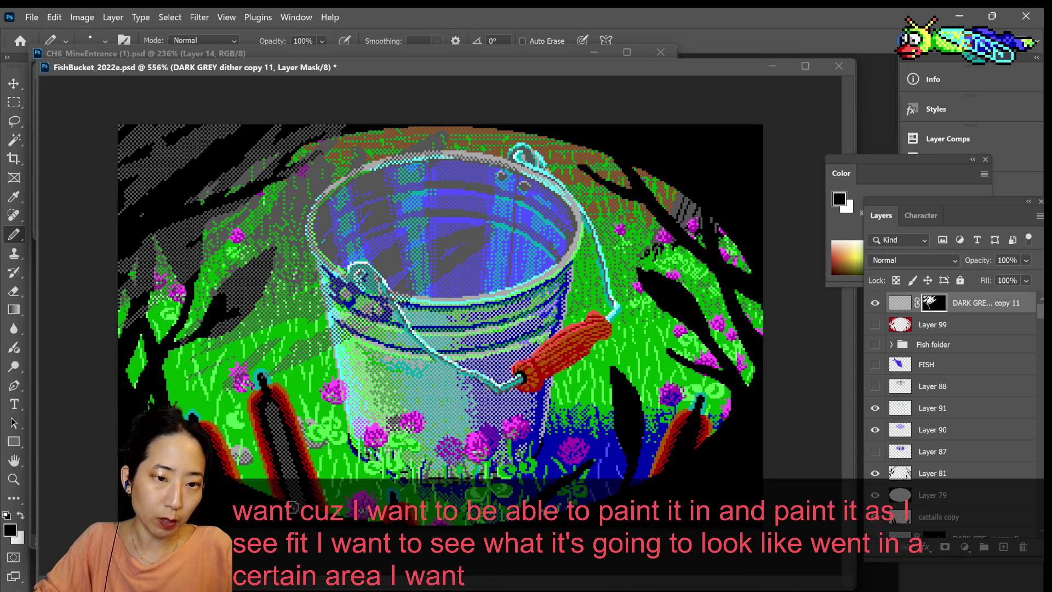
key("ctrl+z")
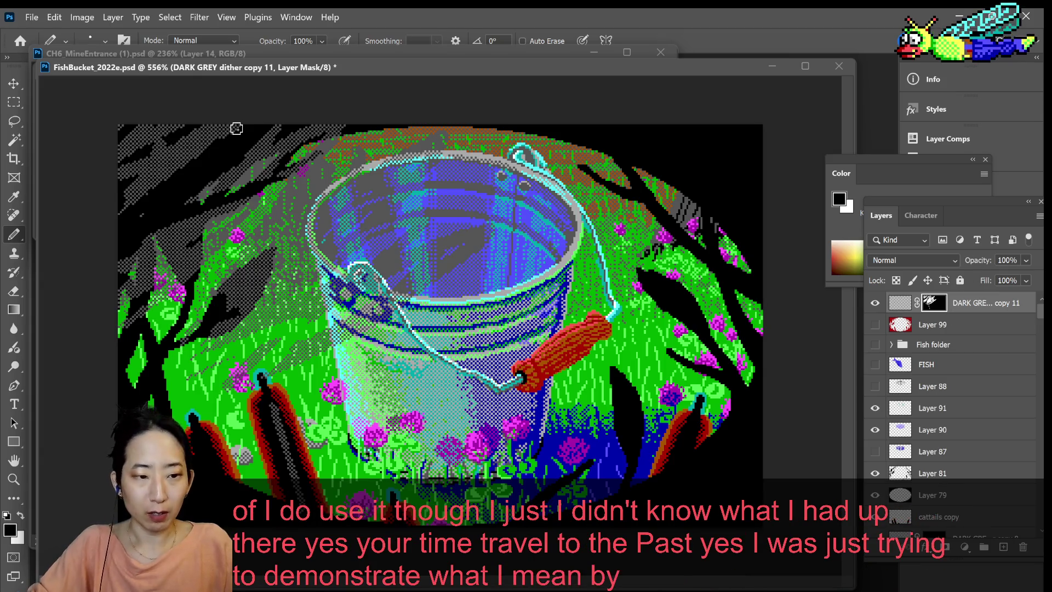
- Refill the mask black, then paint diagonal white dither stripes across the upper-left
key("x")
key("ctrl+BackSpace")
left_click_drag(195, 143, 118, 248)
left_click_drag(258, 117, 158, 245)
left_click_drag(188, 123, 118, 198)
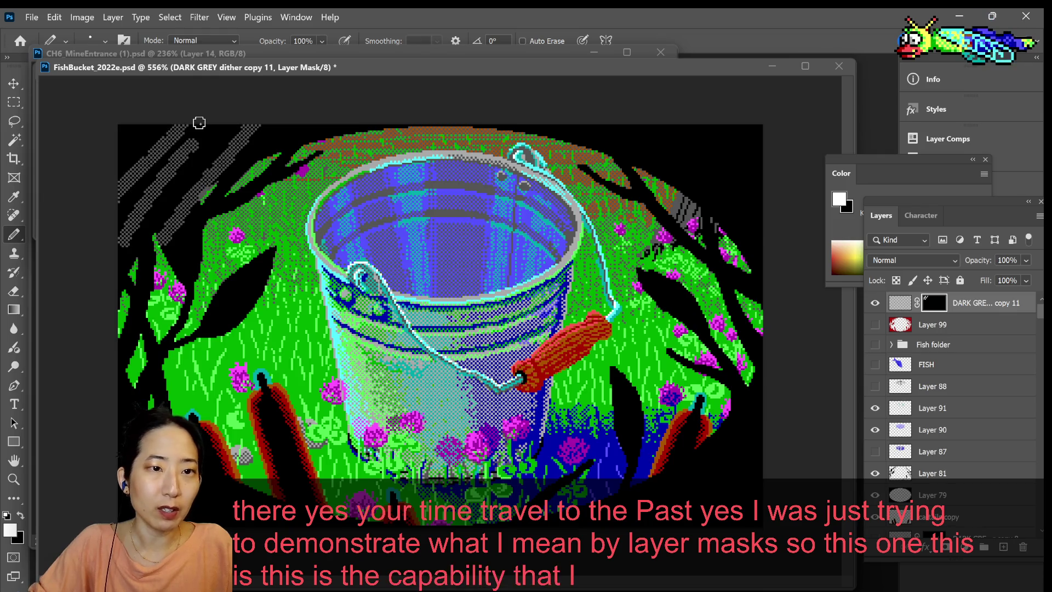
left_click_drag(176, 176, 118, 275)
left_click_drag(221, 66, 317, 13)
mouse_move(405, 72)
left_mouse_down()
mouse_move(271, 243)
mouse_move(235, 227)
mouse_move(294, 100)
mouse_move(350, 82)
left_mouse_up()
key("x")
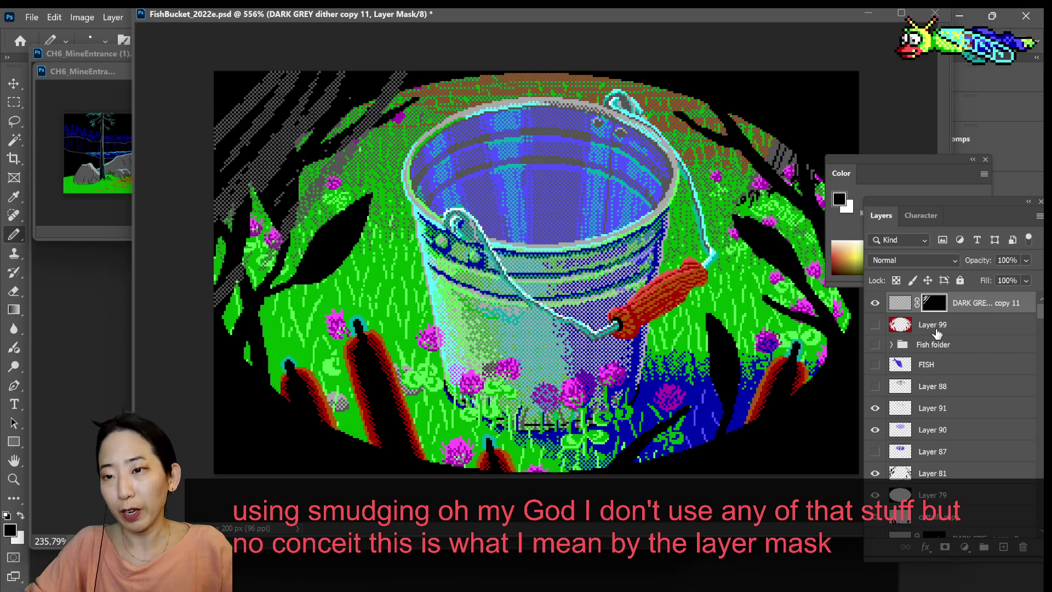
- Undo to remove the dither copy's mask and toggle the layer to compare
key("ctrl+z")
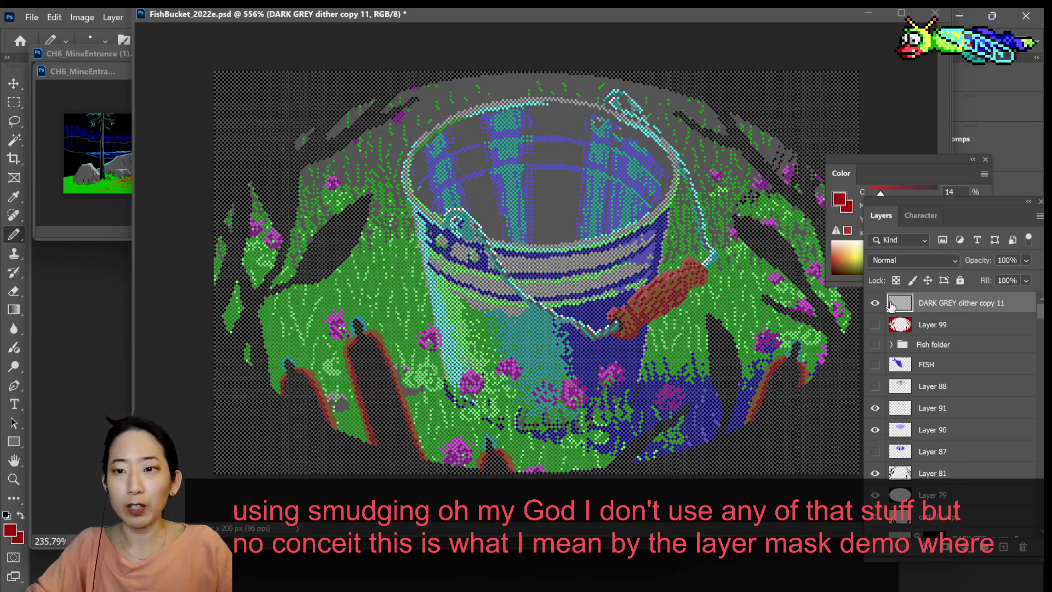
left_click(875, 303)
left_click(875, 302)
left_click(875, 303)
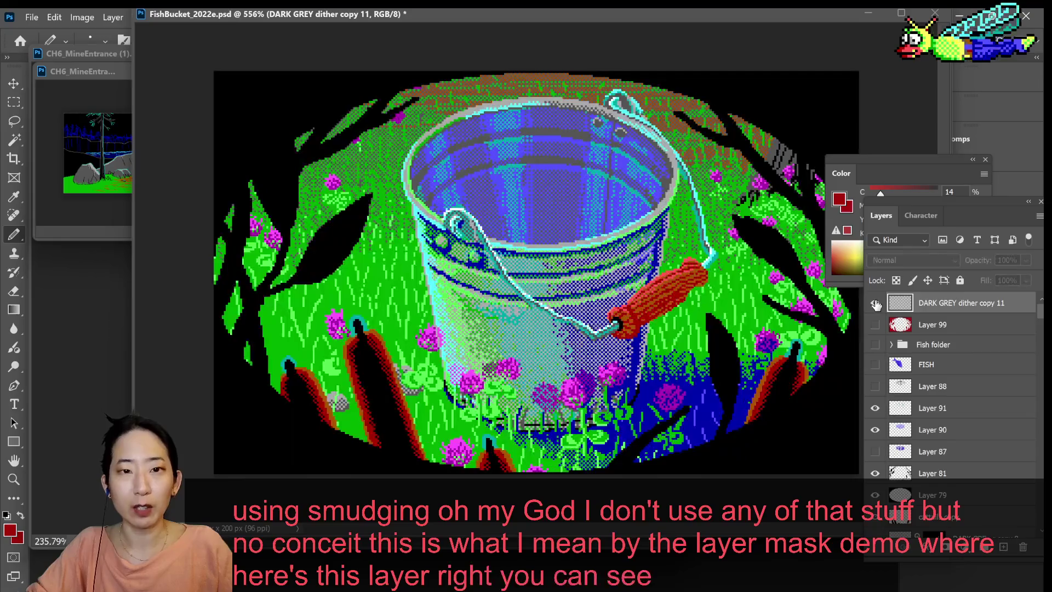
left_click(875, 303)
- Zoom around the bucket rim, then drag the FishBucket tab out into a floating window
scroll(368, 227, "up", 2)
scroll(356, 213, "up", 2)
scroll(350, 235, "down", 4)
scroll(356, 225, "up", 2)
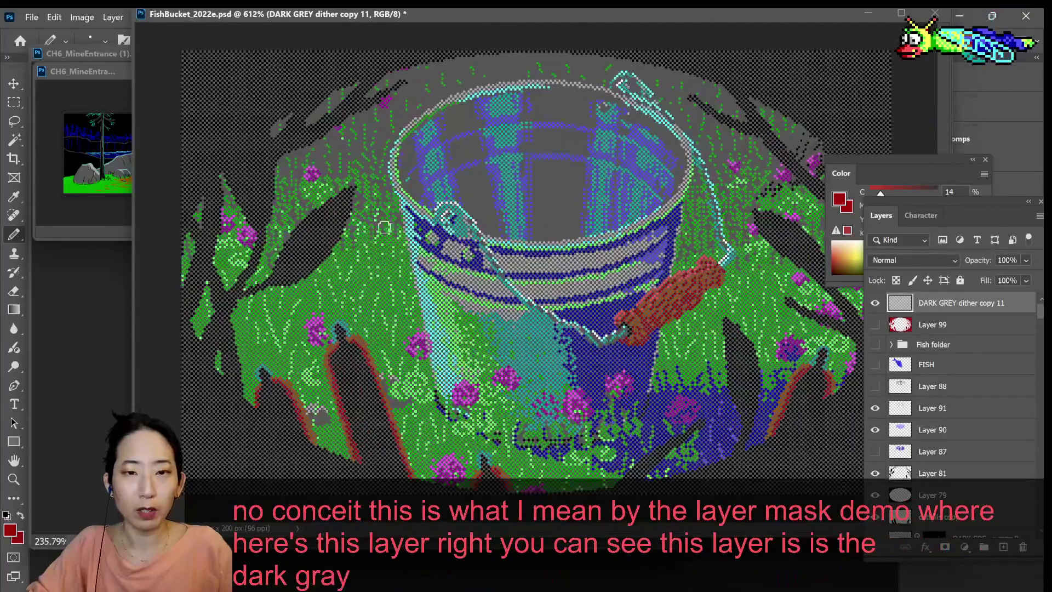
scroll(405, 219, "up", 3)
scroll(415, 218, "down", 2)
scroll(415, 218, "down", 2)
scroll(415, 218, "down", 3)
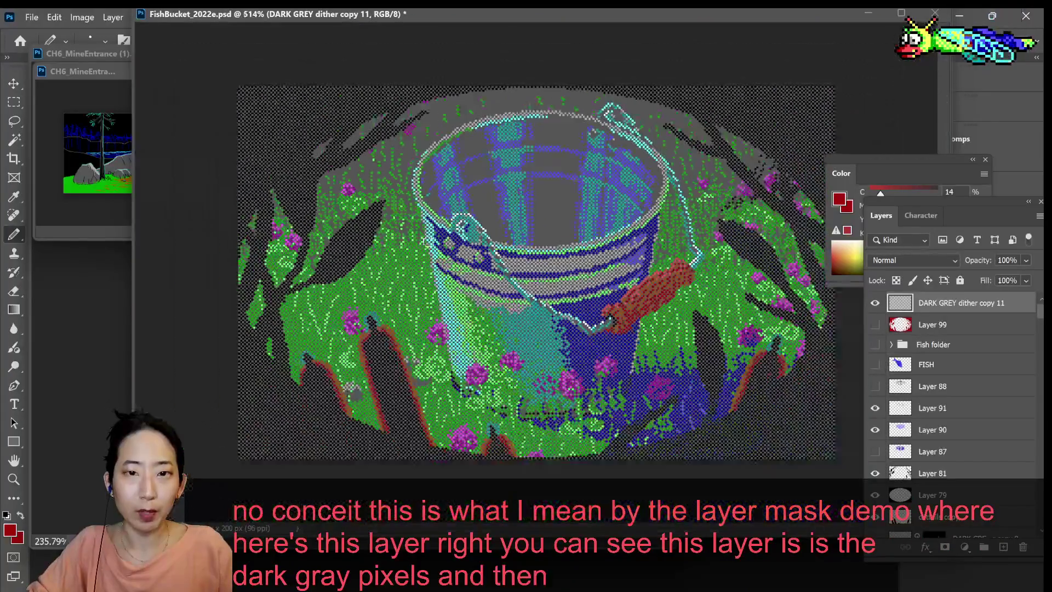
left_click_drag(219, 16, 199, 108)
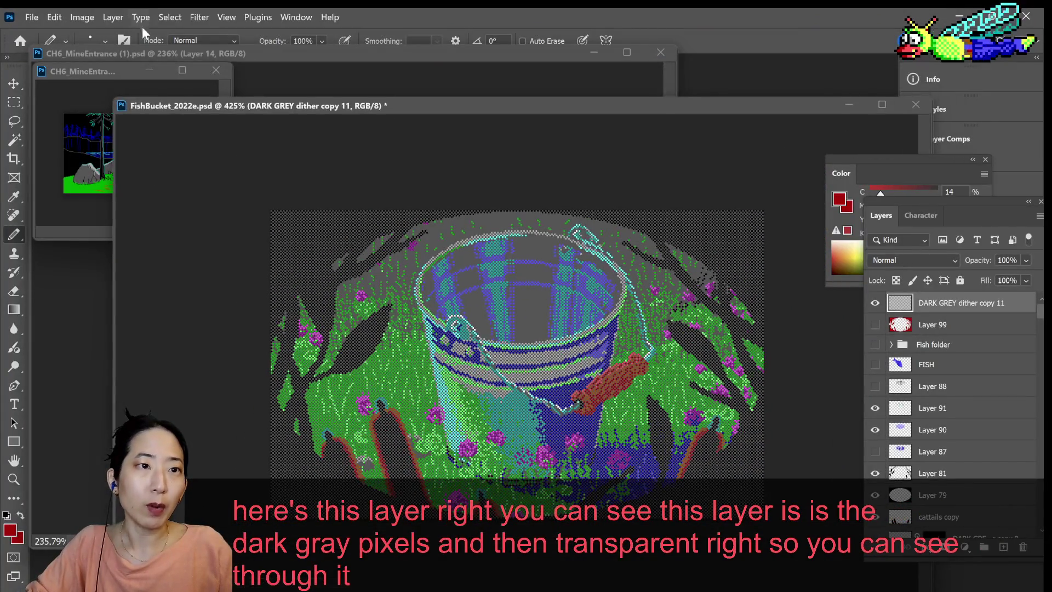
- Add a Hide All black mask to DARK GREY dither copy 11 and paint dither in at top-left
left_click(88, 17)
mouse_move(112, 18)
left_click(290, 237)
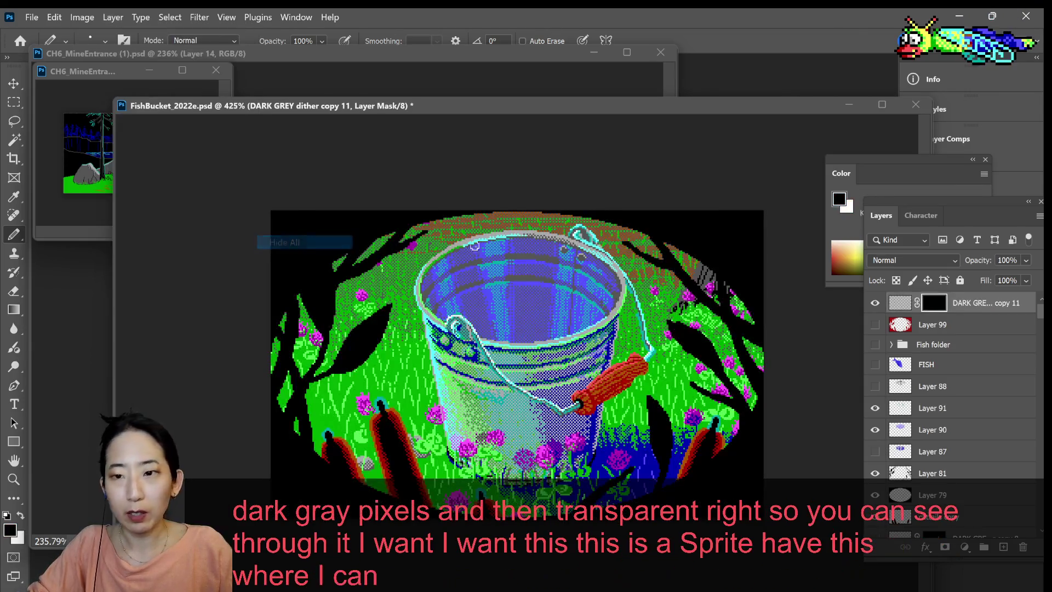
key("x")
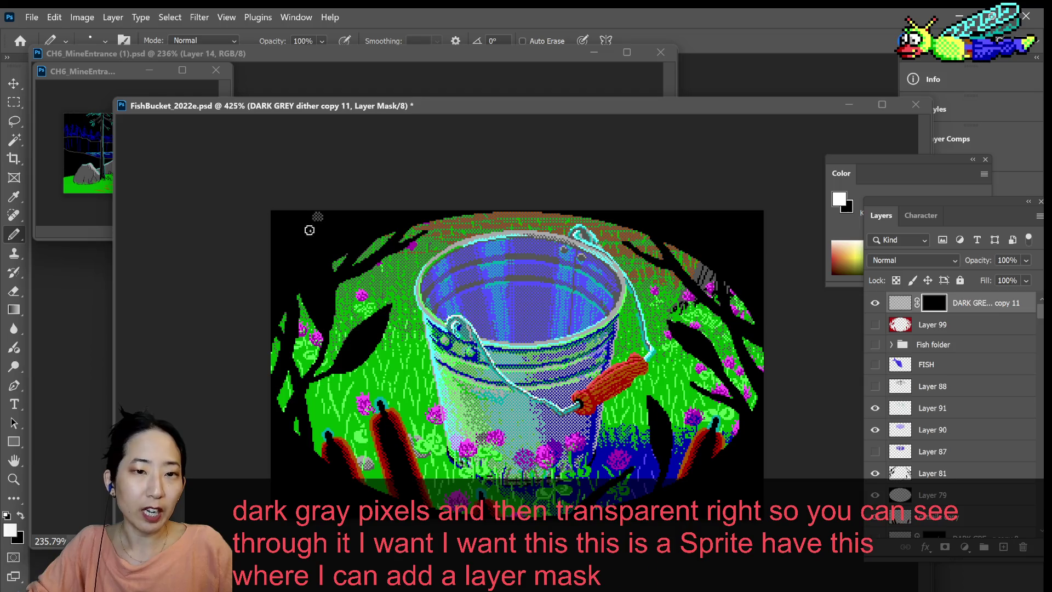
left_click_drag(319, 215, 286, 271)
mouse_move(353, 211)
left_mouse_down()
mouse_move(316, 279)
mouse_move(325, 292)
left_mouse_up()
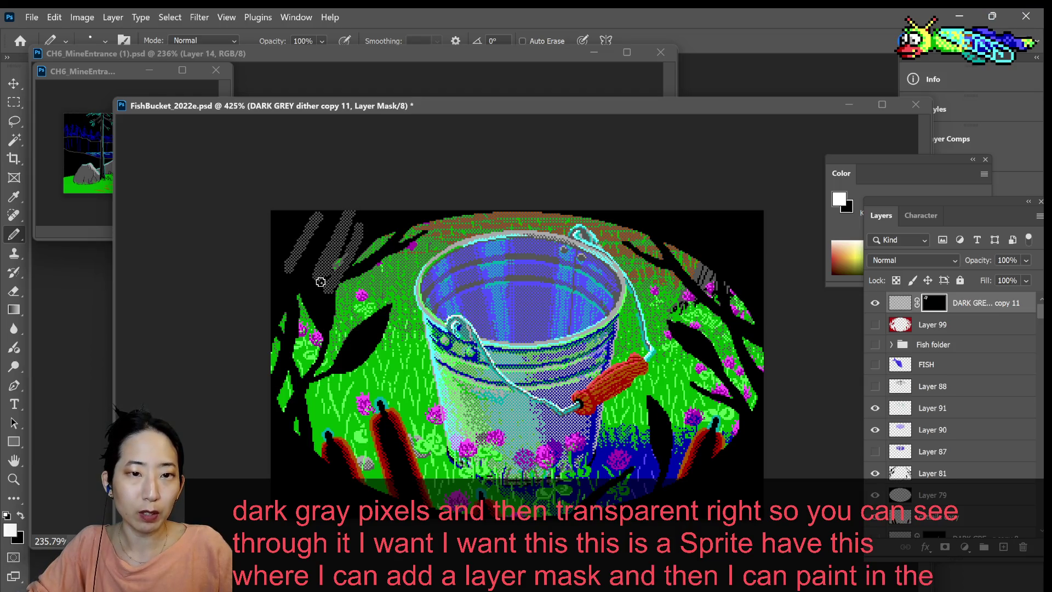
- Paint black on the mask to hide the top-left dither strokes again
key("x")
mouse_move(355, 212)
left_mouse_down()
mouse_move(317, 288)
mouse_move(328, 293)
mouse_move(329, 265)
left_mouse_up()
key("x")
key("x")
left_click_drag(315, 227, 286, 273)
left_click_drag(300, 310, 351, 215)
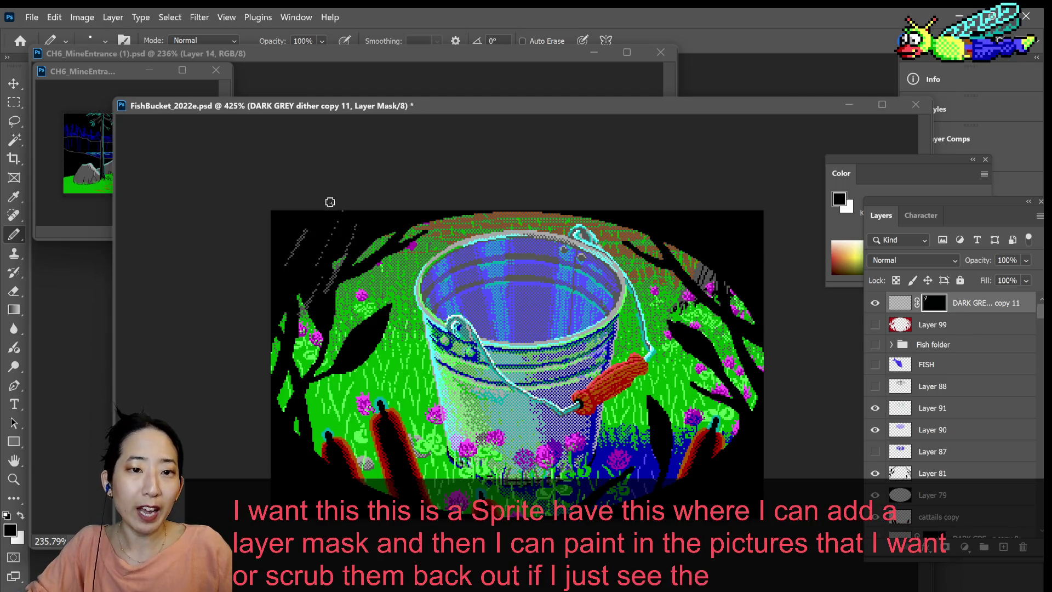
mouse_move(331, 285)
left_mouse_down()
mouse_move(348, 253)
mouse_move(289, 256)
left_mouse_up()
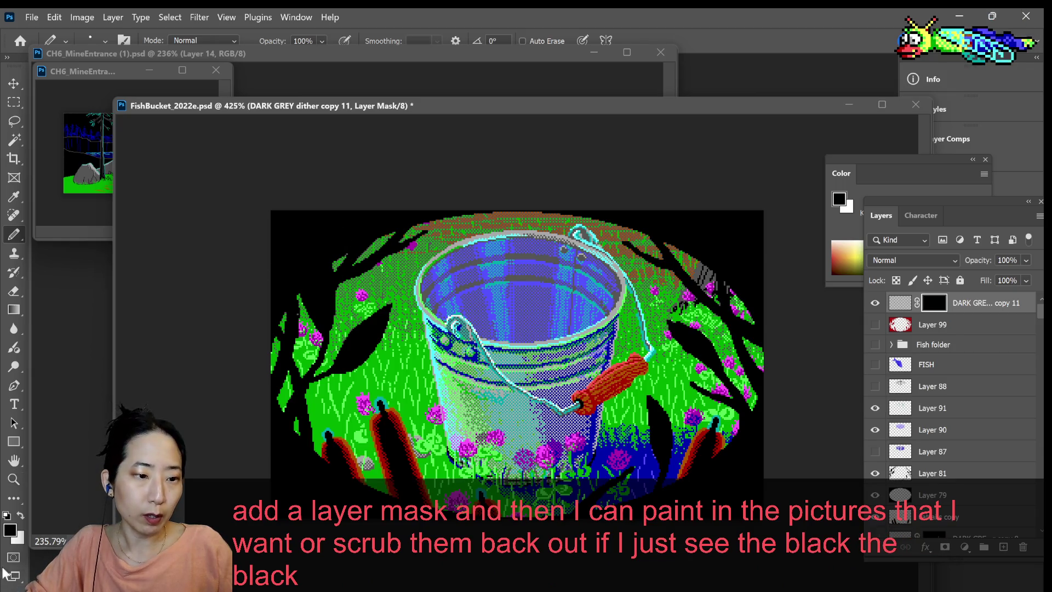
key("alt+Tab")
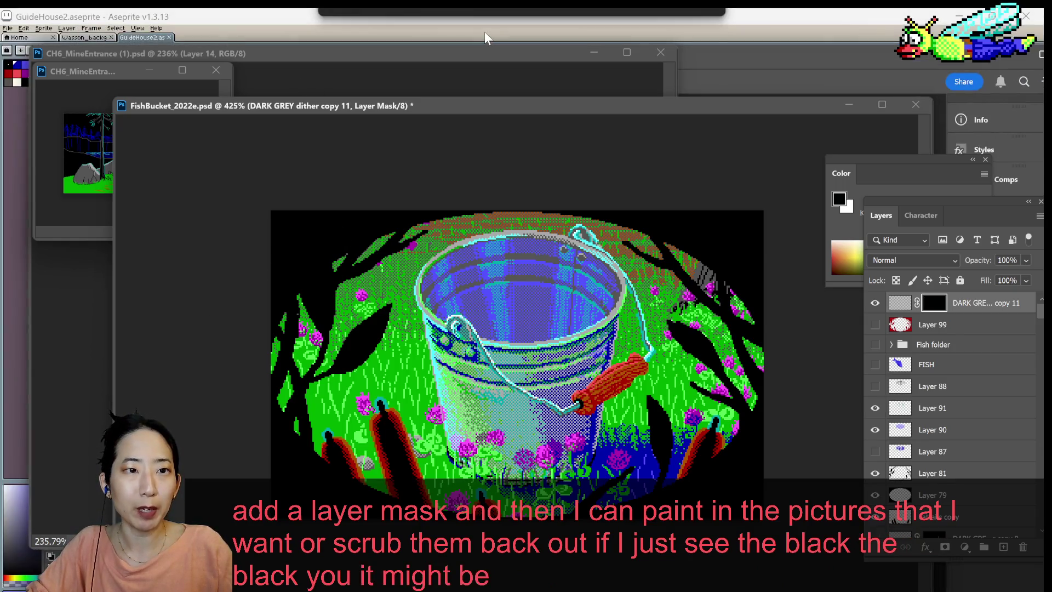
- Bring the FishBucket document forward and move the Color panel up beside the canvas
left_click(245, 61)
left_click(775, 113)
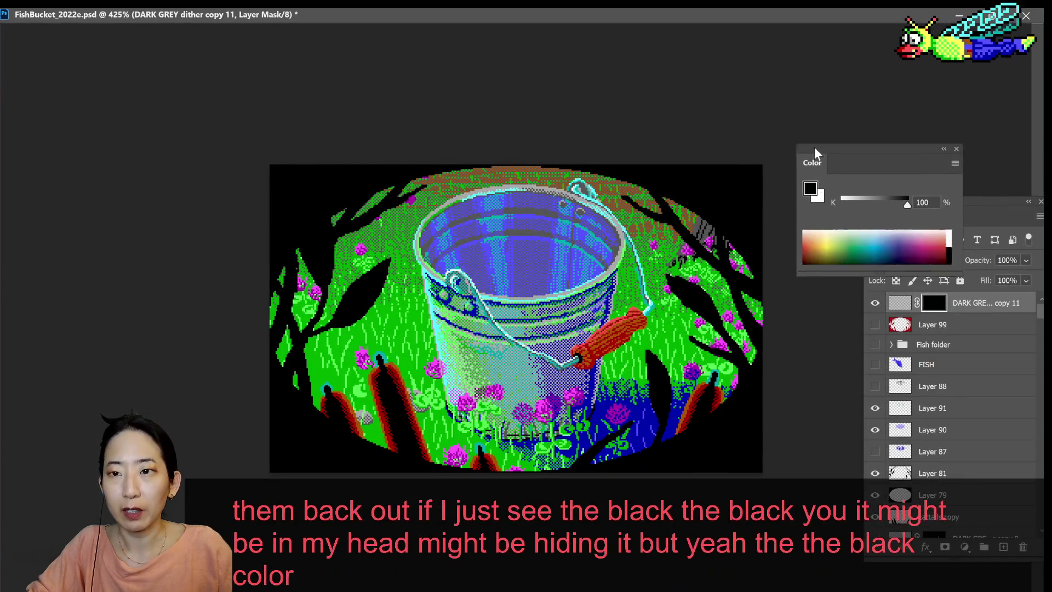
left_click_drag(838, 155, 624, 59)
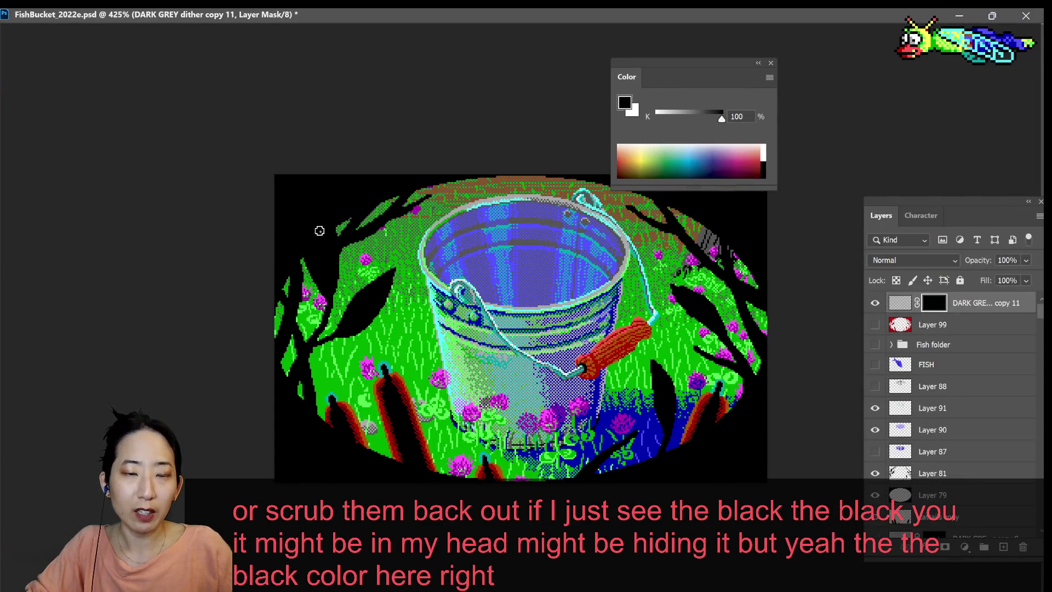
- Paint diagonal grey dither strokes into the mask at the upper left, then rework them
key("x")
mouse_move(334, 197)
left_mouse_down()
mouse_move(282, 287)
mouse_move(306, 241)
left_mouse_up()
left_click_drag(362, 219, 307, 309)
key("x")
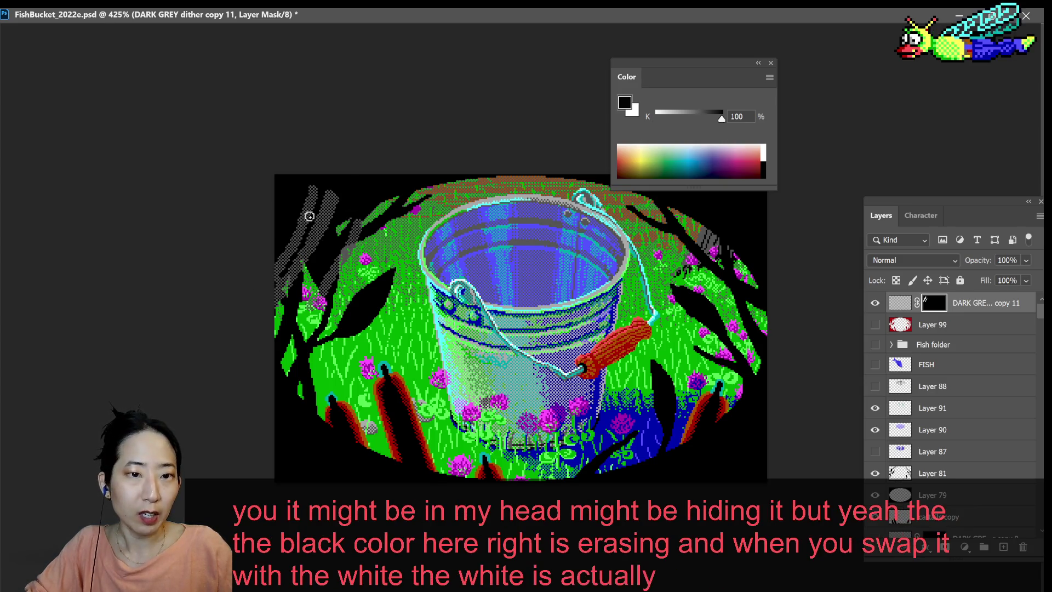
left_click_drag(308, 216, 290, 301)
key("x")
mouse_move(323, 252)
left_mouse_down()
mouse_move(288, 339)
mouse_move(305, 198)
mouse_move(278, 284)
left_mouse_up()
key("x")
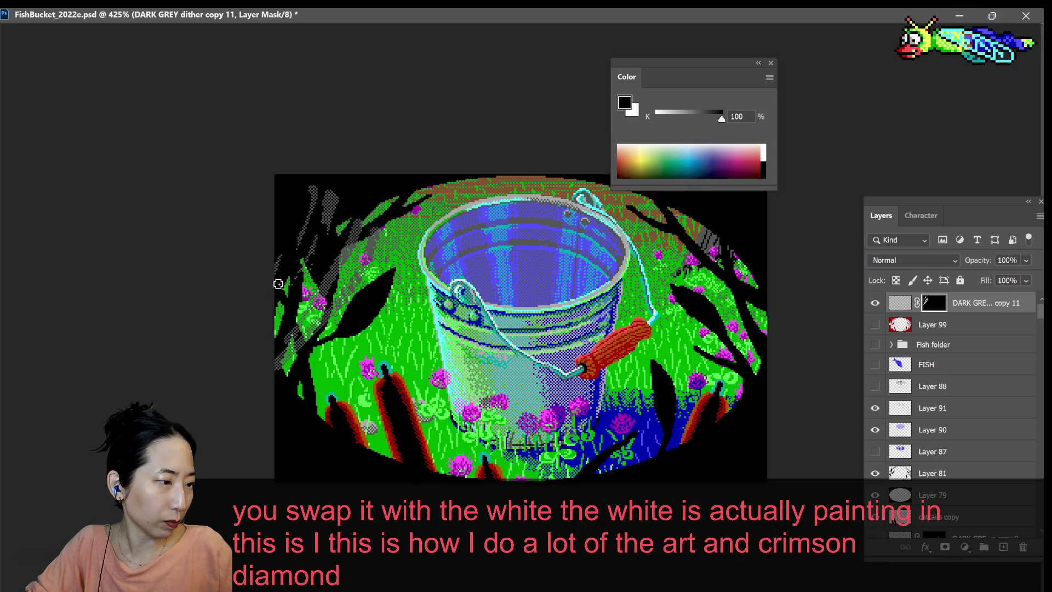
- Refine the upper-left mask, hiding dither near the left edge and painting more back in
key("x")
mouse_move(365, 176)
left_mouse_down()
mouse_move(328, 269)
mouse_move(336, 182)
left_mouse_up()
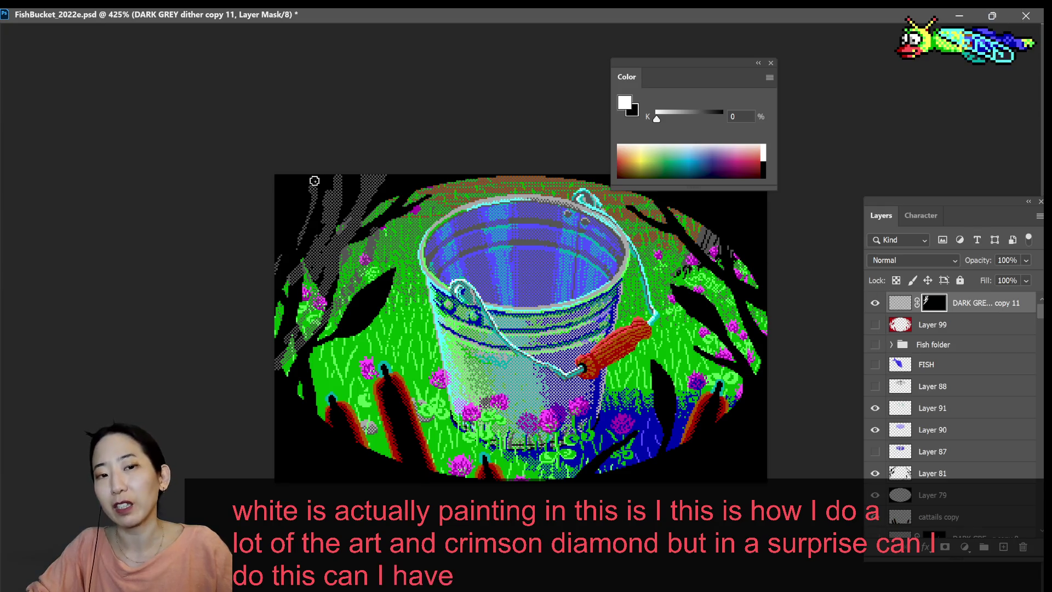
key("x")
mouse_move(314, 176)
left_mouse_down()
mouse_move(282, 163)
mouse_move(291, 200)
left_mouse_up()
key("x")
key("x")
left_click_drag(291, 276, 284, 230)
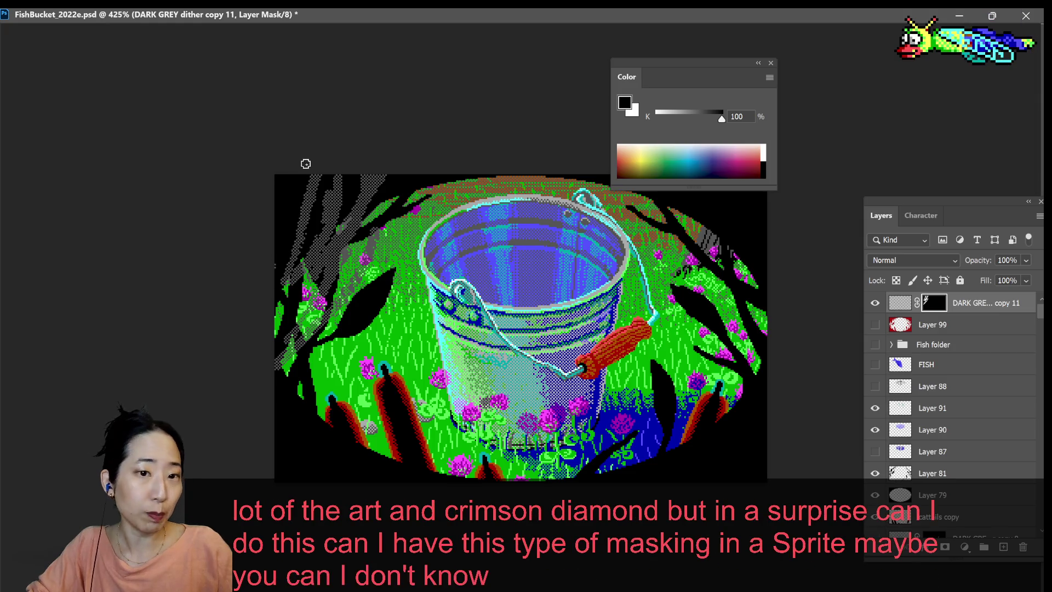
key("x")
left_click_drag(288, 187, 285, 334)
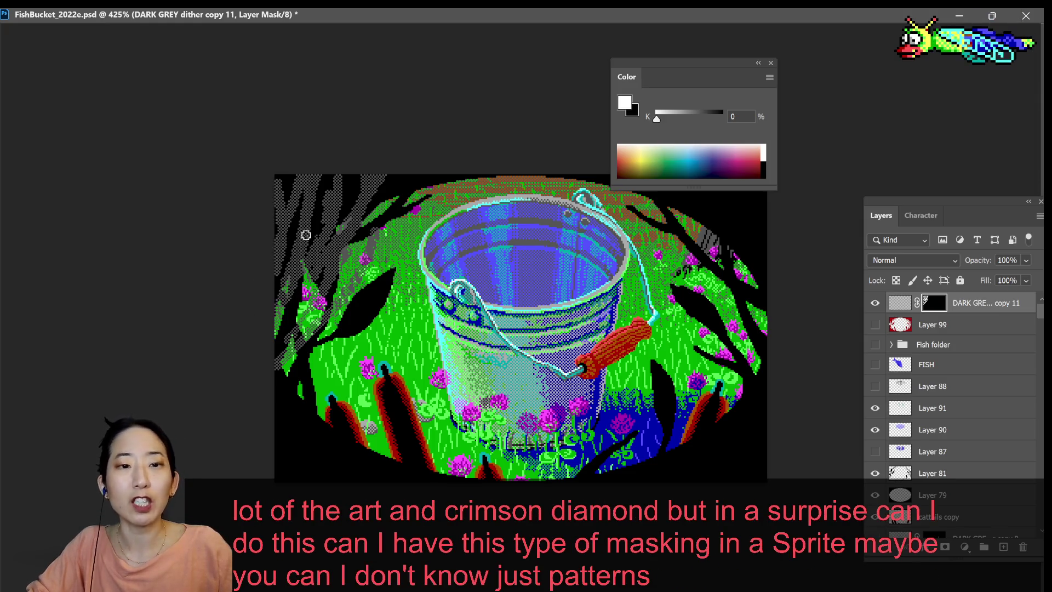
scroll(520, 331, "up", 2)
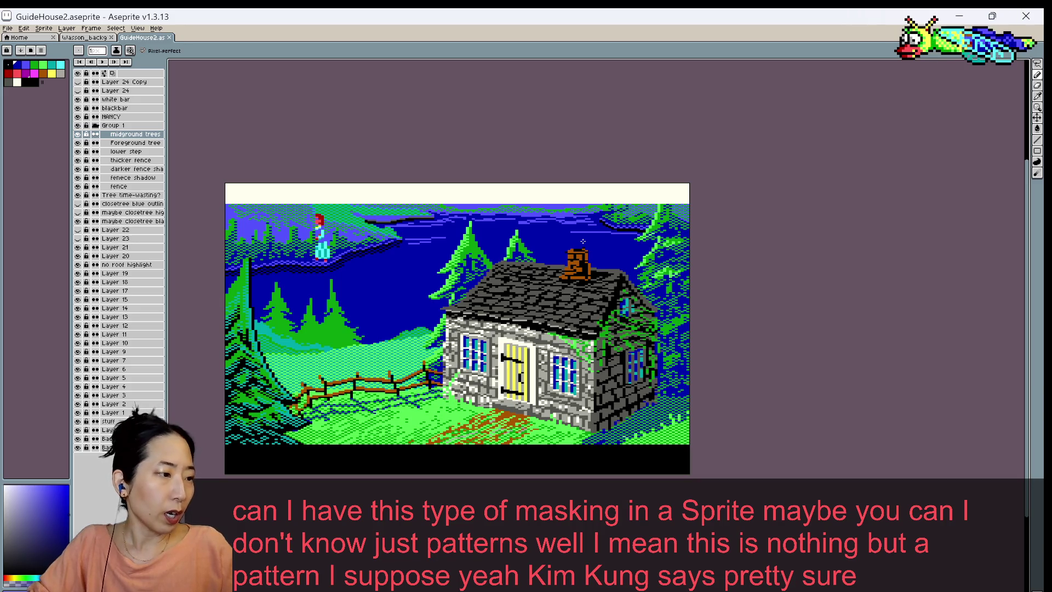
- Switch to the Pencil, pick a cyan hue, and save the GuideHouse2 cottage scene
scroll(337, 231, "up", 1)
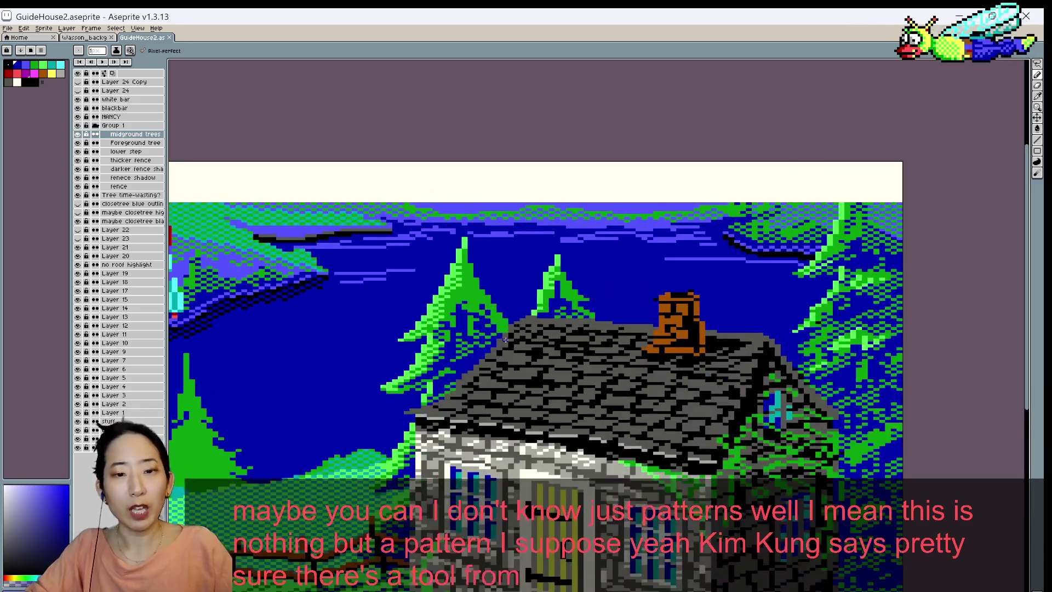
scroll(569, 151, "up", 1)
key("b")
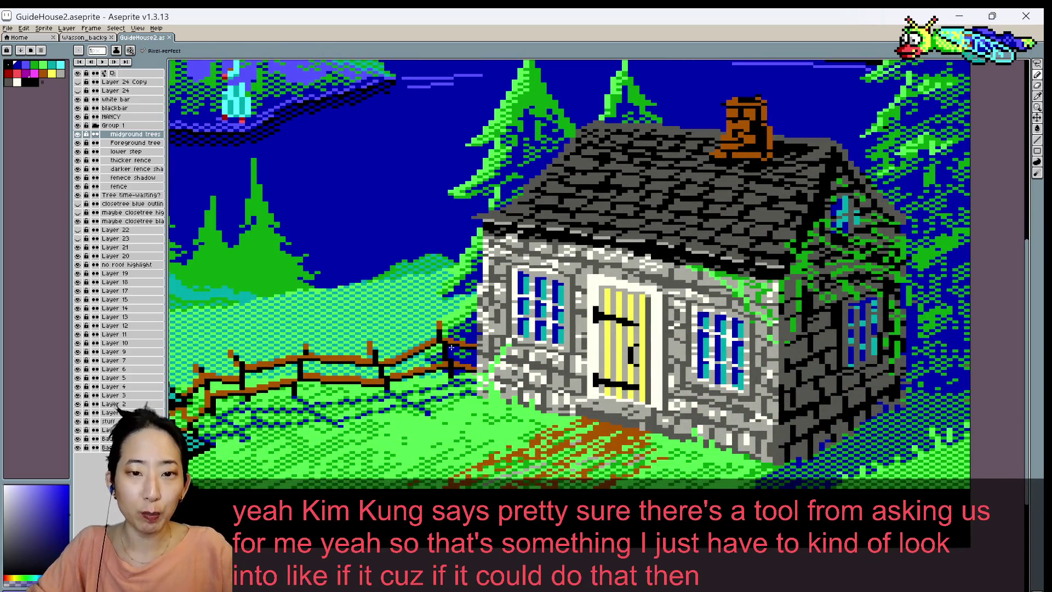
left_click(444, 317, "alt")
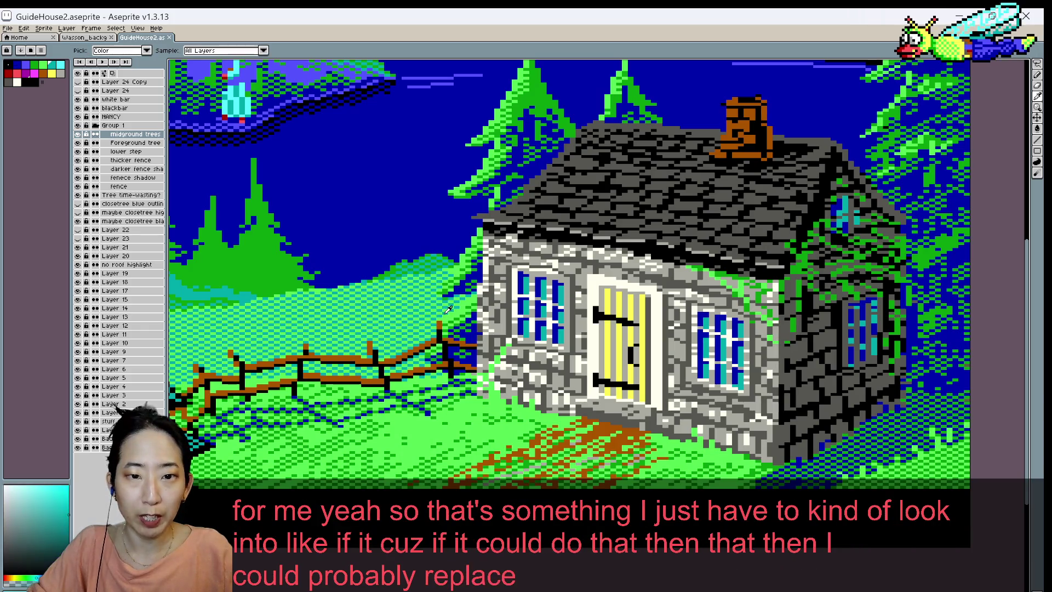
scroll(445, 316, "down", 1)
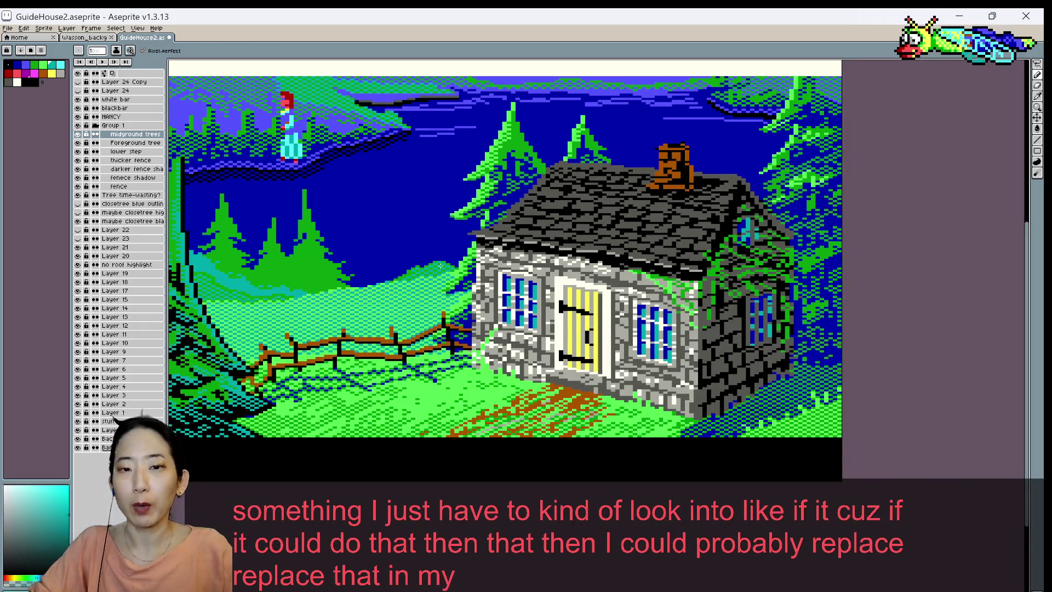
key("ctrl+s")
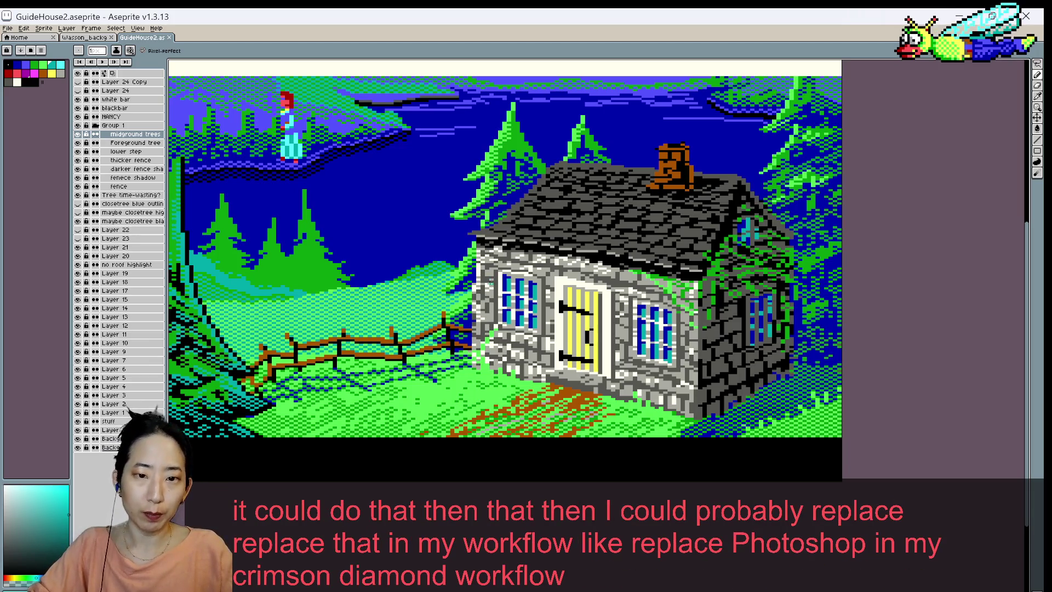
- Pan onto the cottage and choose the custom Paint brush for painting
scroll(477, 321, "down", 1)
scroll(476, 317, "down", 1)
scroll(503, 285, "up", 1)
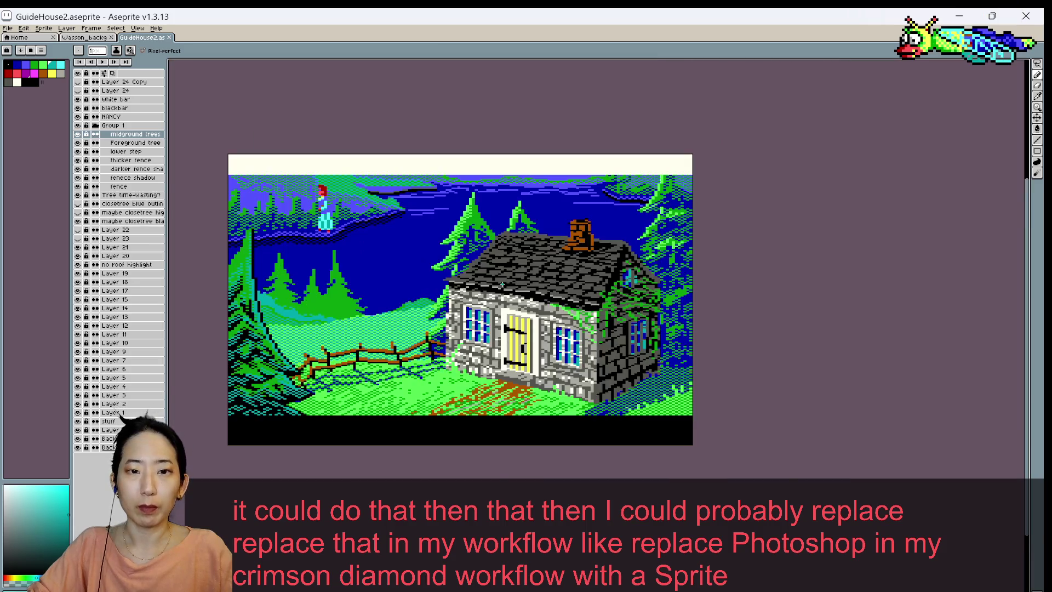
scroll(493, 272, "up", 1)
scroll(485, 231, "up", 1)
left_click_drag(486, 231, 623, 245)
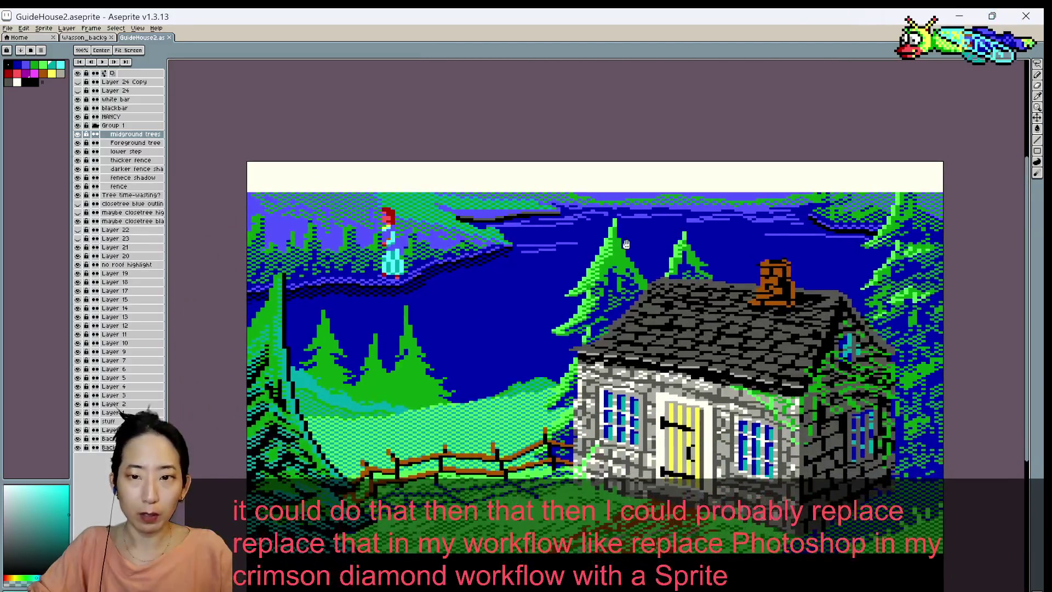
key("space")
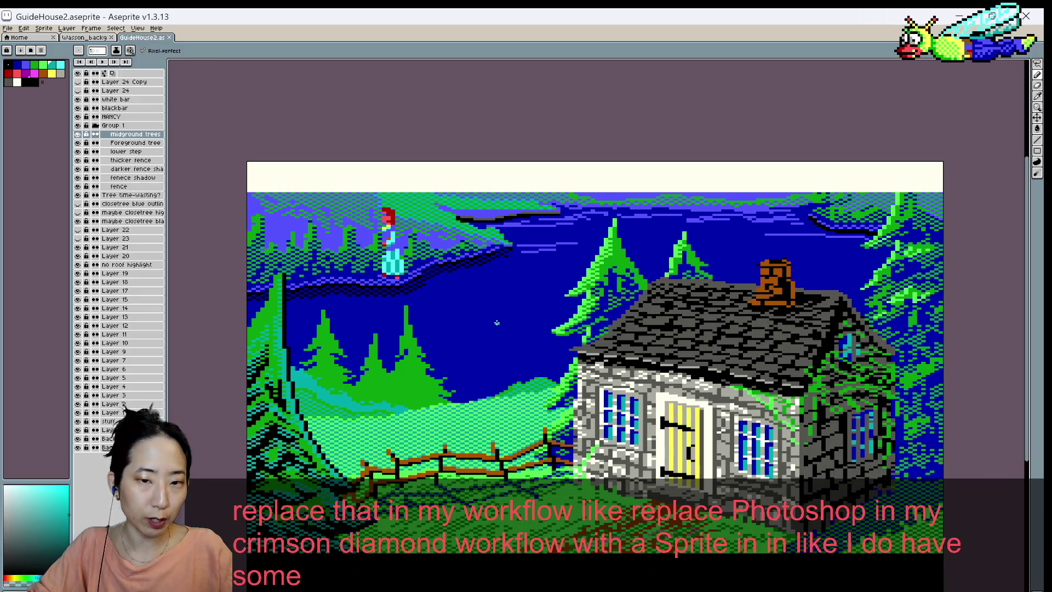
key("ctrl+b")
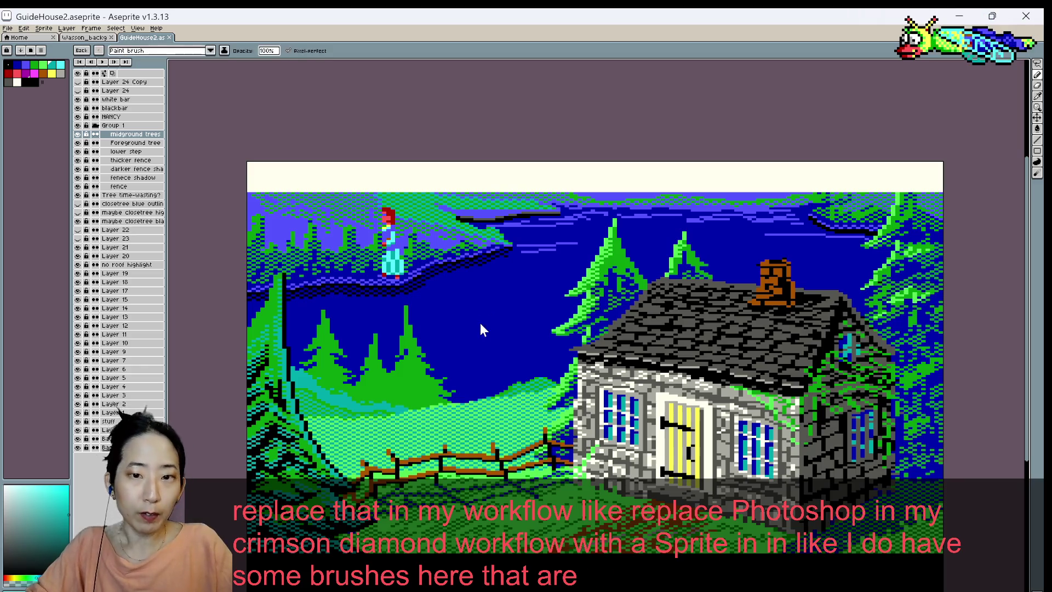
scroll(503, 269, "up", 3)
scroll(512, 271, "up", 3)
scroll(520, 252, "down", 4)
scroll(524, 247, "down", 3)
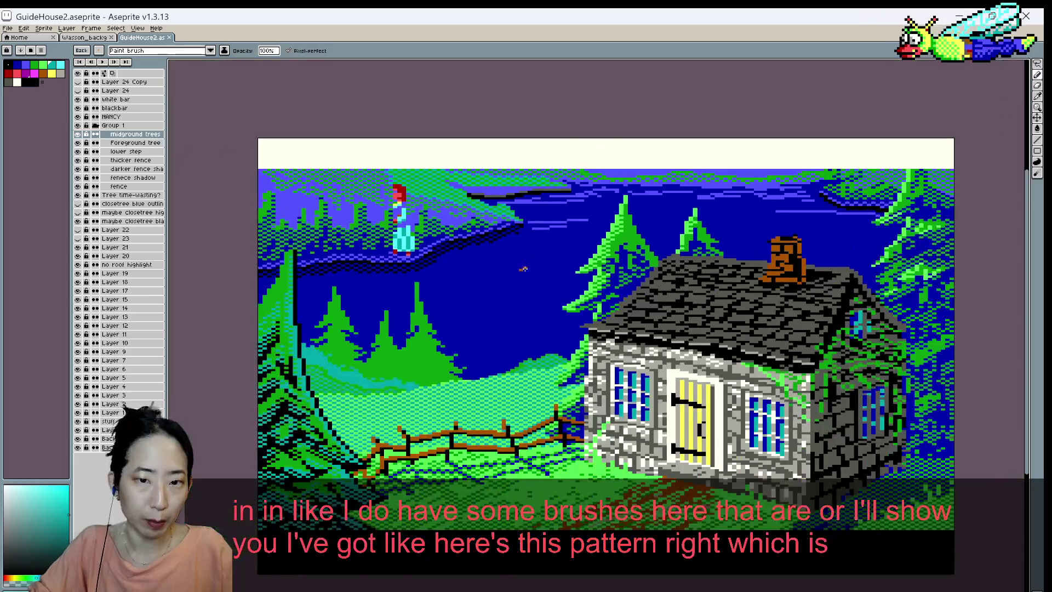
- Try a brown dither fill on the sky, undo it, and return to the Pencil tool
key("g")
left_click(525, 252)
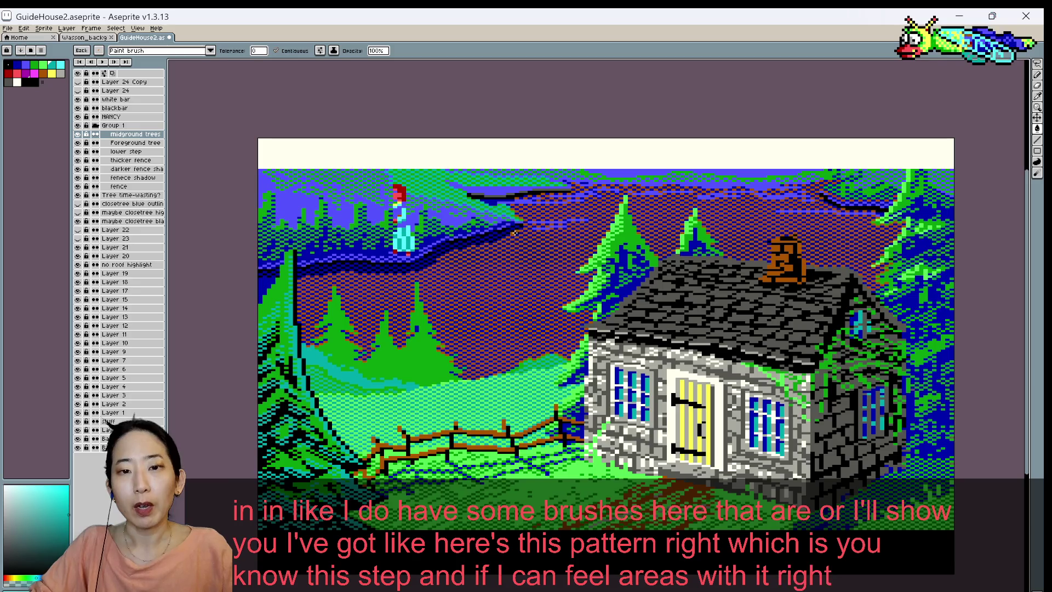
key("ctrl+z")
key("ctrl+y")
key("ctrl+z")
key("b")
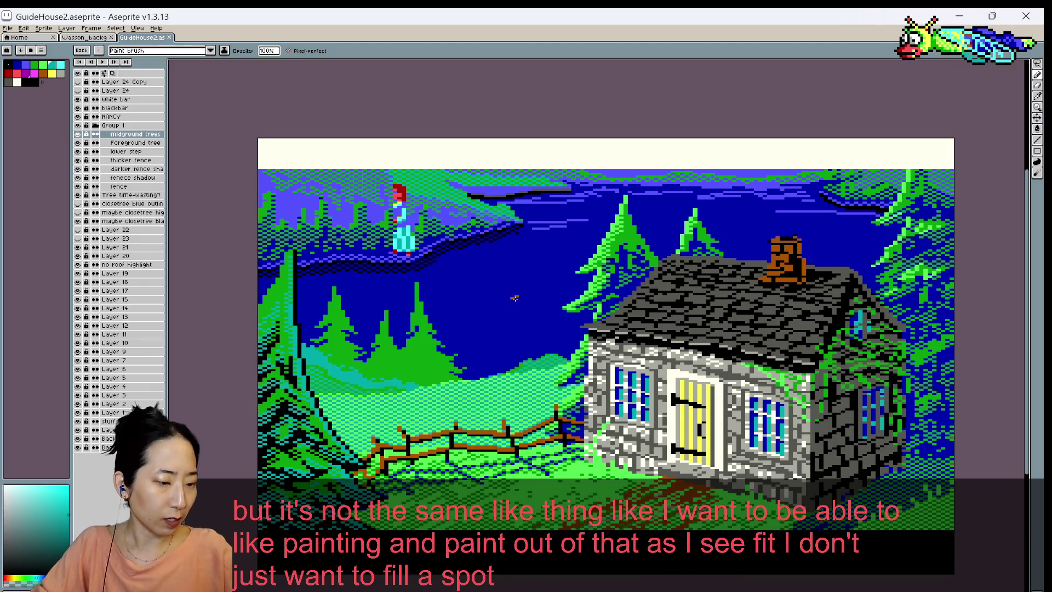
key("b")
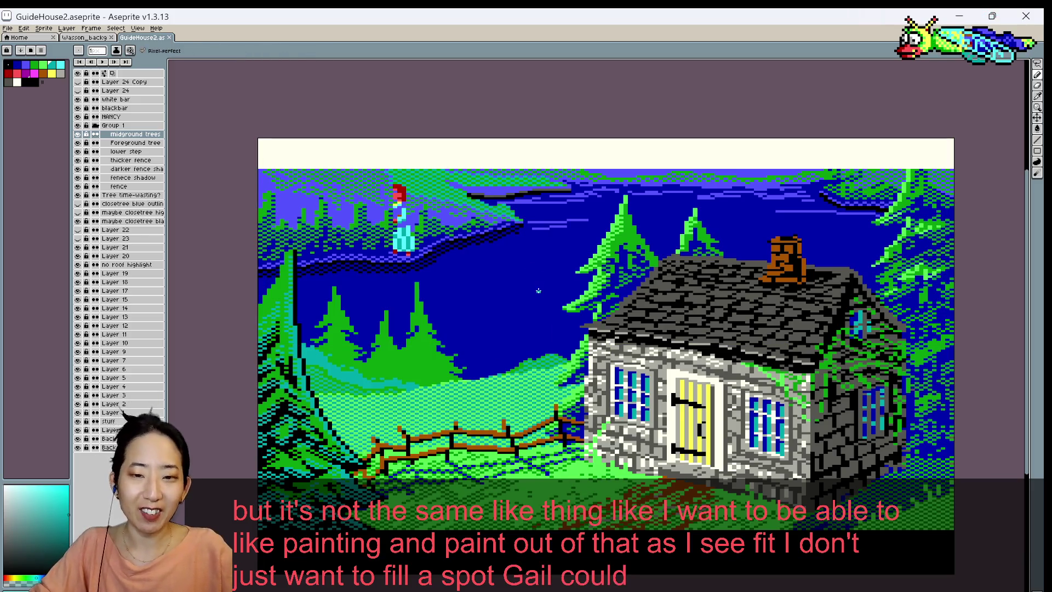
- Eyedrop a blue and then the bright pine-tree green from the picture
scroll(574, 329, "up", 1)
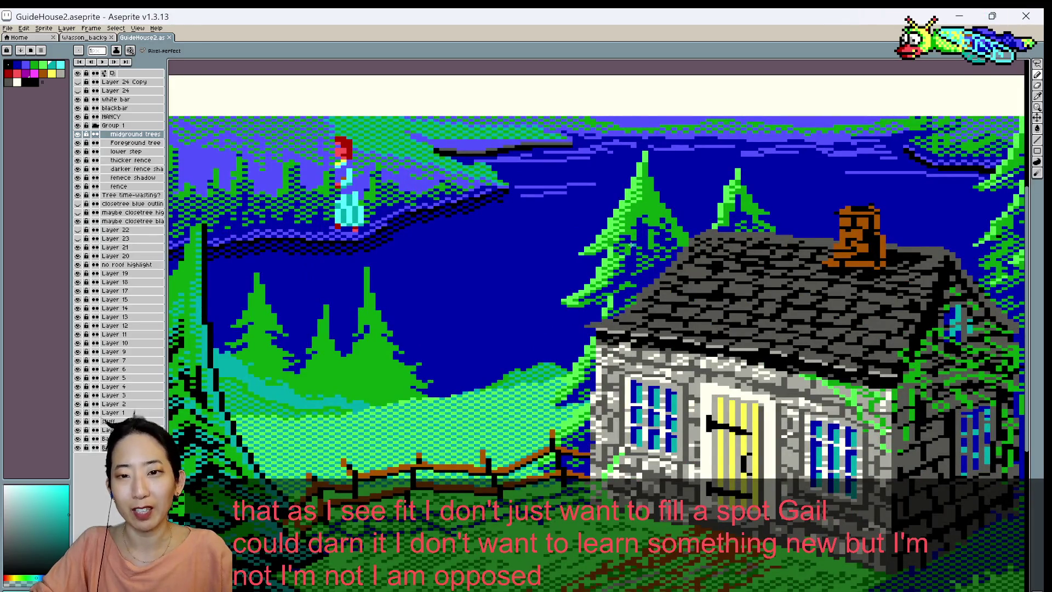
left_click(629, 246, "alt")
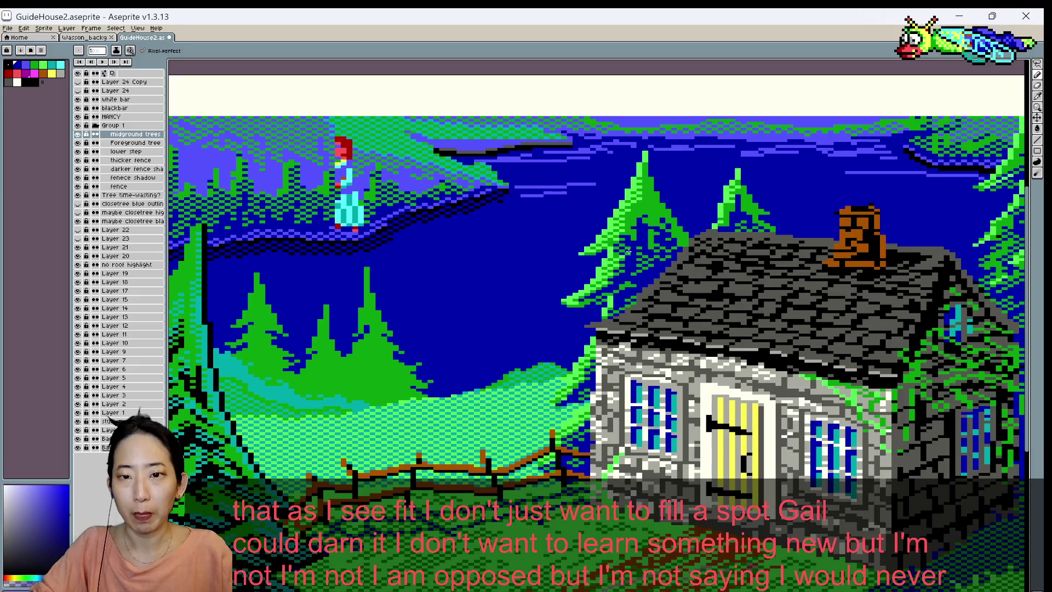
scroll(629, 250, "down", 5)
scroll(684, 204, "up", 5)
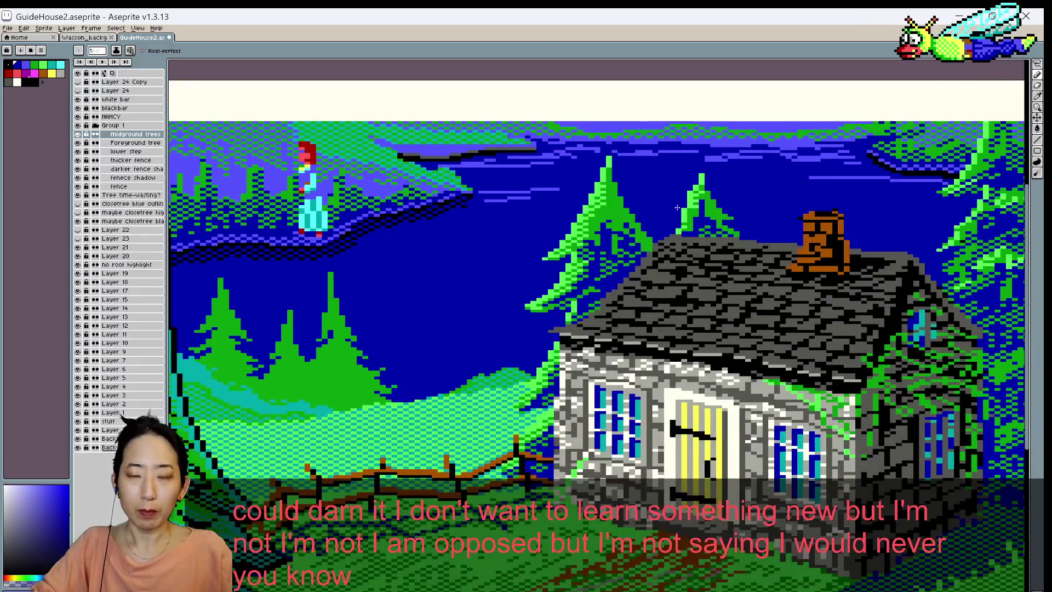
scroll(677, 208, "down", 3)
scroll(628, 270, "up", 4)
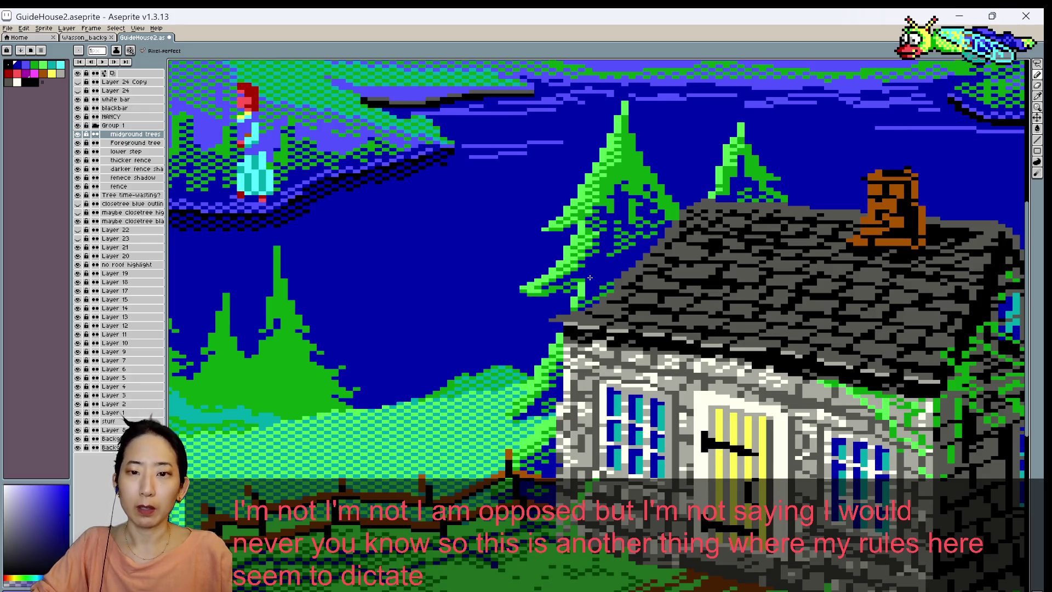
left_click(596, 280, "alt")
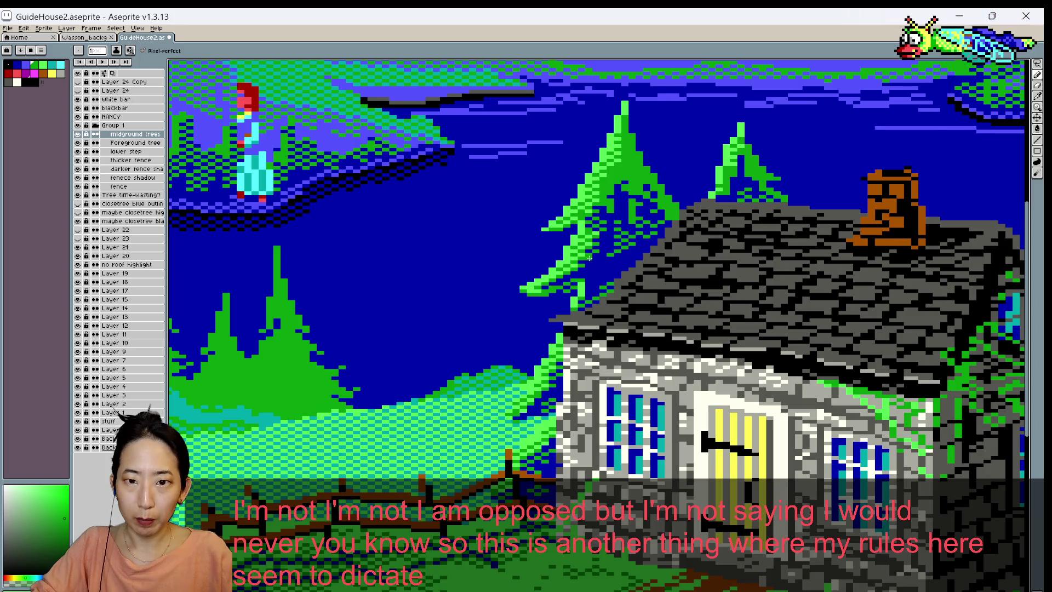
scroll(616, 254, "down", 2)
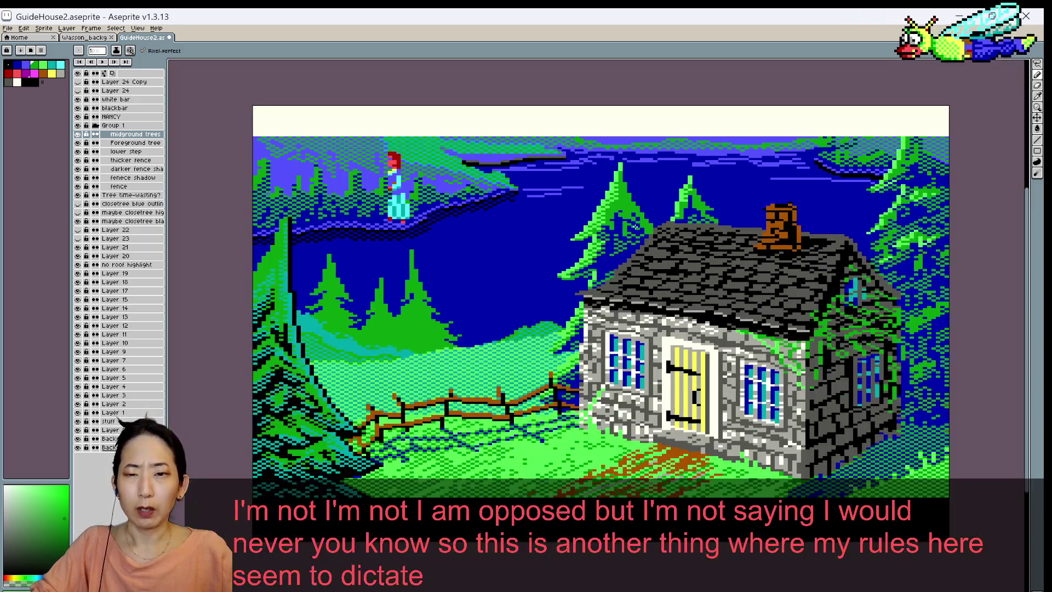
scroll(610, 265, "up", 1)
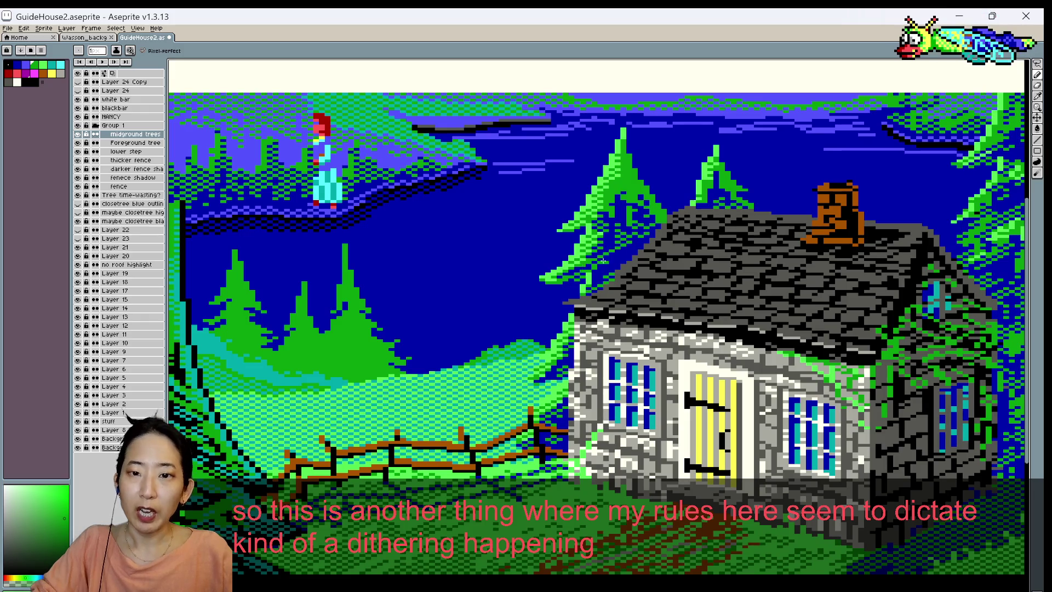
- Re-sample blue, then the tree green, save the cottage scene, and switch to AGS Editor
left_click(601, 263, "alt")
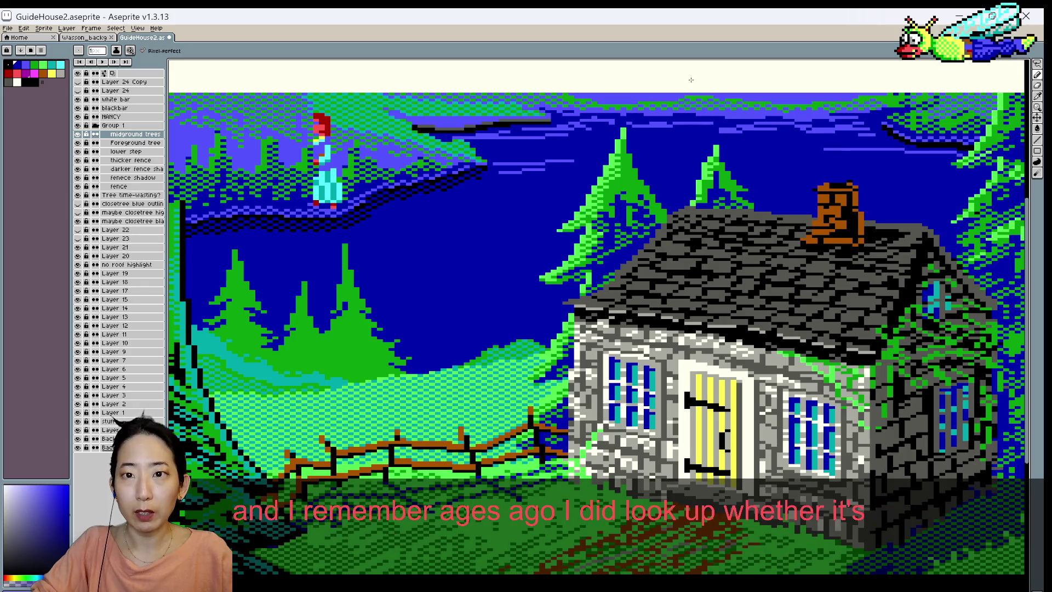
key("alt")
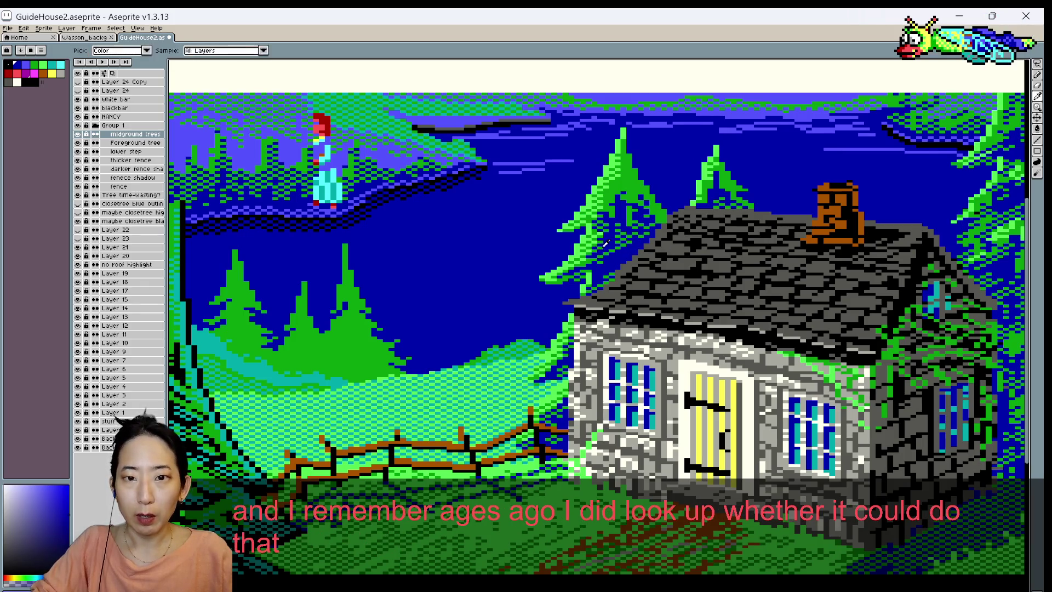
left_click(601, 212, "alt")
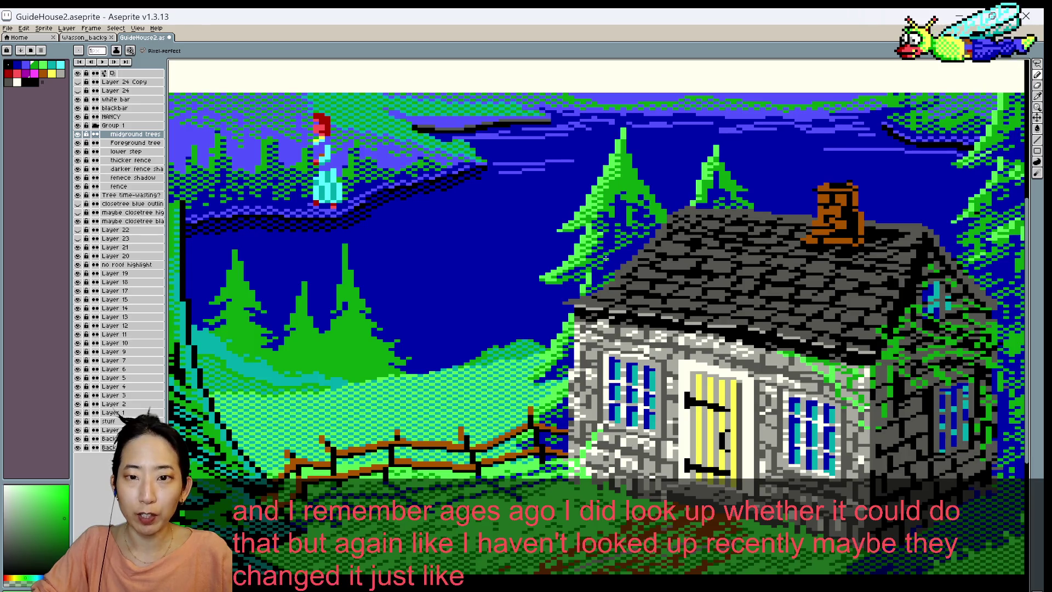
key("ctrl+s")
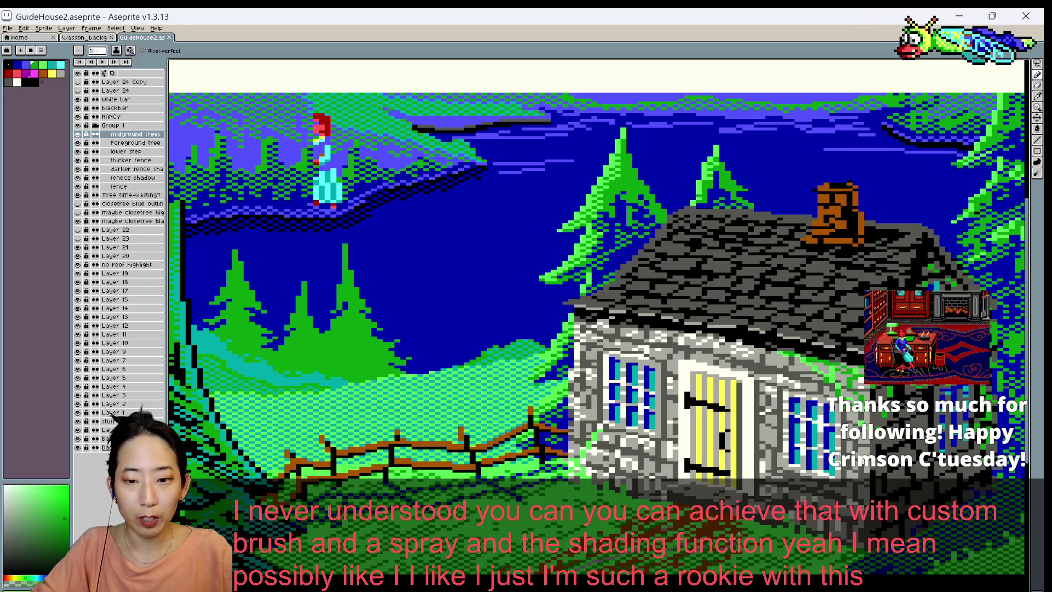
key("alt+Tab")
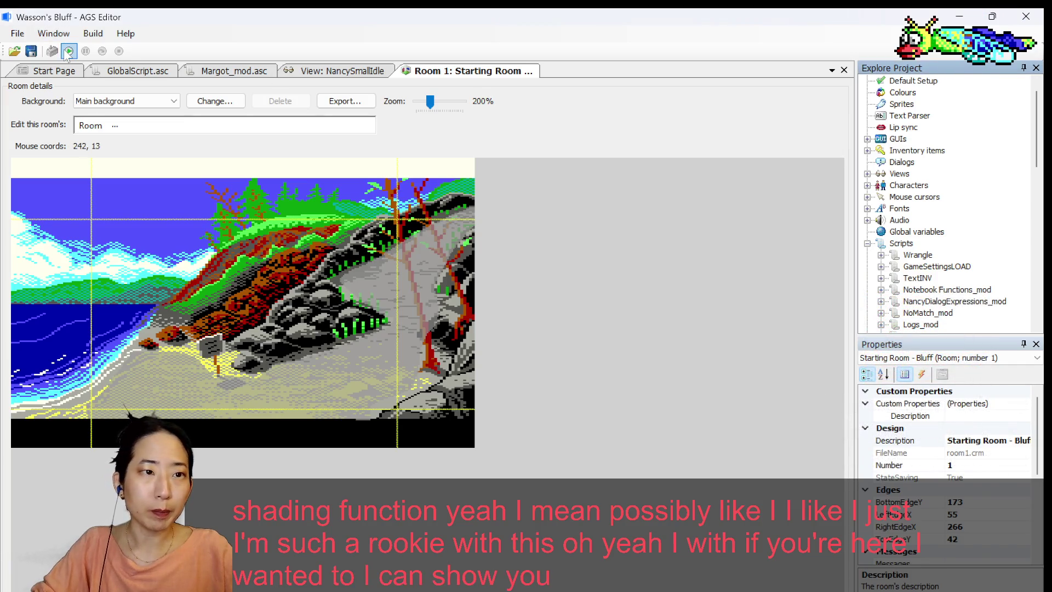
- Compile and launch Wasson's Bluff to its 'The Deadly Bluff' title screen
left_click(67, 52)
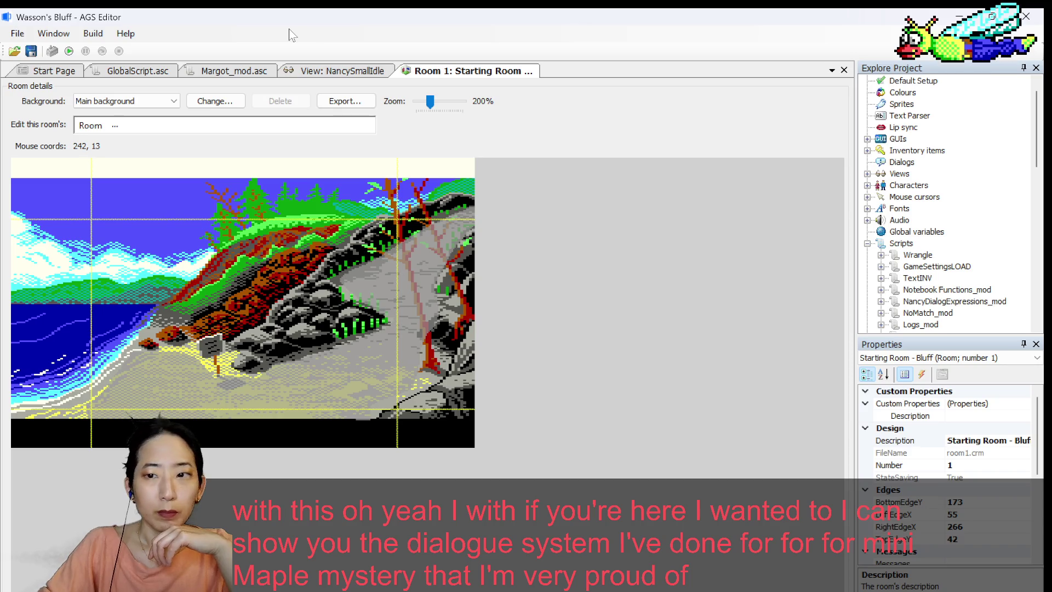
key("F5")
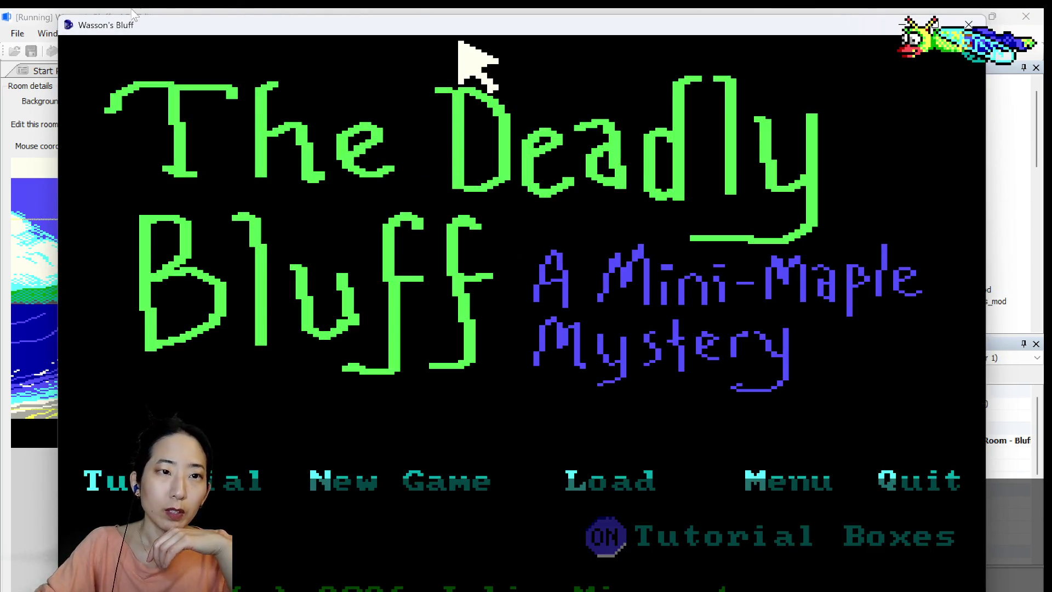
- Shrink the game window, move it up toward the top-left, then enlarge it beside the editor
left_click_drag(457, 25, 625, 207)
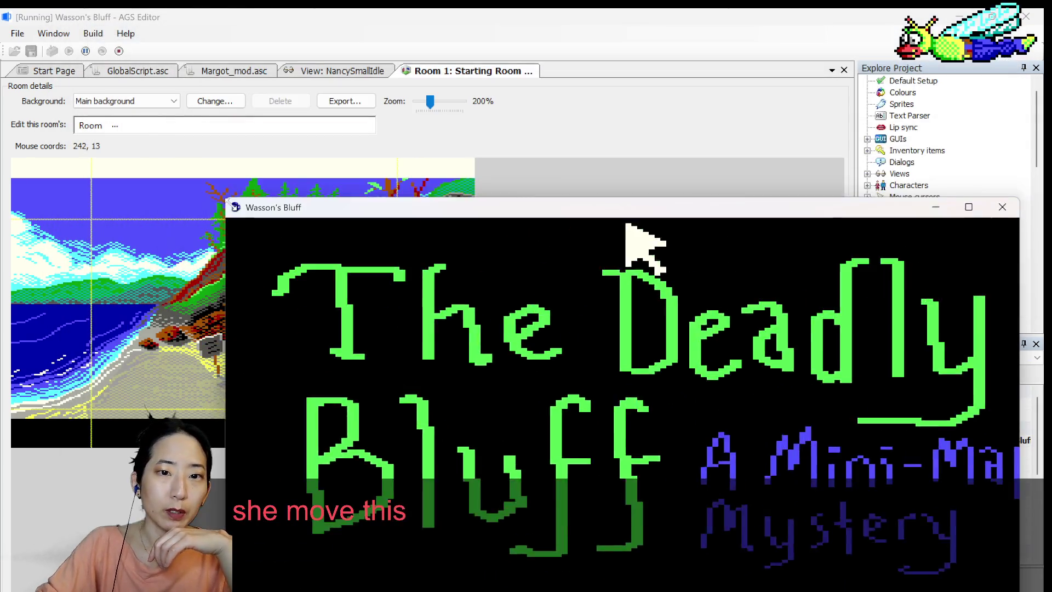
left_click_drag(227, 198, 247, 220)
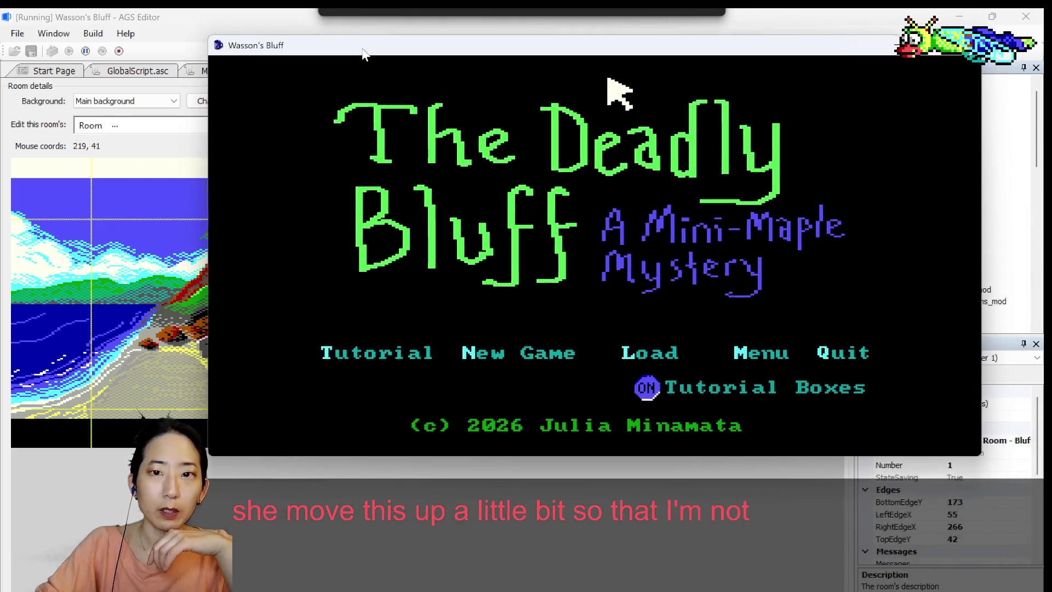
left_click_drag(399, 230, 325, 49)
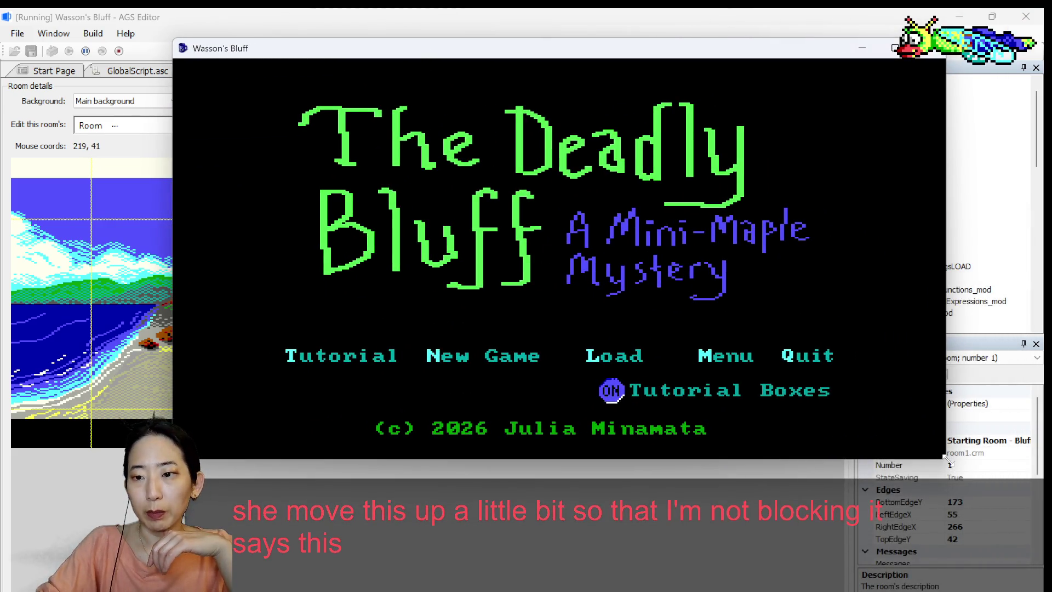
left_click_drag(947, 462, 996, 532)
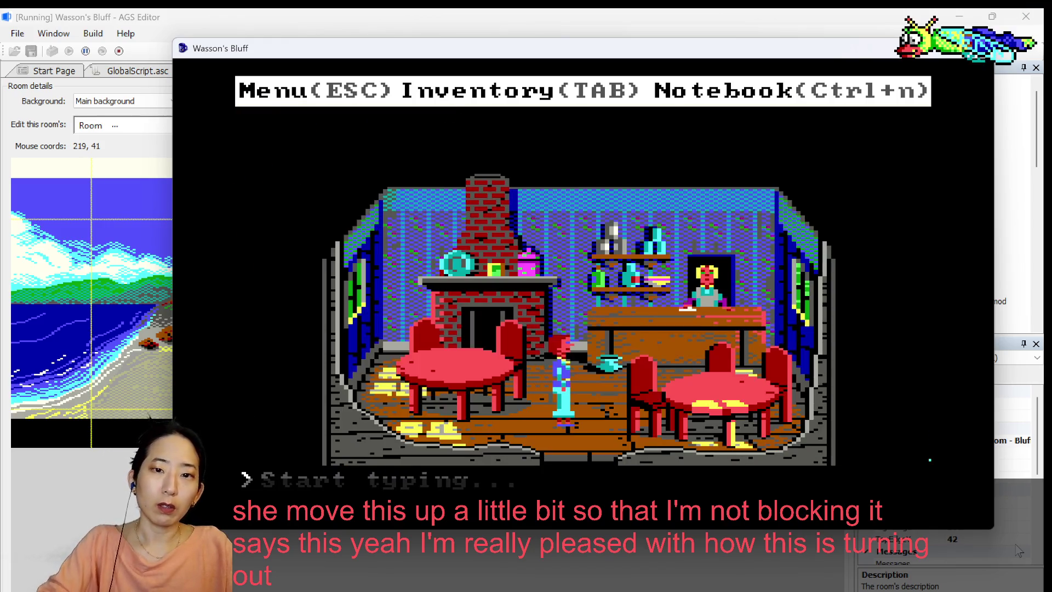
- Enter 'Talk to pam' to start the café conversation with Pam and click through her replies
type("Talk to pam")
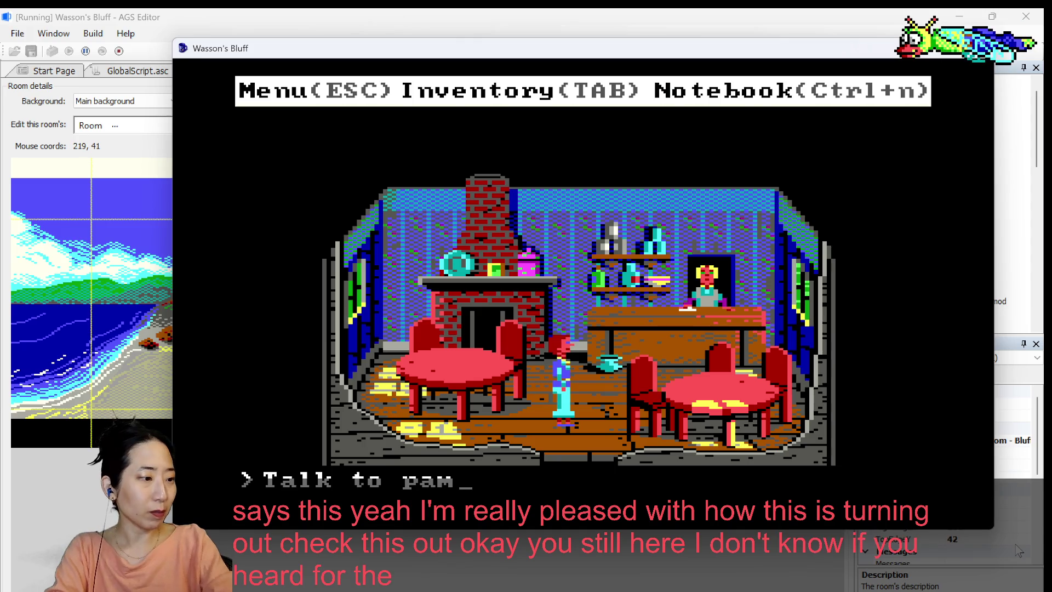
key("Return")
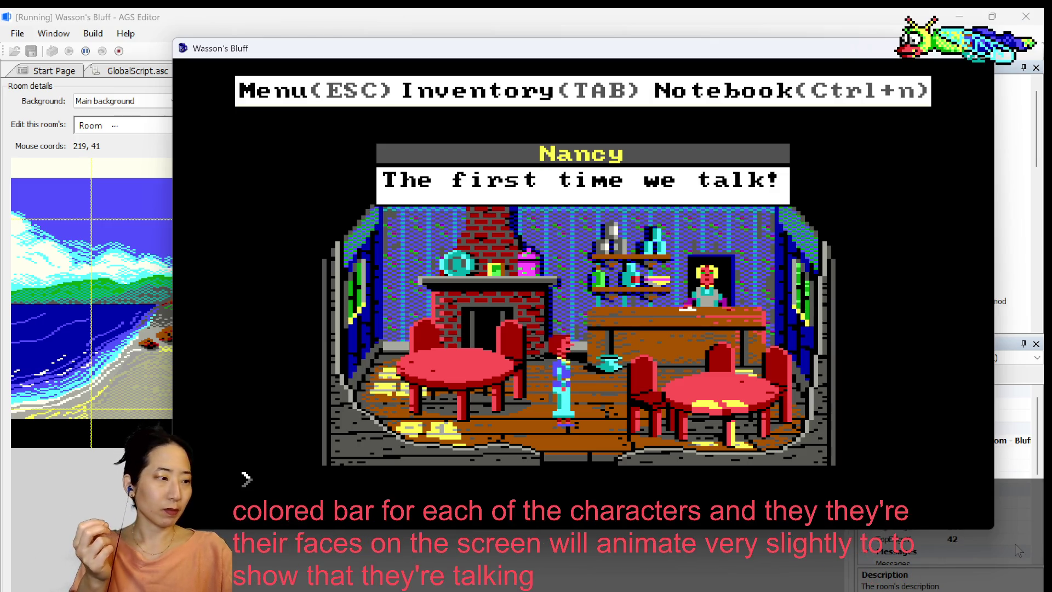
left_click(246, 478)
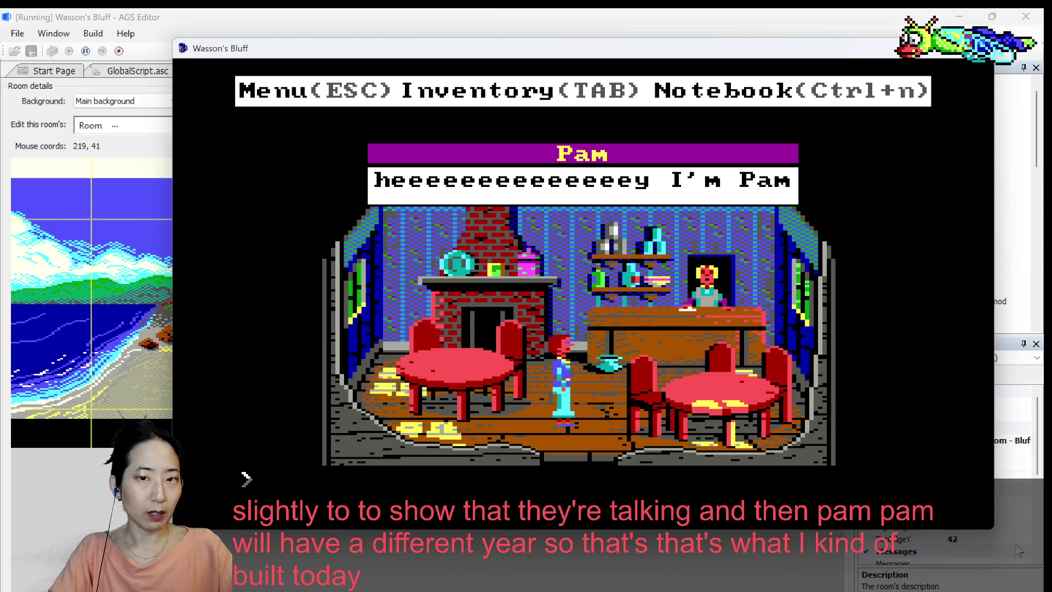
key("Return")
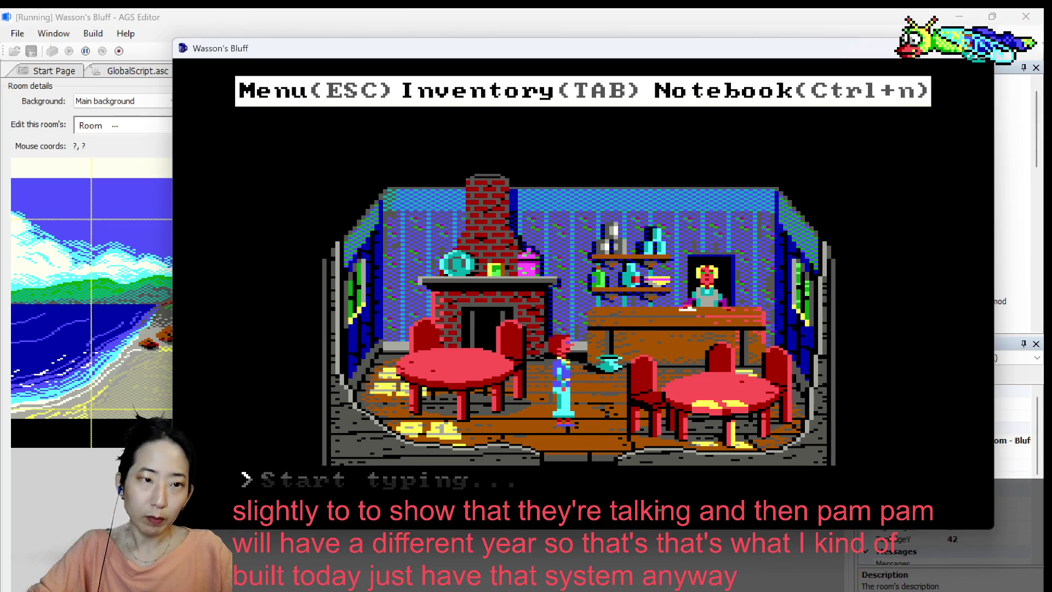
scroll(573, 302, "down", 3)
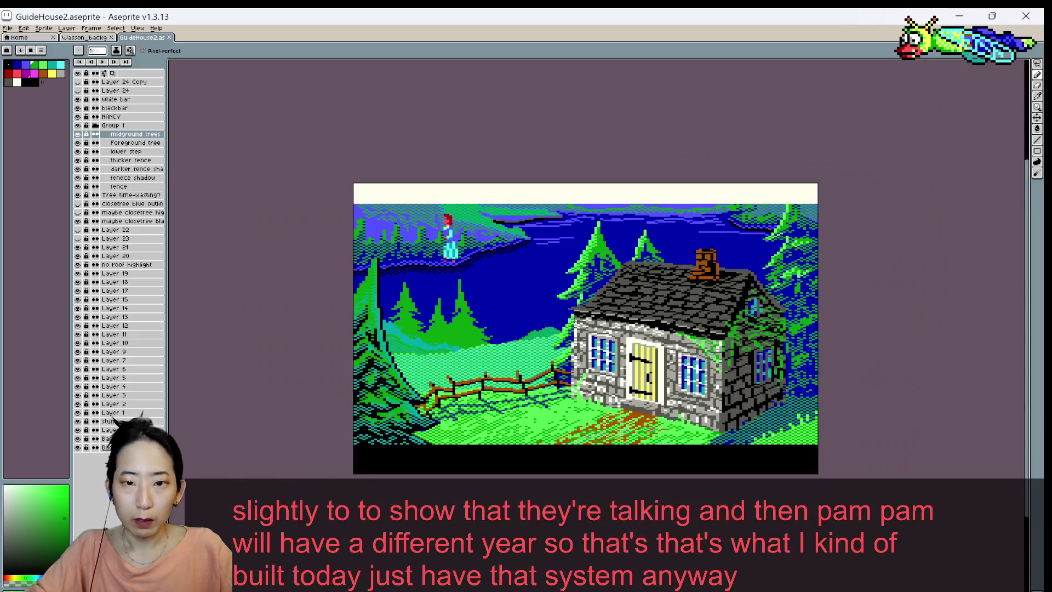
- Add a green pixel to the pine tree beside the roof and save GuideHouse2.aseprite
scroll(574, 321, "up", 3)
scroll(628, 186, "up", 2)
key("i")
key("b")
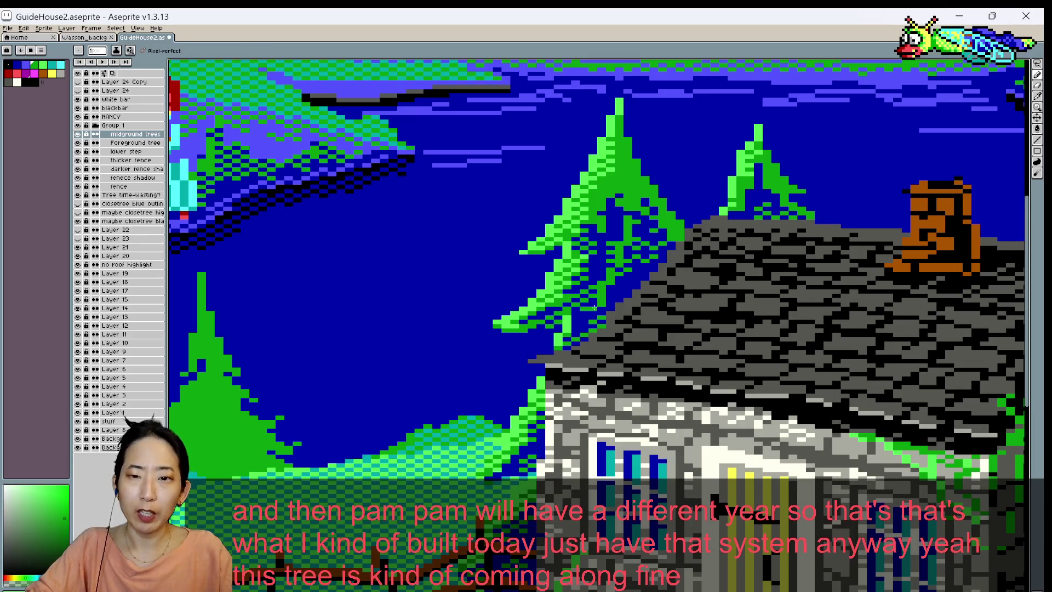
key("ctrl+s")
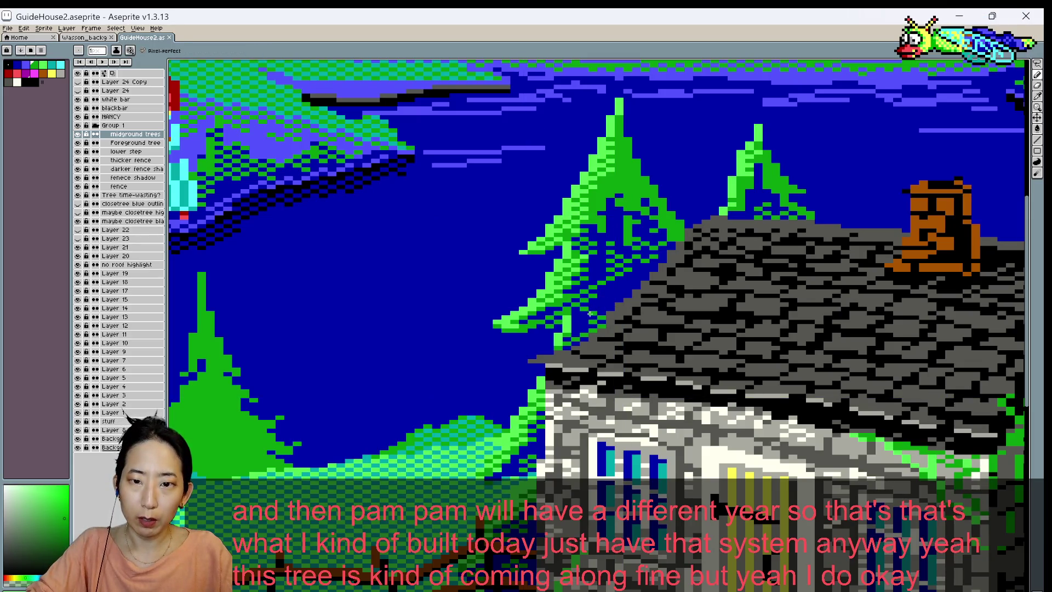
left_click(584, 317)
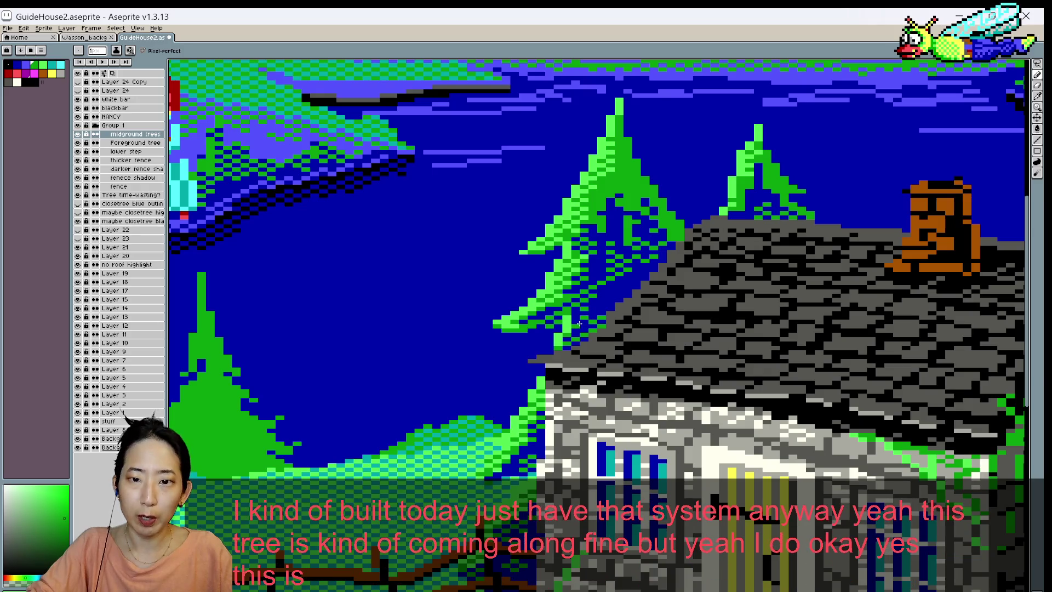
key("ctrl+s")
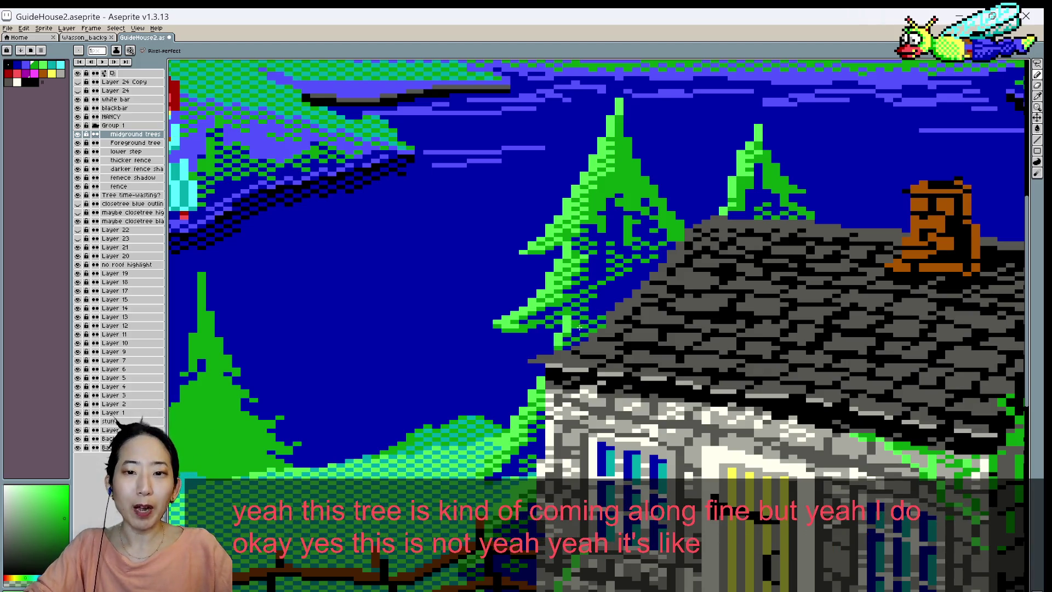
key("ctrl+s")
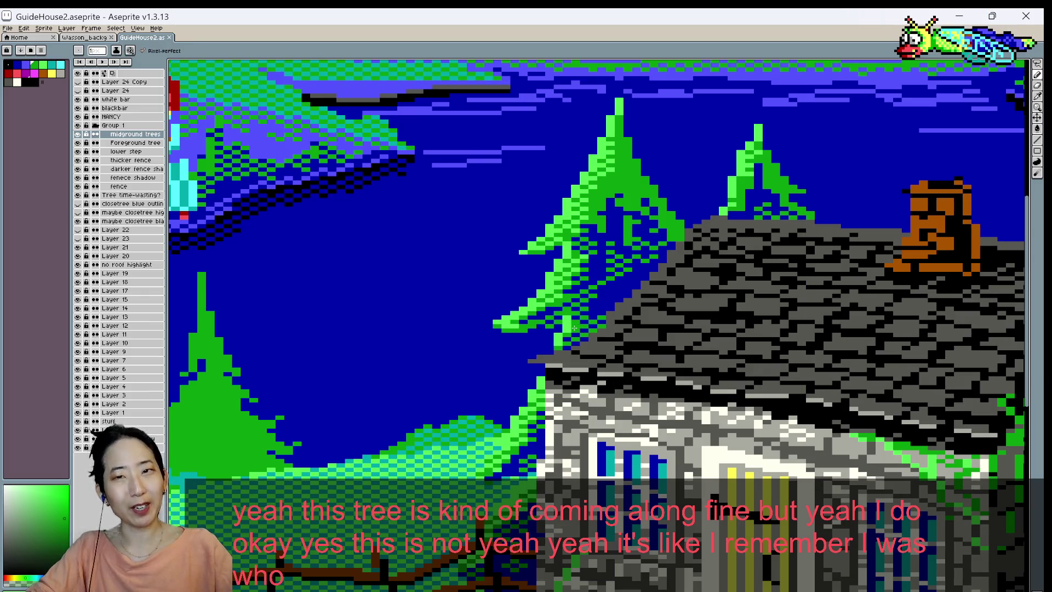
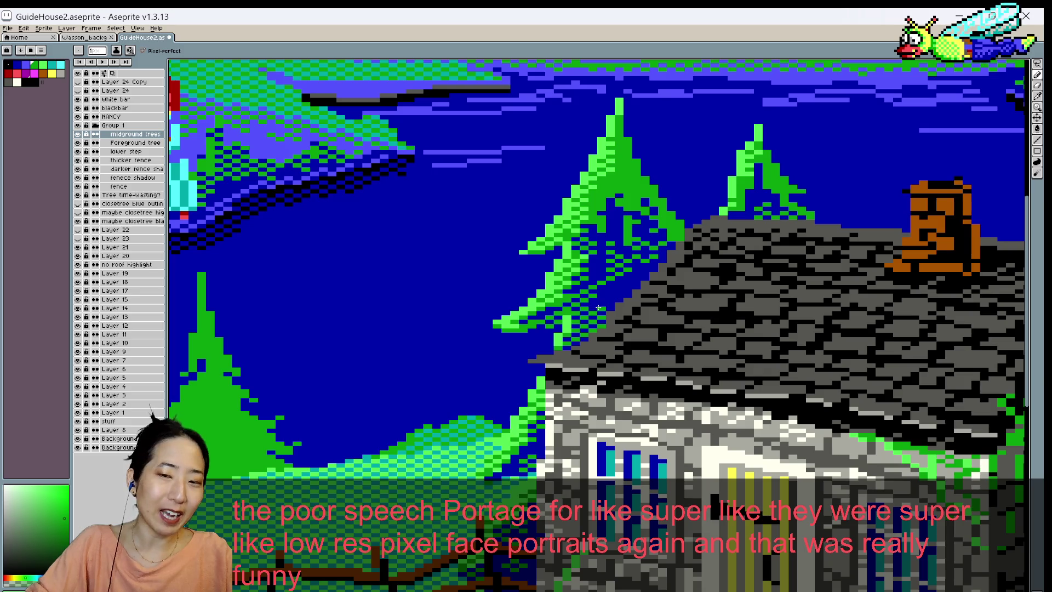
- Zoom over the cottage scene and save GuideHouse2 with Ctrl+S
scroll(611, 291, "down", 1)
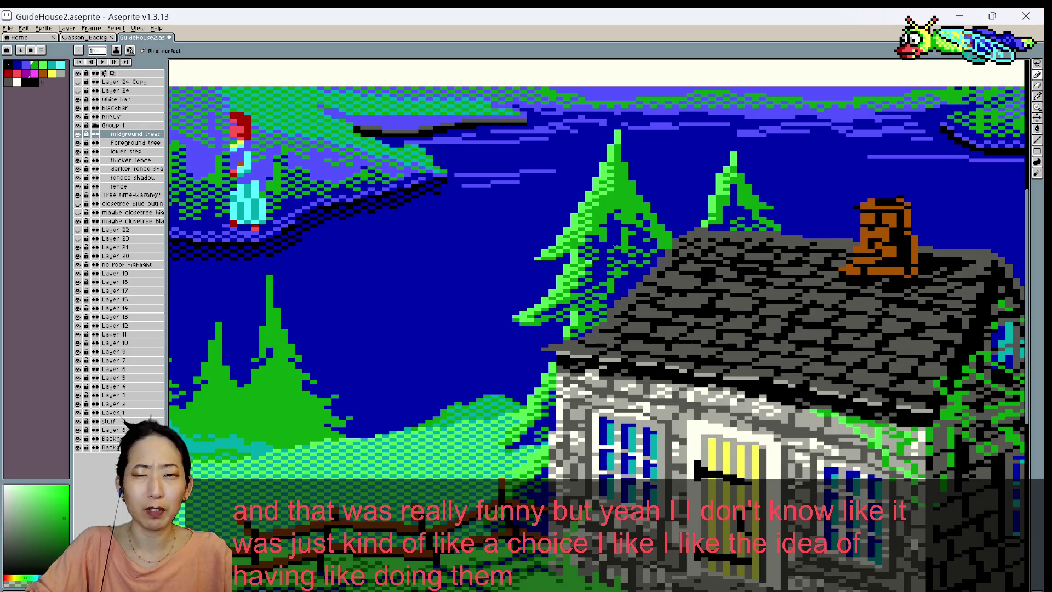
scroll(646, 244, "down", 2)
scroll(636, 242, "up", 2)
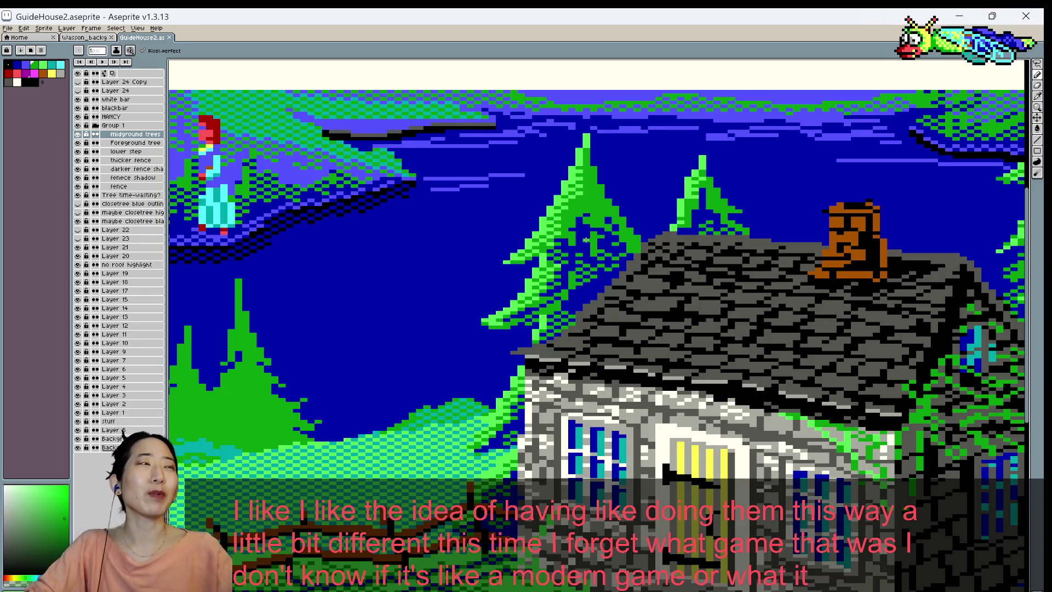
key("ctrl+s")
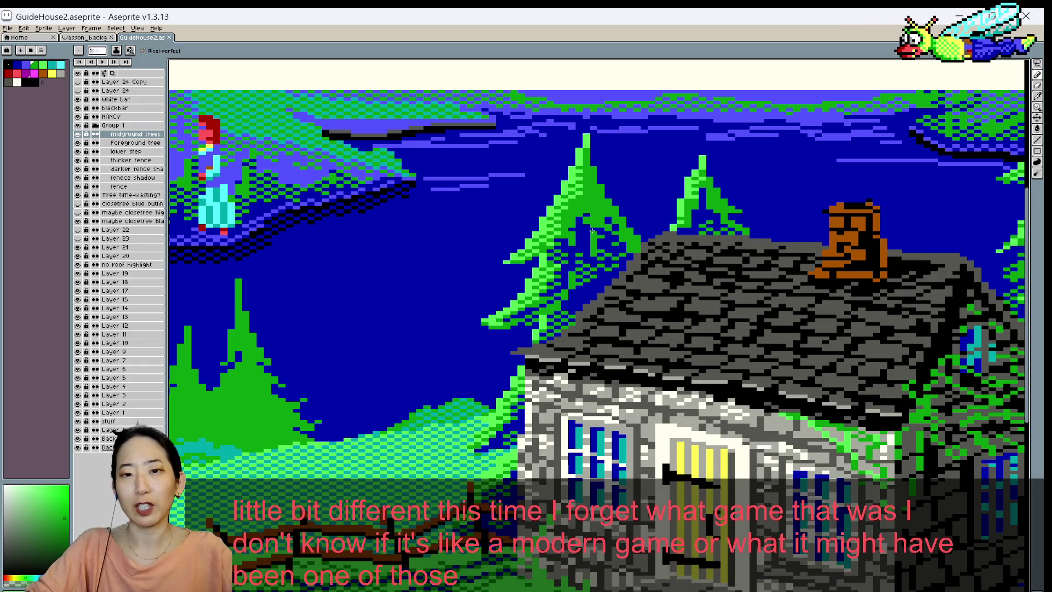
scroll(603, 211, "down", 1)
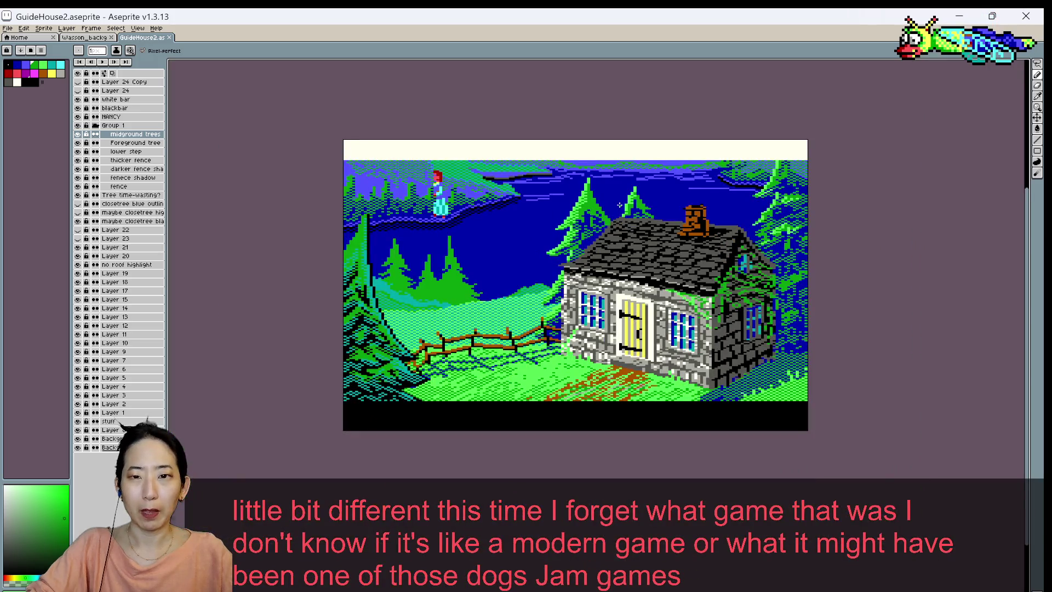
scroll(619, 205, "up", 1)
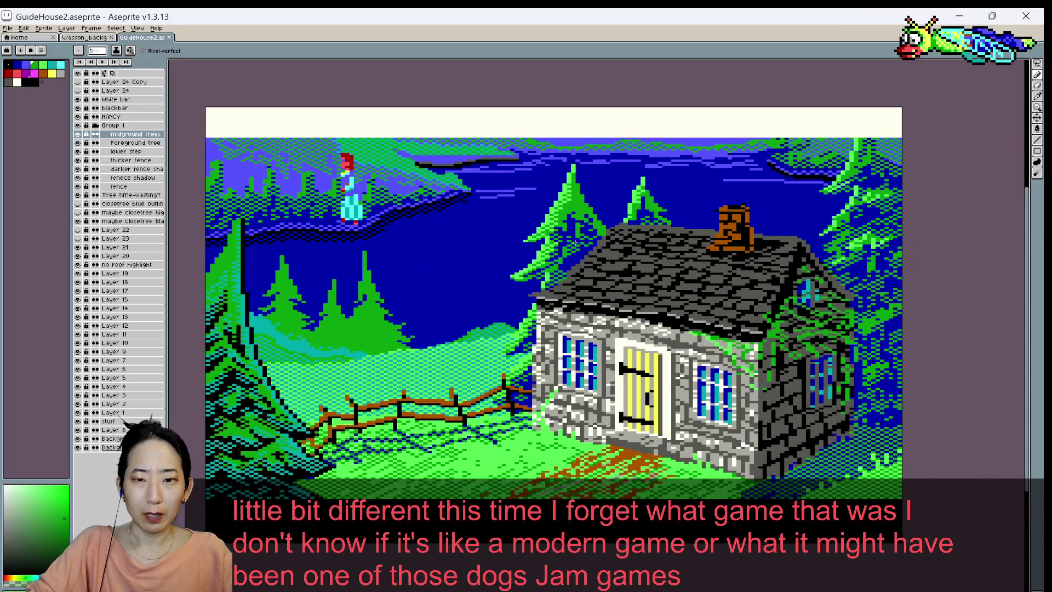
key("ctrl+s")
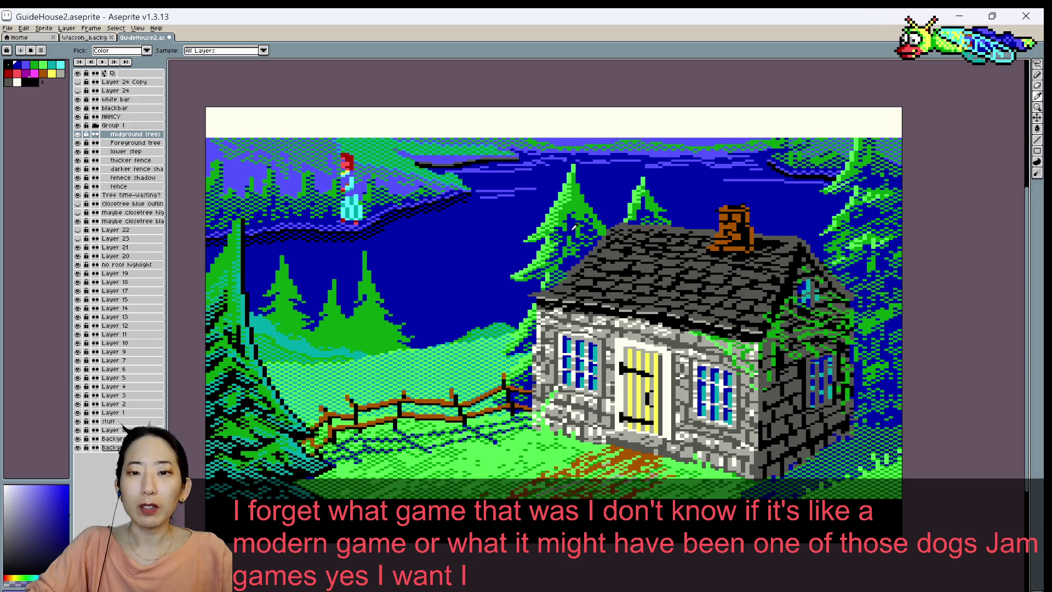
- Sample a blue from the sky as the drawing colour
scroll(582, 241, "up", 1)
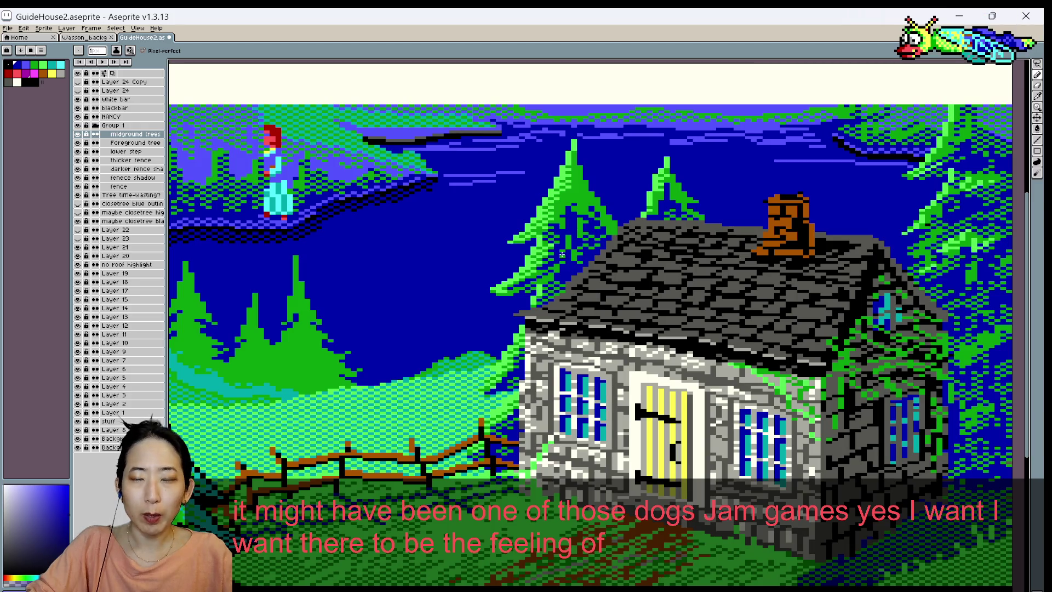
scroll(562, 254, "down", 1)
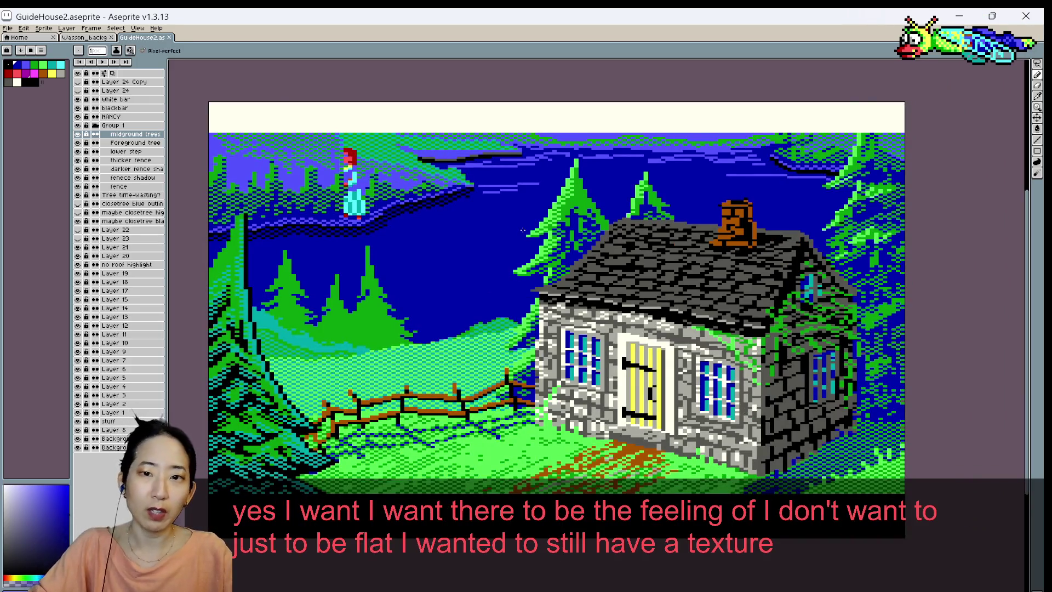
scroll(522, 230, "up", 1)
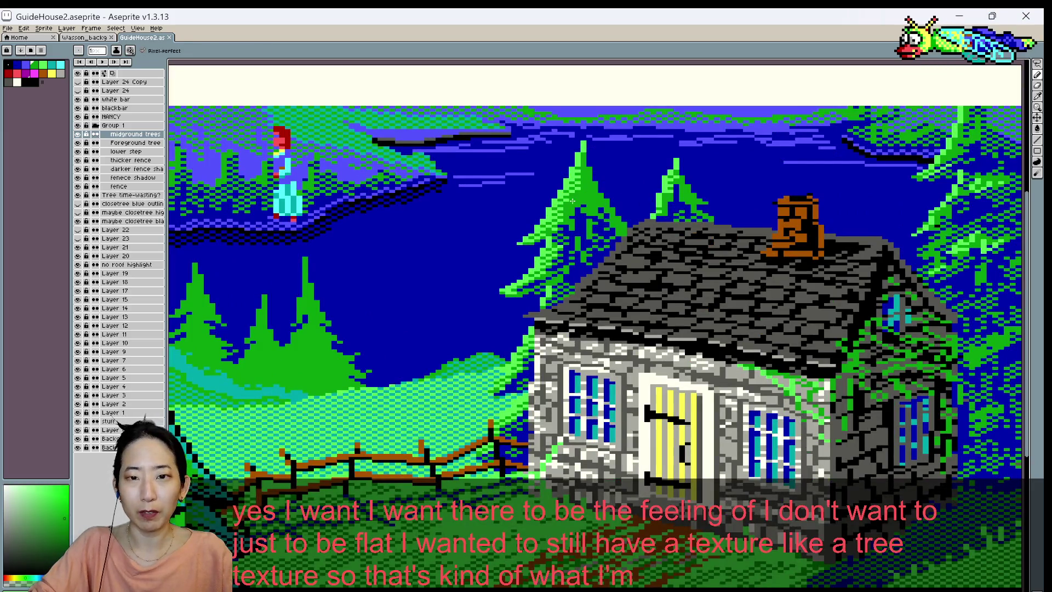
left_click(571, 202, "alt")
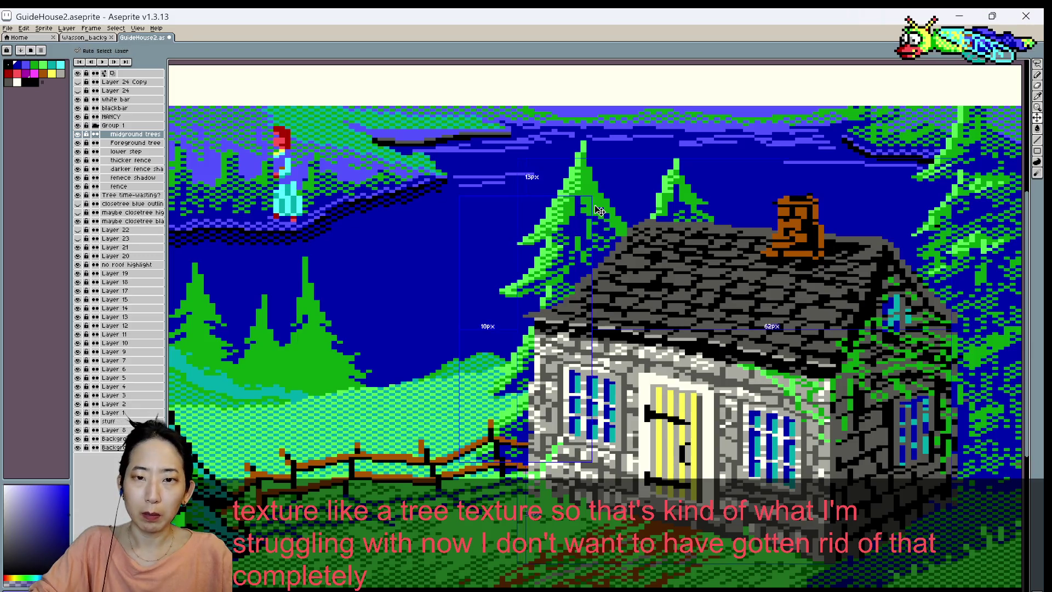
- Sample several greens and blues from the pine trees and sky
left_click(567, 207, "alt")
left_click(573, 214, "alt")
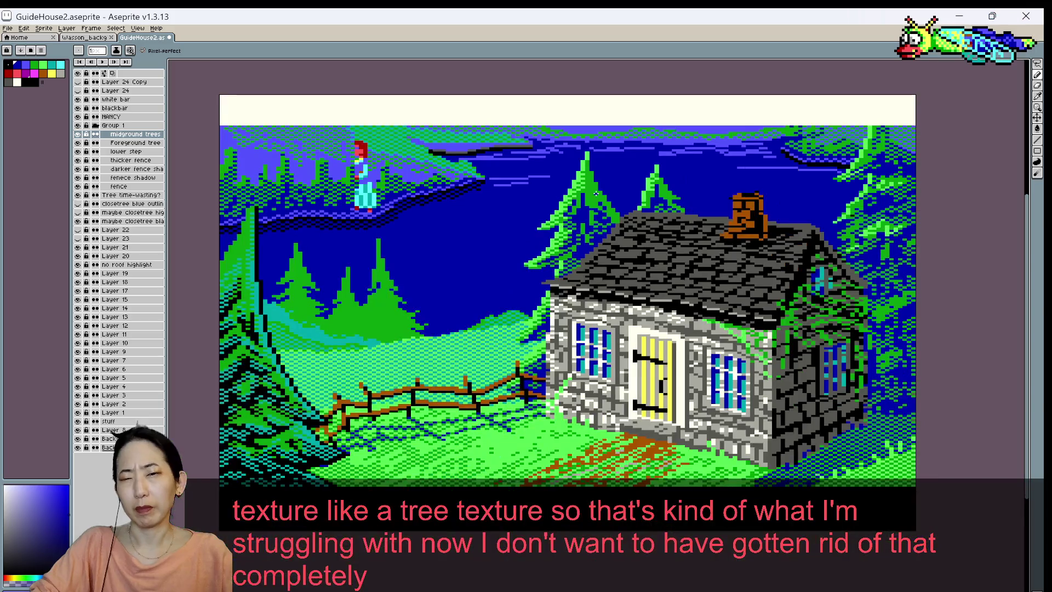
scroll(592, 203, "down", 1)
left_click(570, 218, "alt")
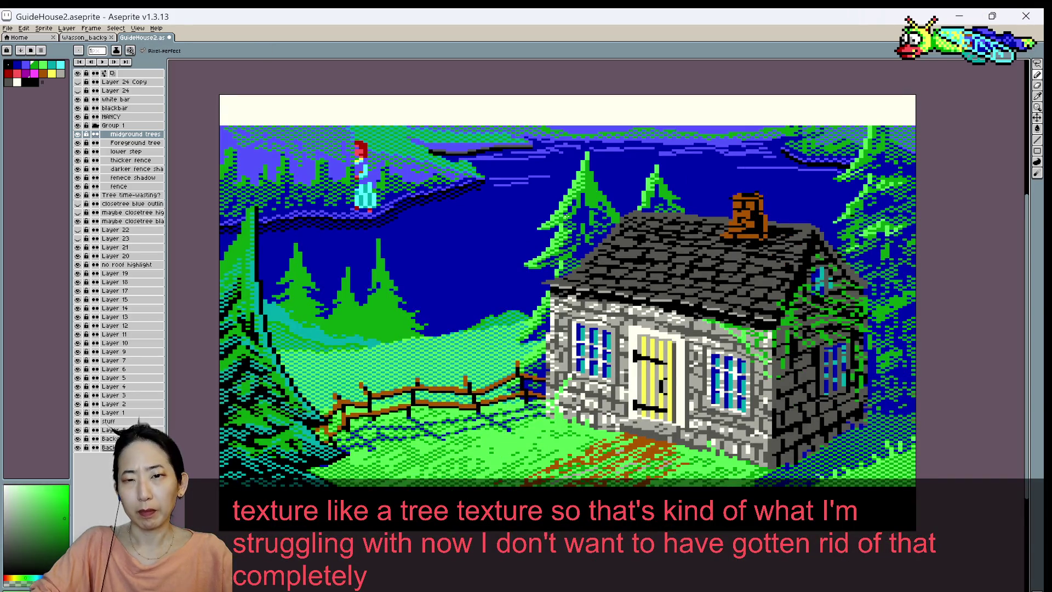
key("ctrl")
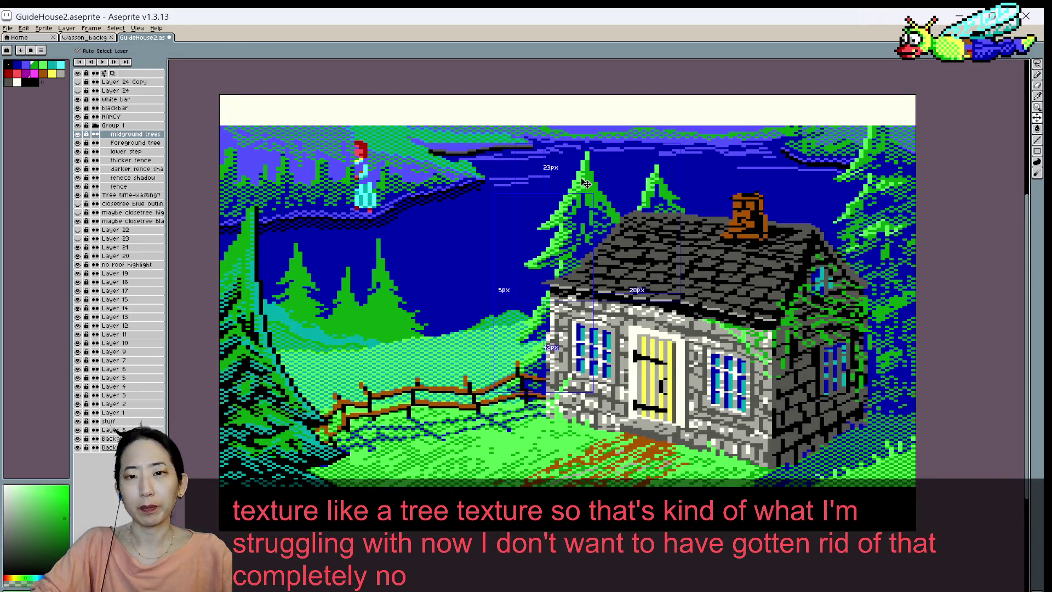
scroll(586, 182, "up", 1)
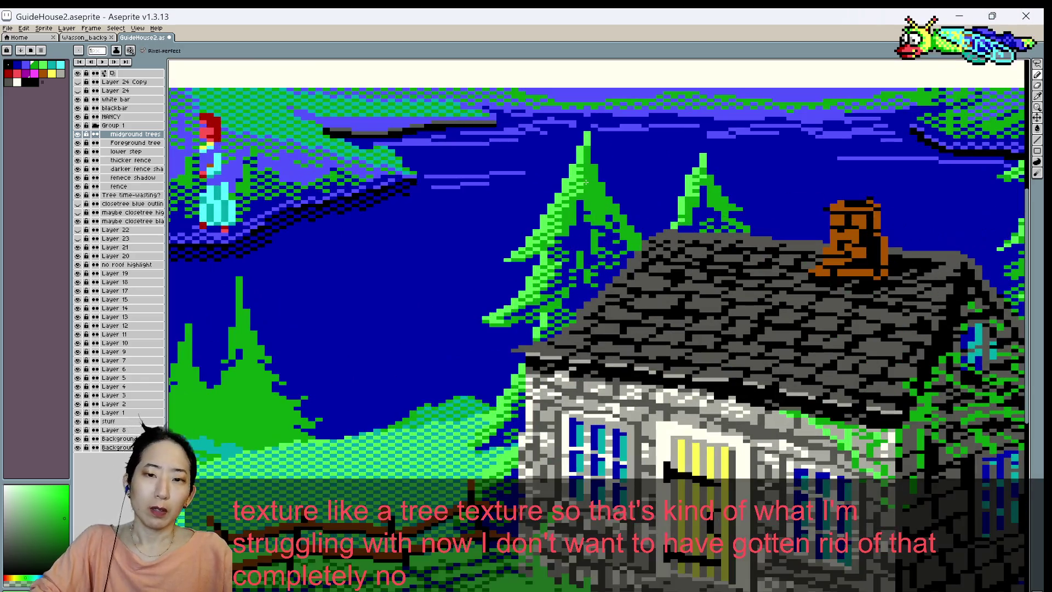
left_click(585, 215, "alt")
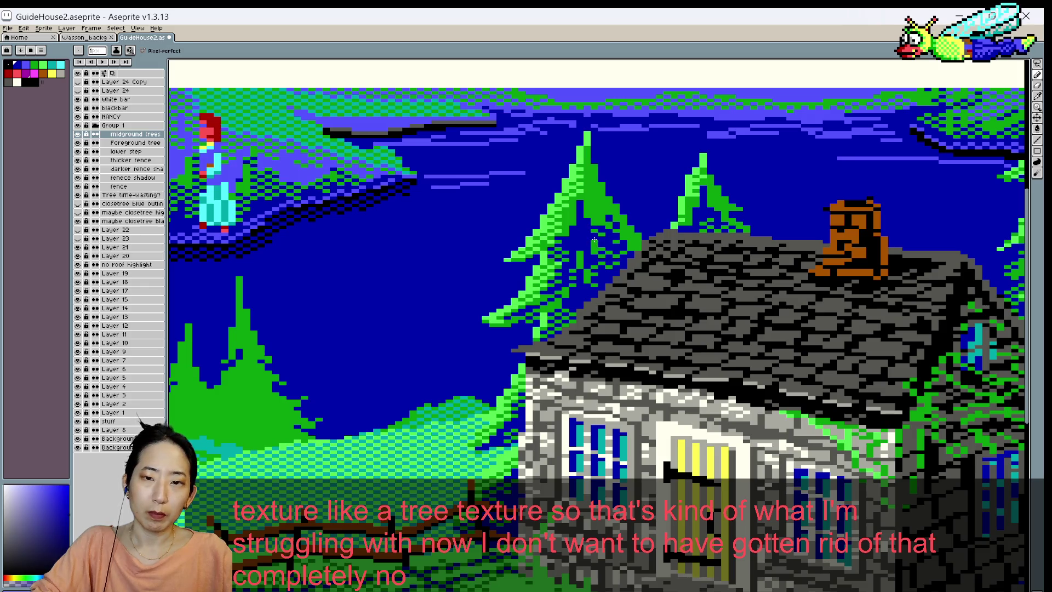
scroll(591, 241, "down", 1)
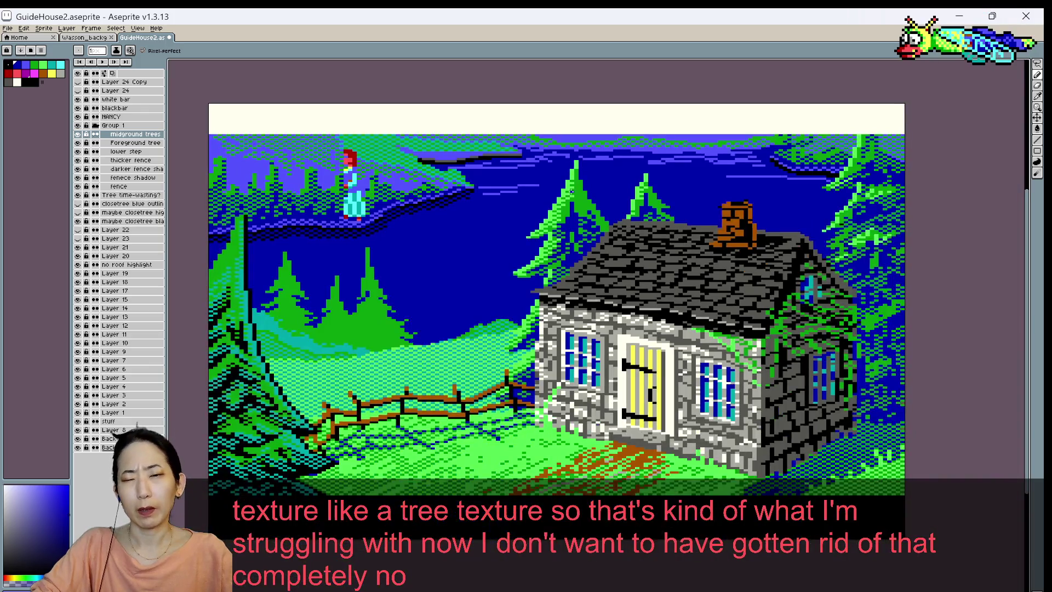
scroll(580, 243, "down", 1)
scroll(575, 245, "up", 1)
left_click(571, 220, "alt")
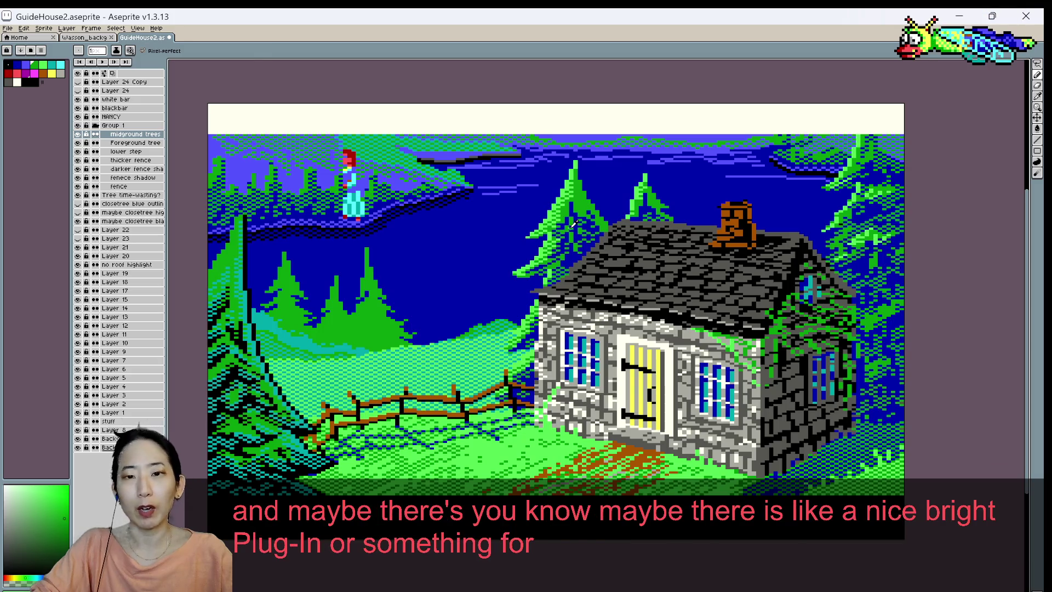
left_click(572, 227, "alt")
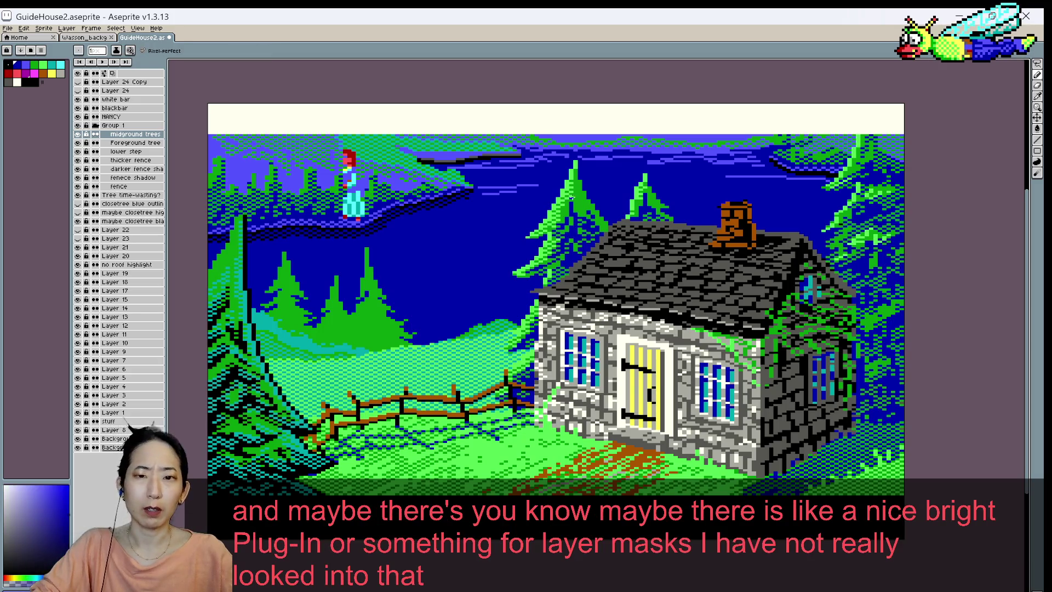
- Settle on the dark sky blue as the drawing colour and save the scene
key("alt")
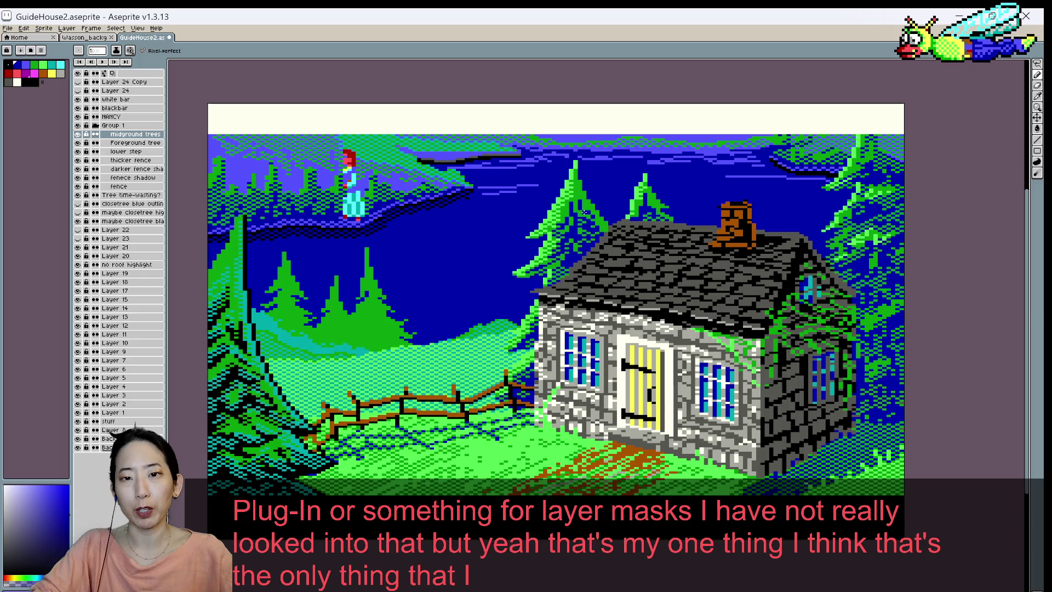
left_click(590, 211, "alt")
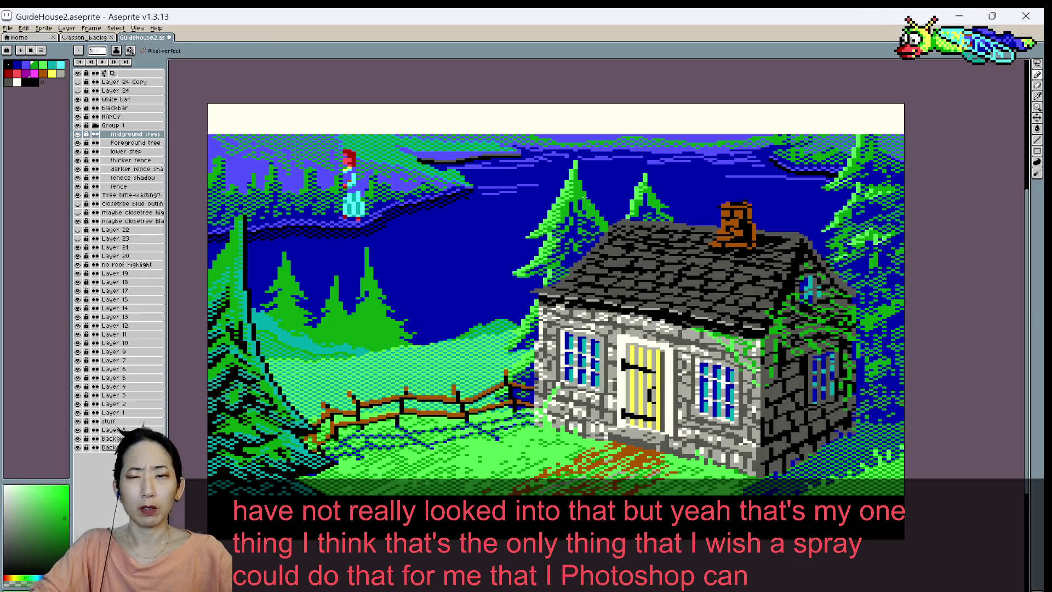
left_click(589, 212, "alt")
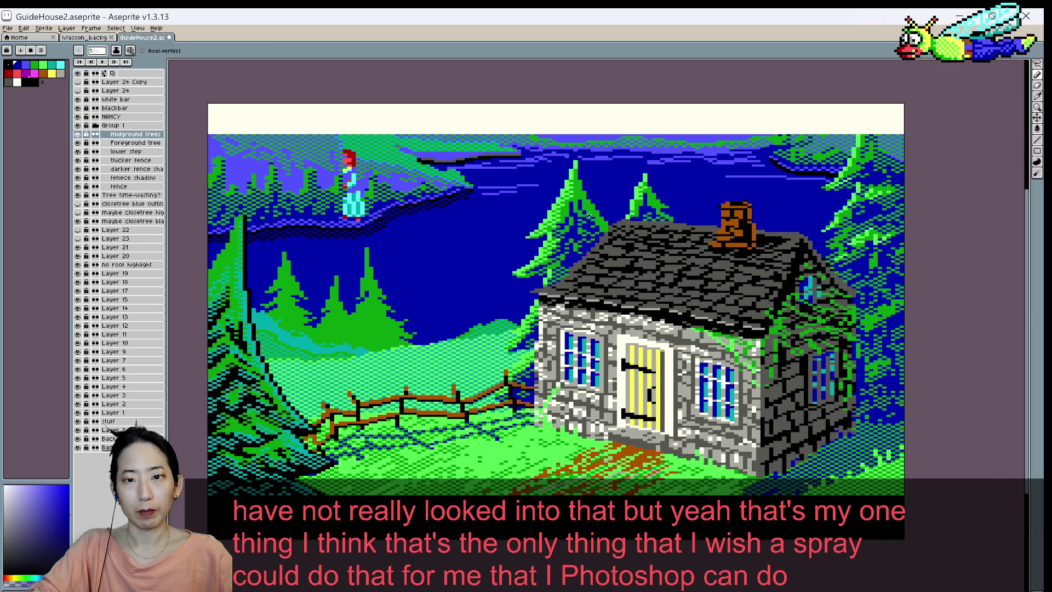
scroll(555, 196, "down", 1)
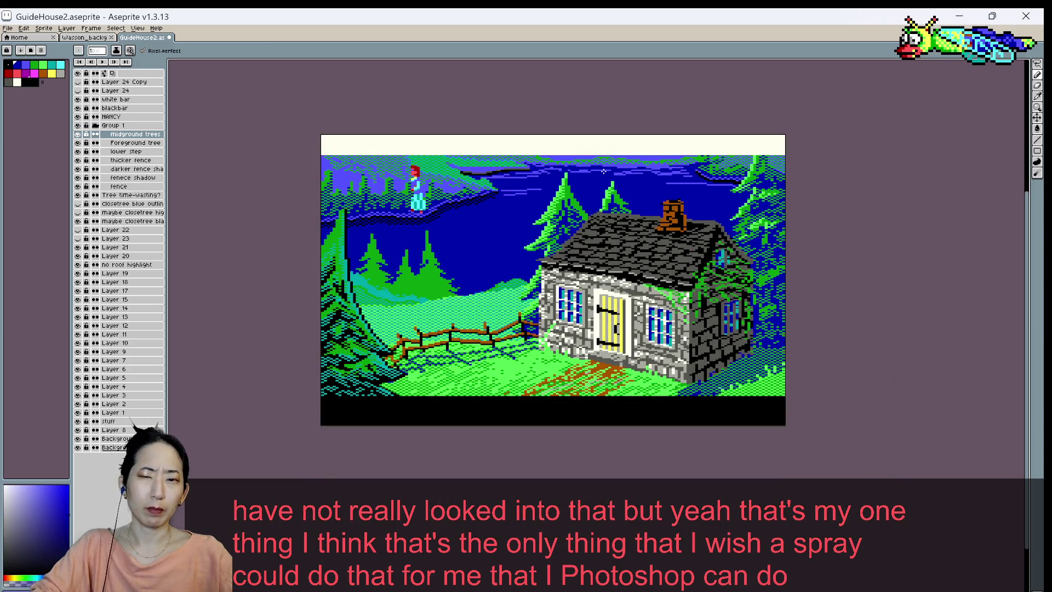
key("ctrl+s")
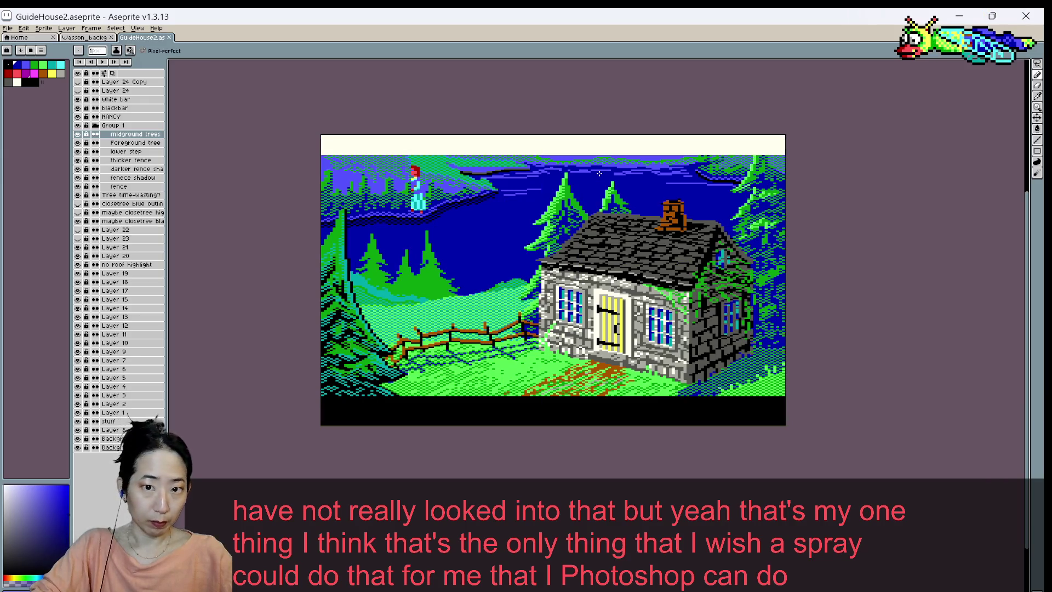
scroll(546, 205, "up", 1)
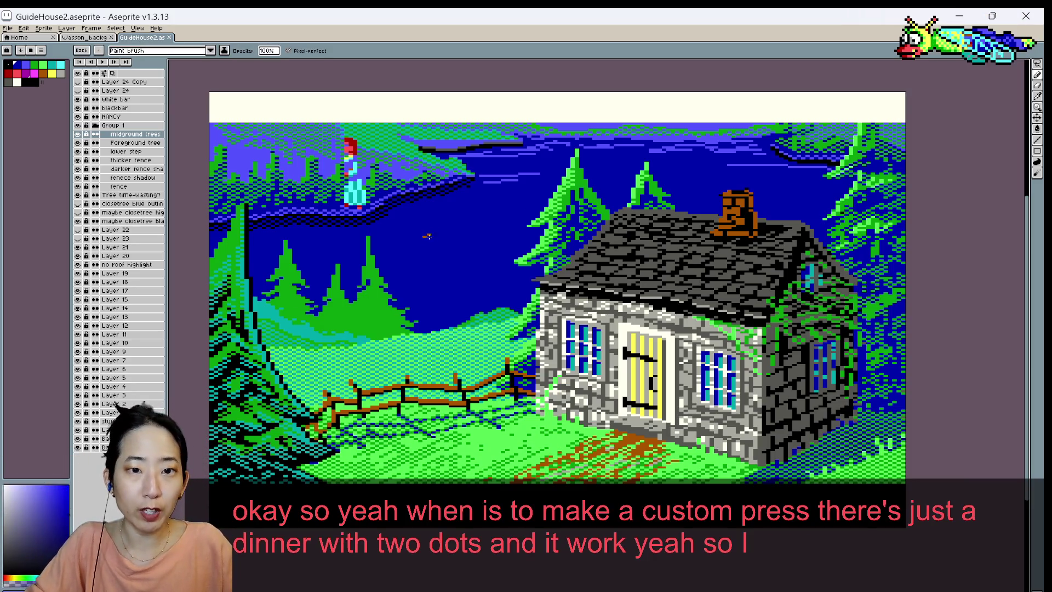
- Look over the ink type and brush shape options in the context bar
scroll(444, 225, "up", 1)
scroll(443, 219, "up", 1)
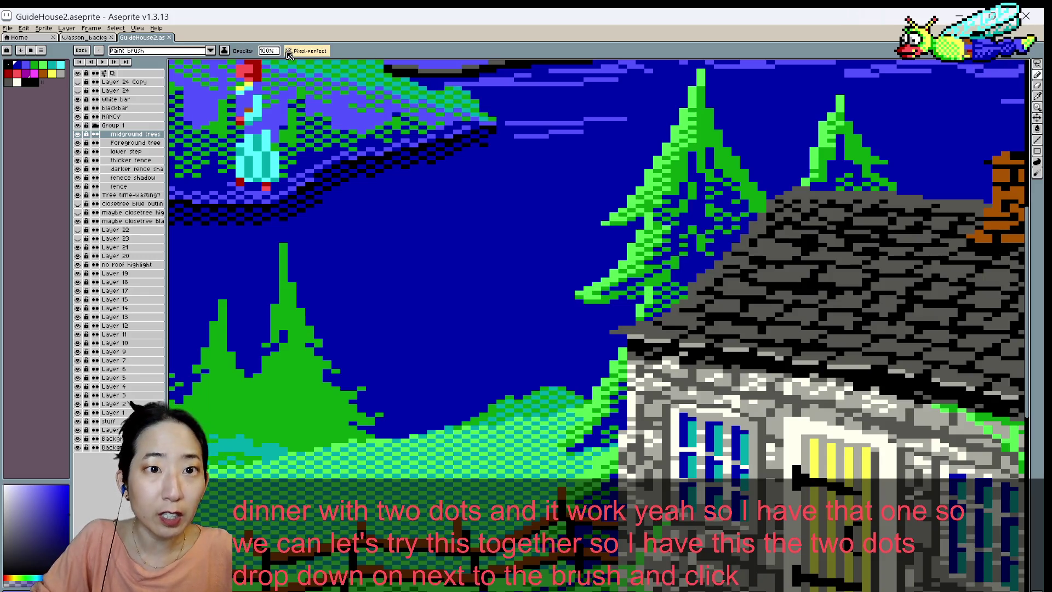
left_click(224, 51)
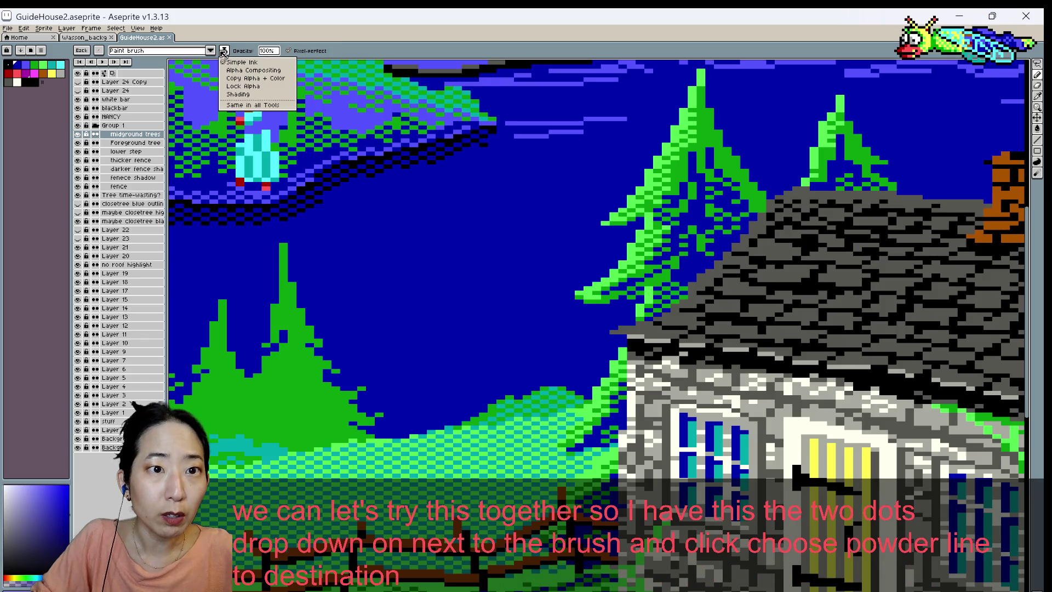
left_click(223, 51)
left_click(99, 50)
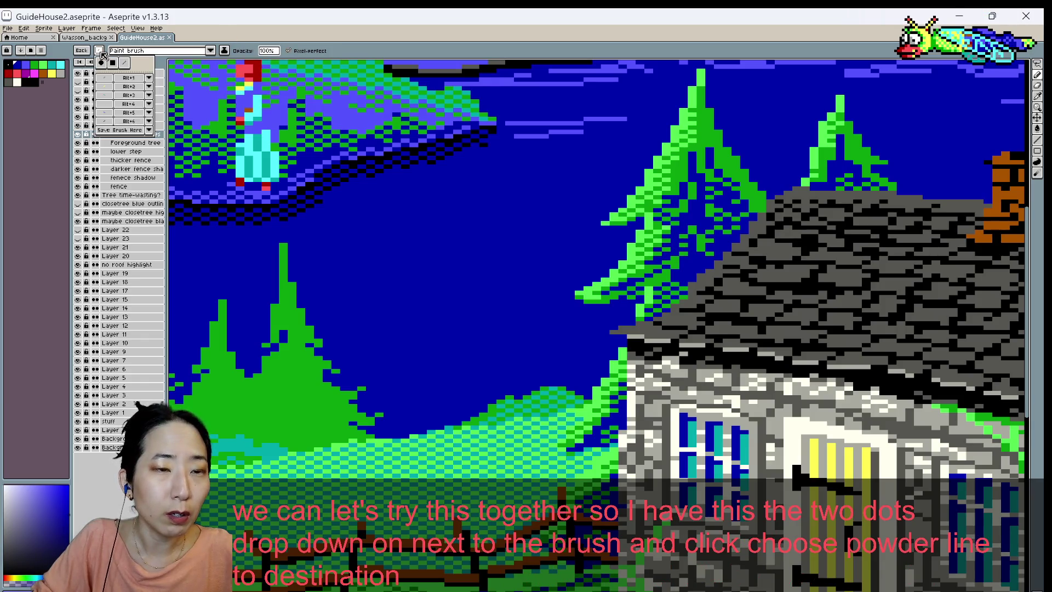
left_click(96, 52)
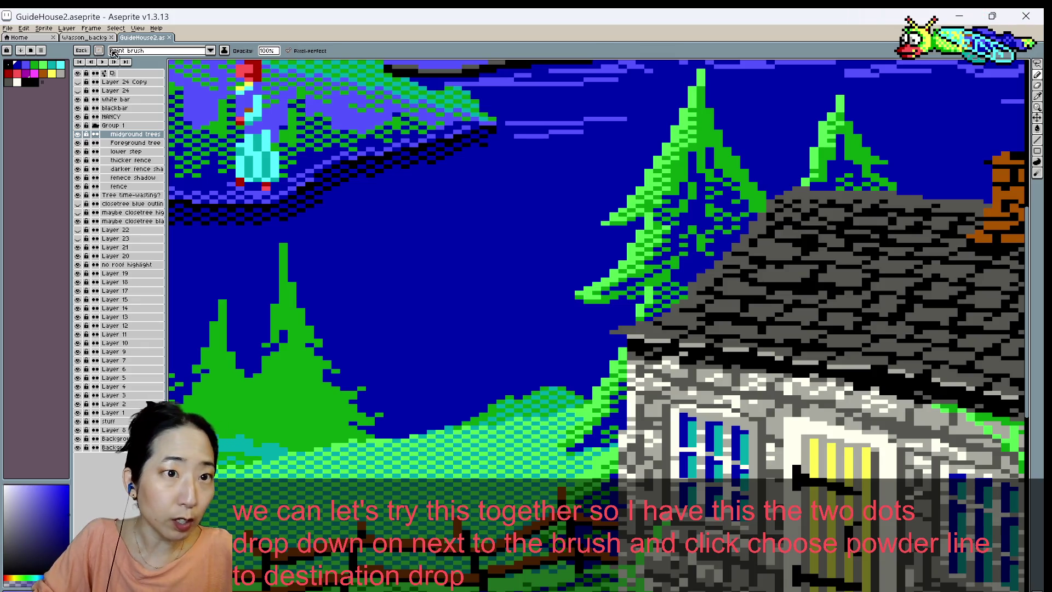
- Set the brush to Pattern aligned to destination and paint a brown dithered diagonal
left_click(210, 51)
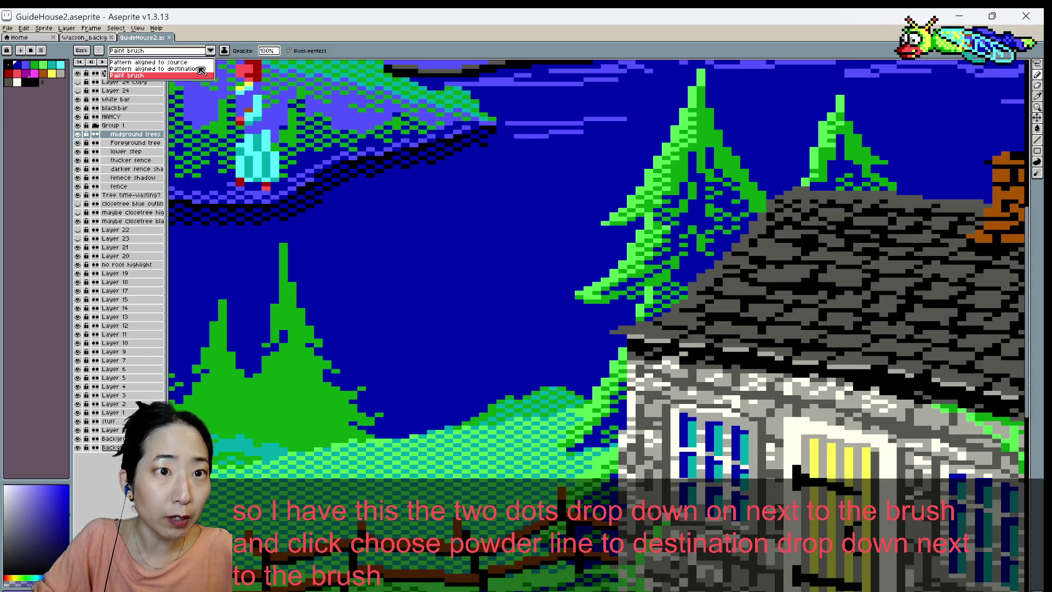
left_click(197, 69)
mouse_move(435, 204)
left_mouse_down()
mouse_move(458, 228)
mouse_move(367, 356)
left_mouse_up()
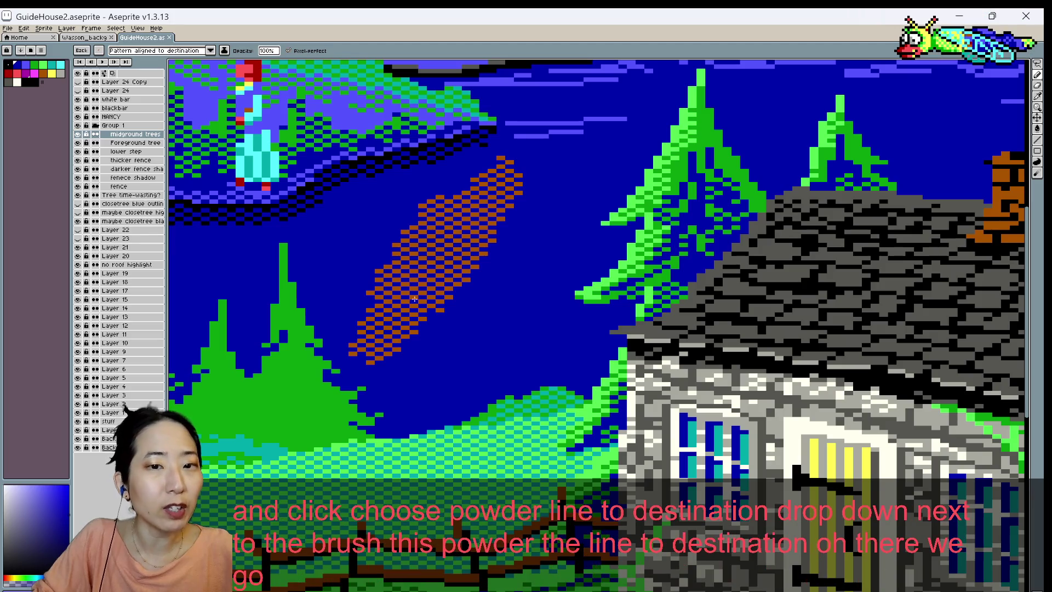
- Extend the brown pattern down-left, undoing three trial solid brown strokes
left_click_drag(516, 209, 422, 359)
mouse_move(501, 233)
left_mouse_down()
mouse_move(457, 336)
mouse_move(502, 253)
left_mouse_up()
key("ctrl+z")
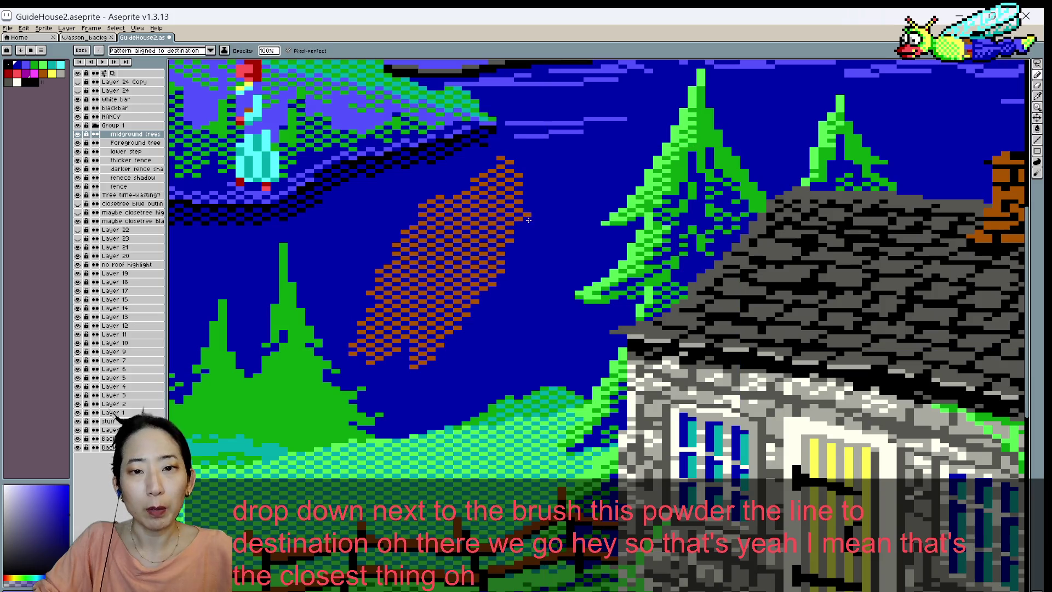
mouse_move(507, 211)
left_mouse_down()
mouse_move(488, 271)
mouse_move(435, 352)
left_mouse_up()
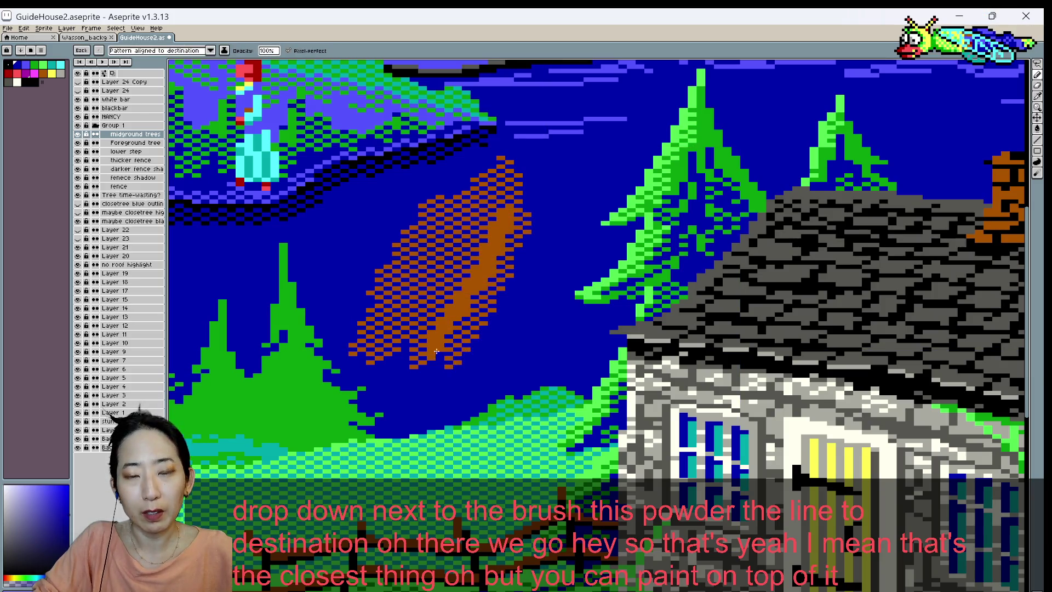
key("ctrl+z")
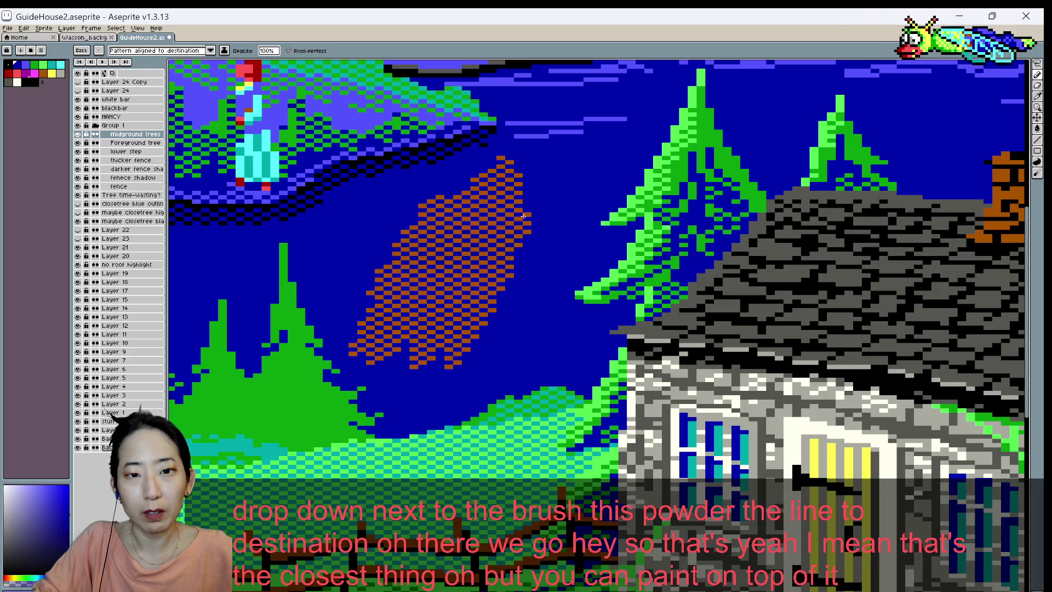
left_click_drag(530, 235, 446, 383)
key("ctrl+z")
- Paint more dithered brown along the patch and undo the solid brown test stroke
left_click_drag(564, 221, 448, 393)
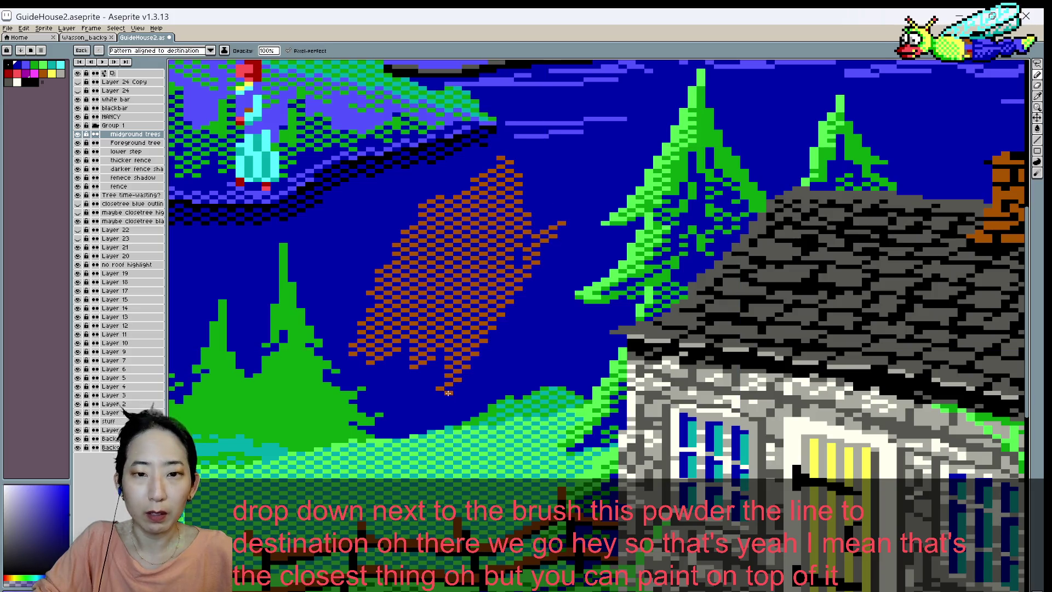
mouse_move(546, 197)
left_mouse_down()
mouse_move(556, 175)
mouse_move(526, 218)
left_mouse_up()
left_click_drag(496, 261, 396, 356)
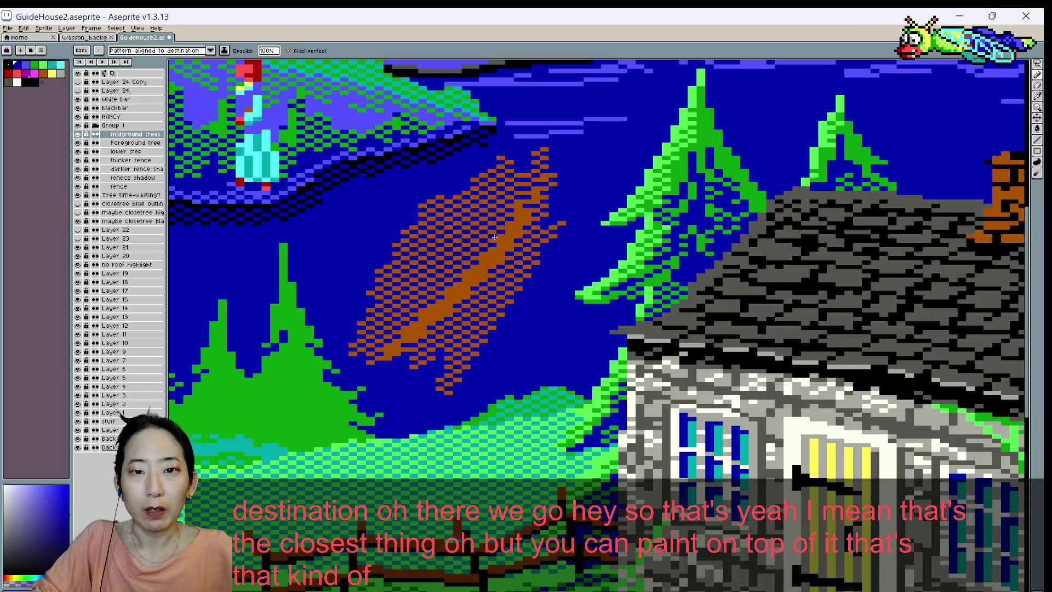
key("ctrl+z")
key("ctrl+y")
key("ctrl+z")
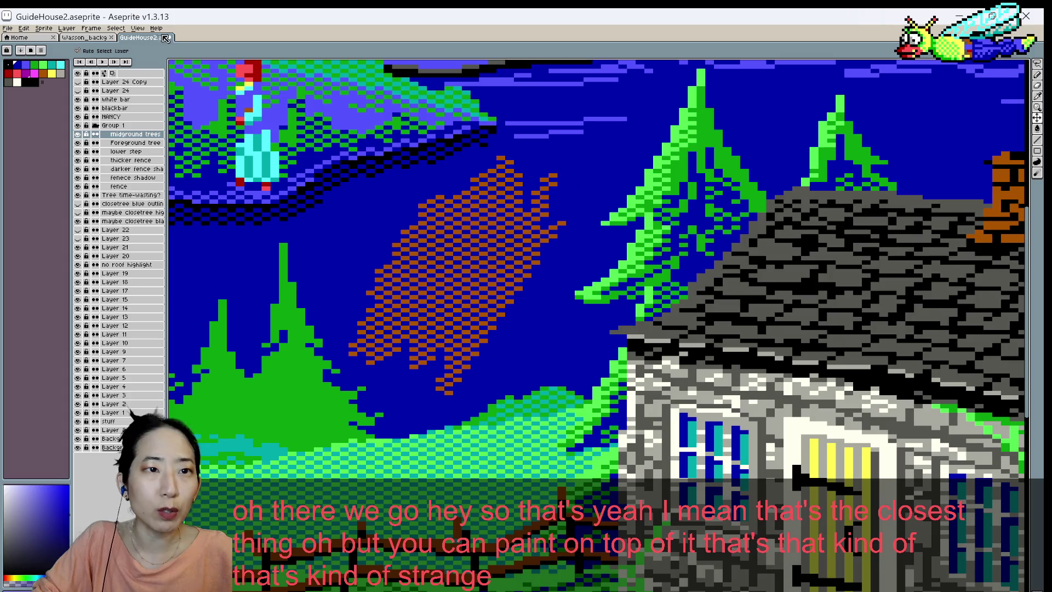
key("b")
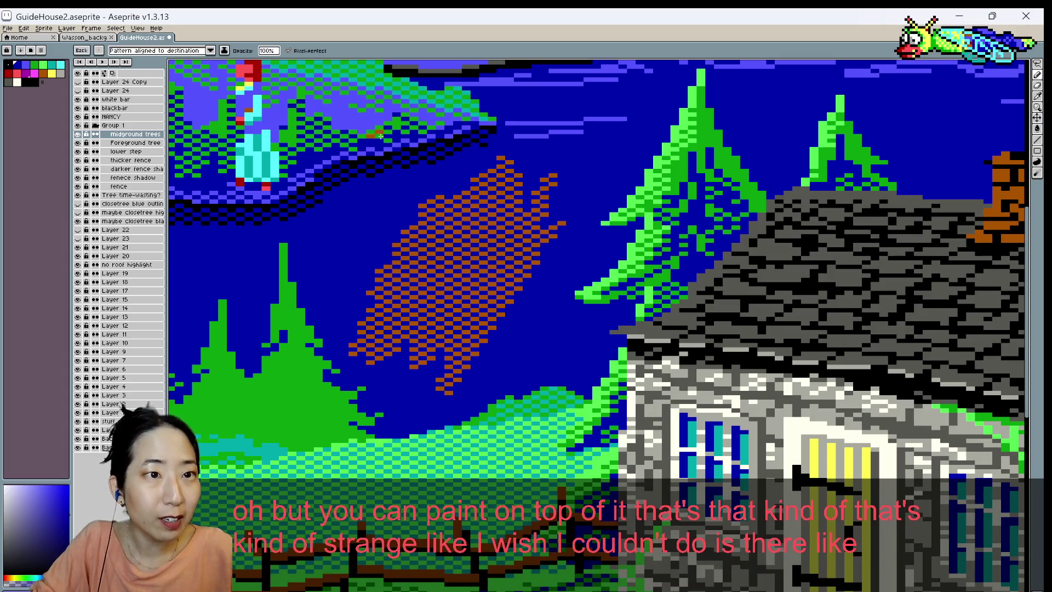
- Extend the dithered brown patch left, right and upward, undoing trial solid bands
left_click(211, 50)
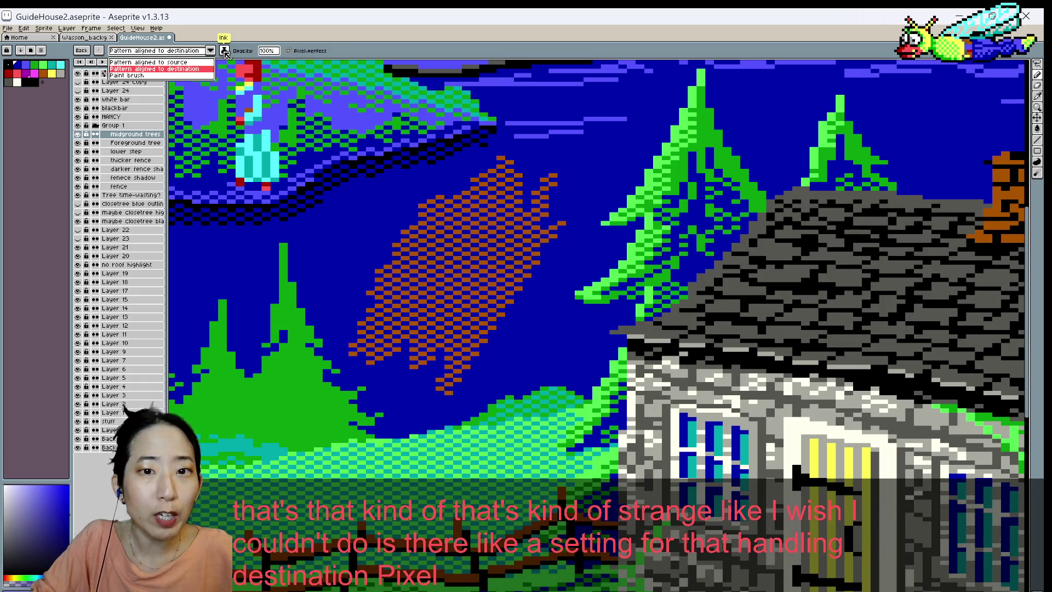
left_click_drag(466, 181, 417, 338)
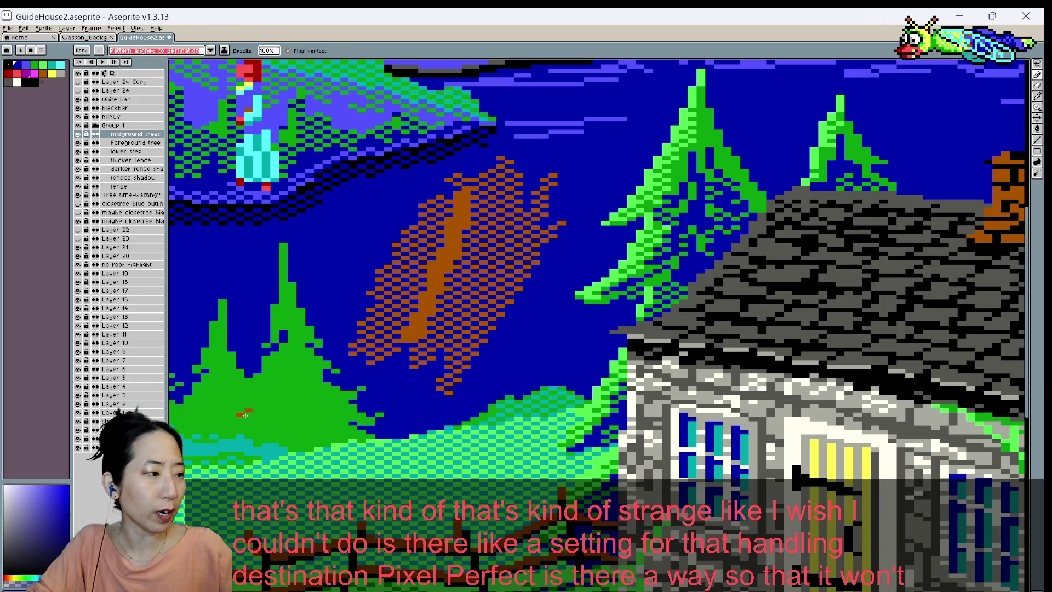
key("ctrl+z")
left_click_drag(300, 249, 311, 247)
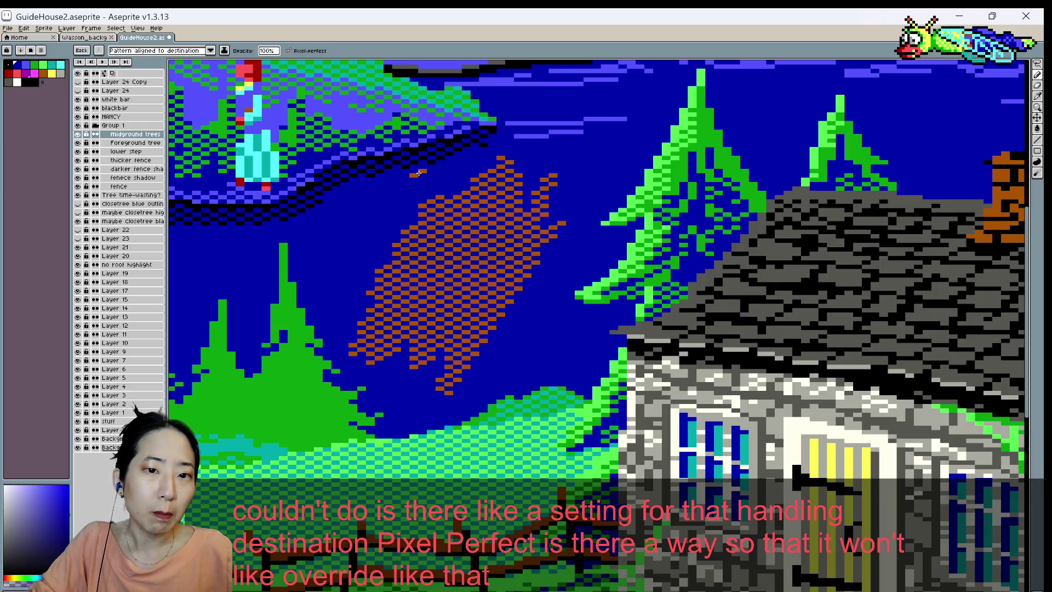
left_click_drag(418, 182, 345, 324)
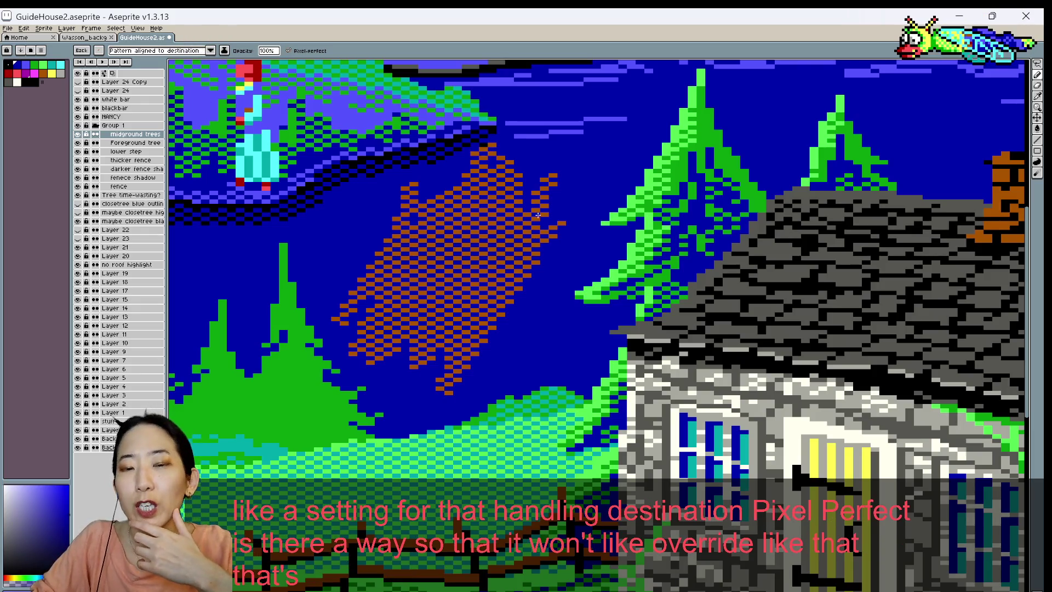
left_click_drag(600, 189, 557, 260)
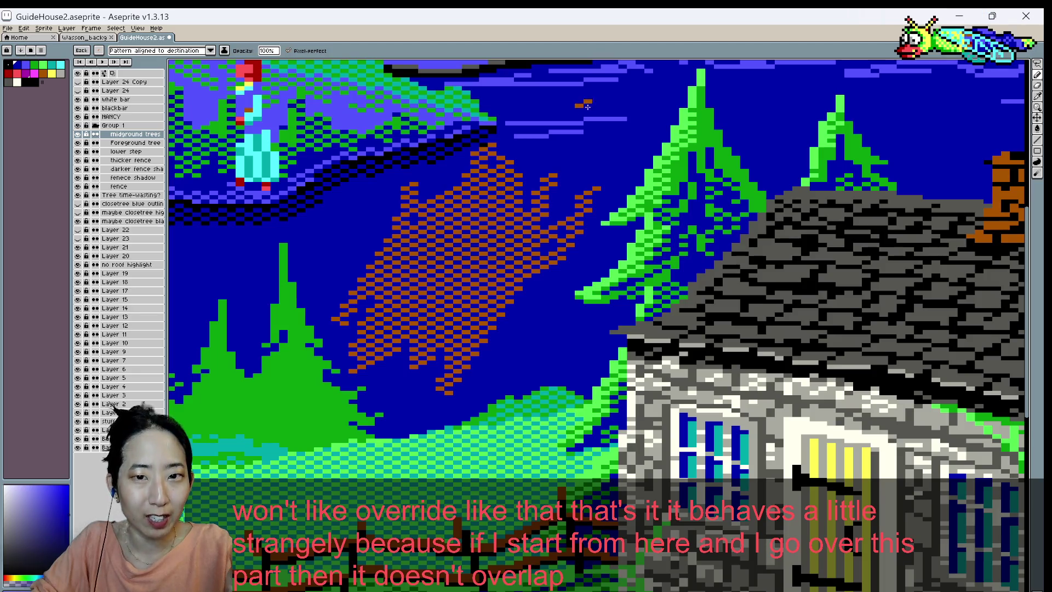
left_click_drag(548, 187, 553, 142)
left_click_drag(556, 257, 387, 344)
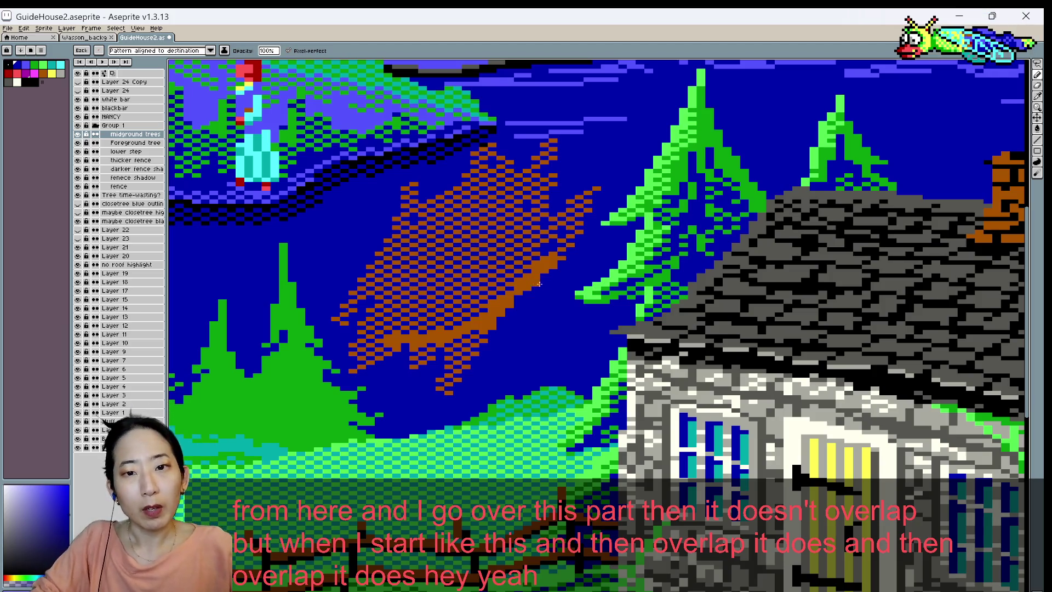
key("ctrl+z")
key("ctrl+z")
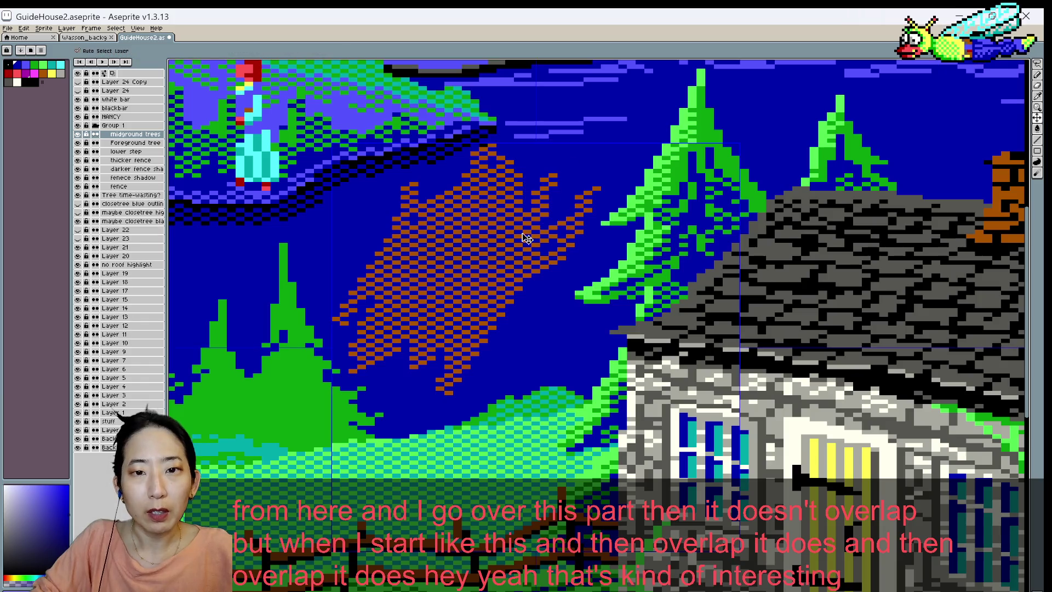
key("ctrl+z")
key("ctrl+z")
key("ctrl+z")
key("ctrl+z")
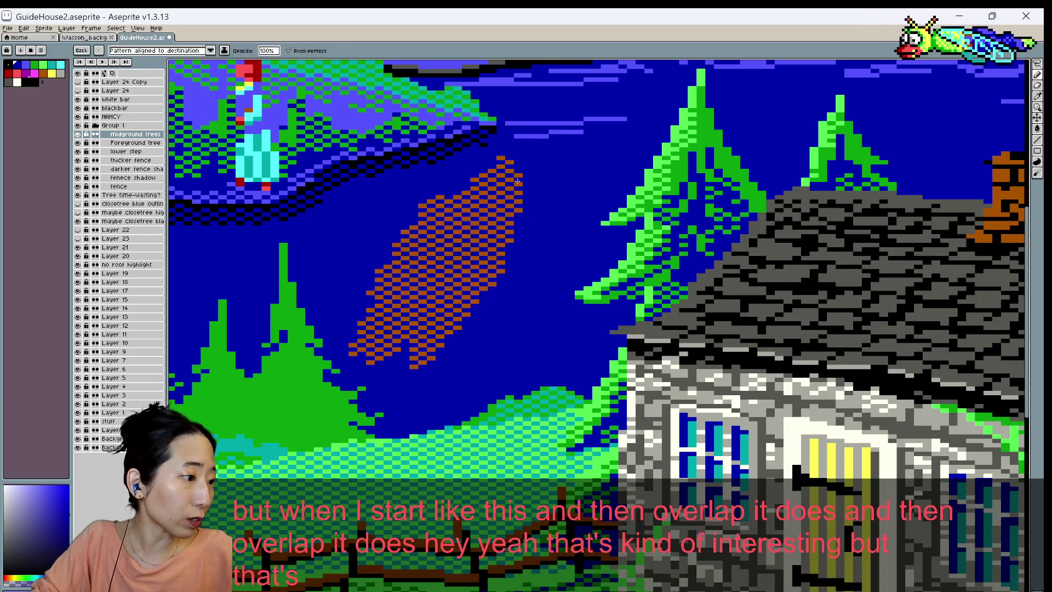
key("ctrl+z")
key("ctrl+z")
- Repaint a thin diagonal dithered brown stroke and widen it into a blob with a solid core
left_click_drag(512, 172, 378, 344)
mouse_move(389, 306)
left_mouse_down()
mouse_move(485, 180)
mouse_move(439, 318)
left_mouse_up()
left_click_drag(554, 159, 400, 342)
left_click_drag(472, 221, 413, 296)
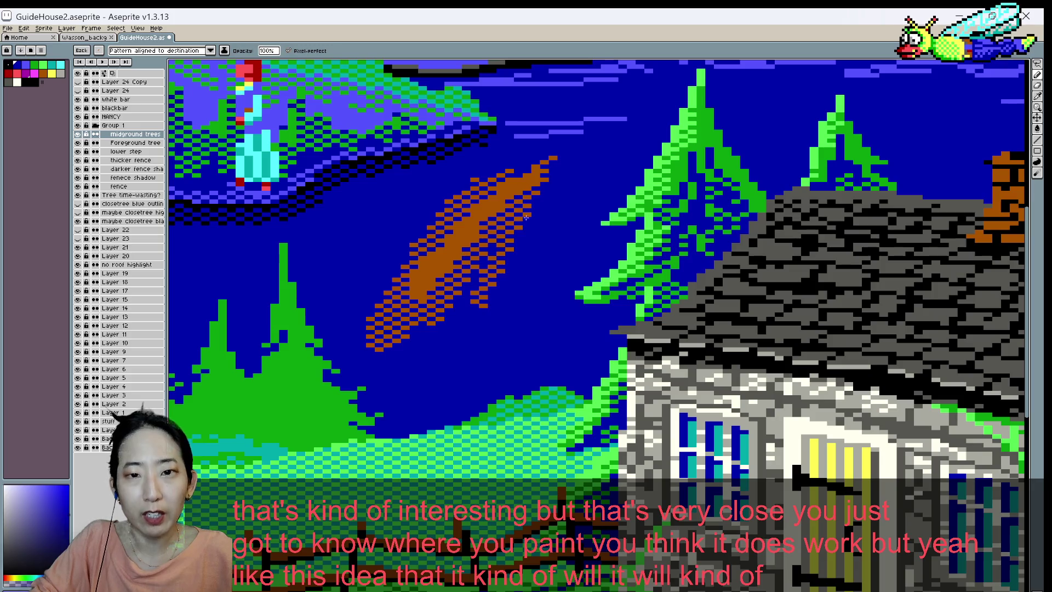
left_click_drag(556, 173, 375, 318)
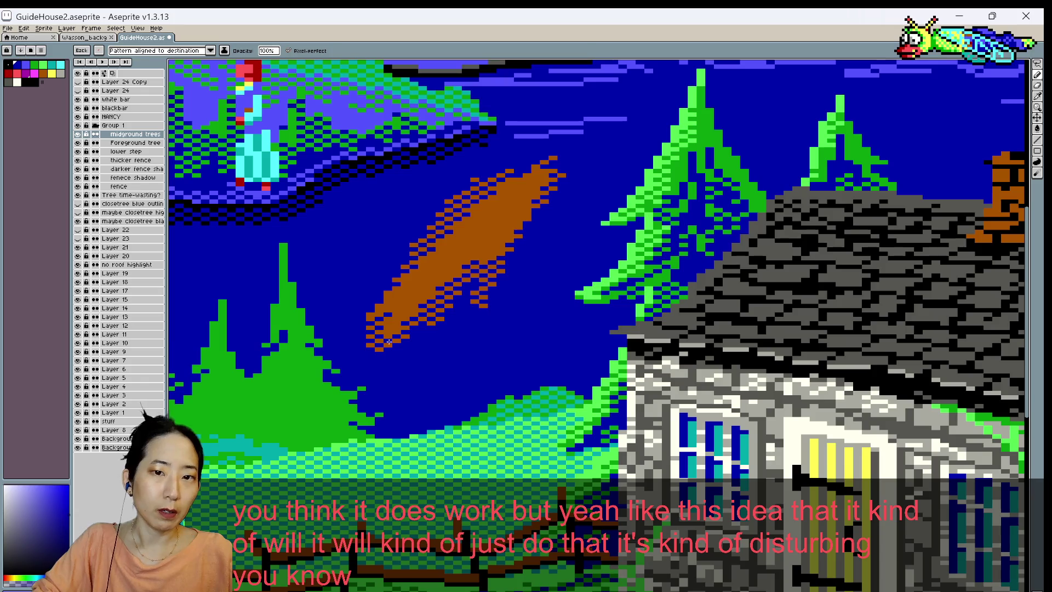
left_click(210, 51)
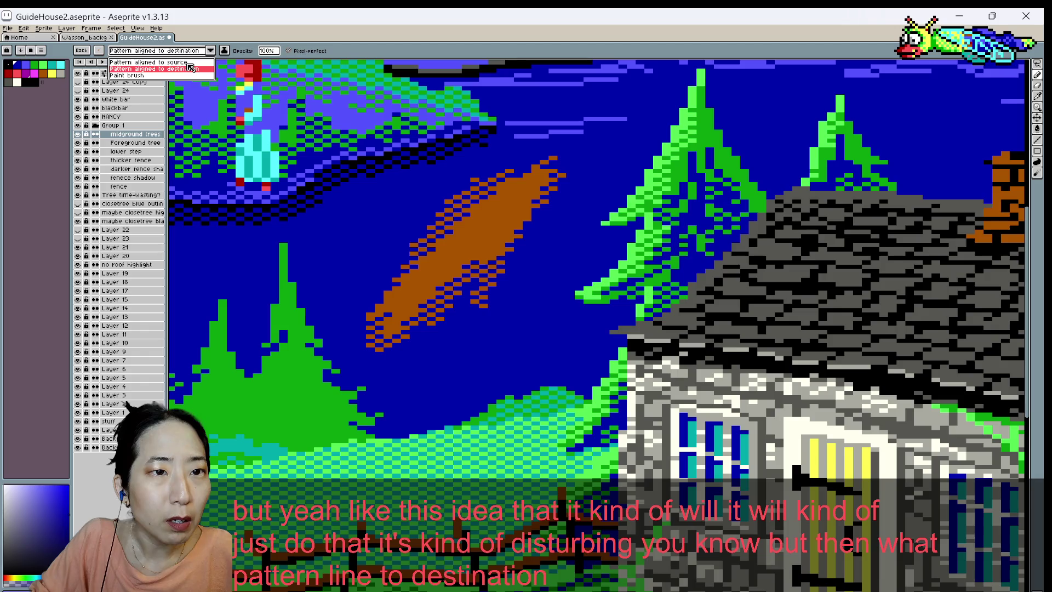
- Switch the brush to Pattern aligned to source and undo the earlier brown strokes
left_click(148, 62)
left_click_drag(399, 167, 323, 290)
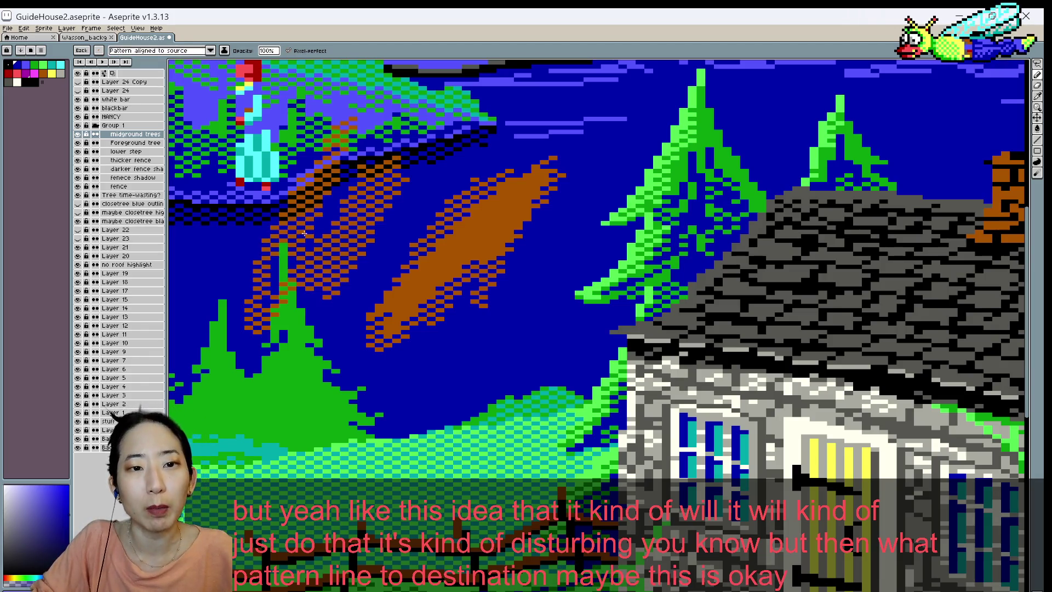
key("v")
key("ctrl+z")
key("ctrl+z")
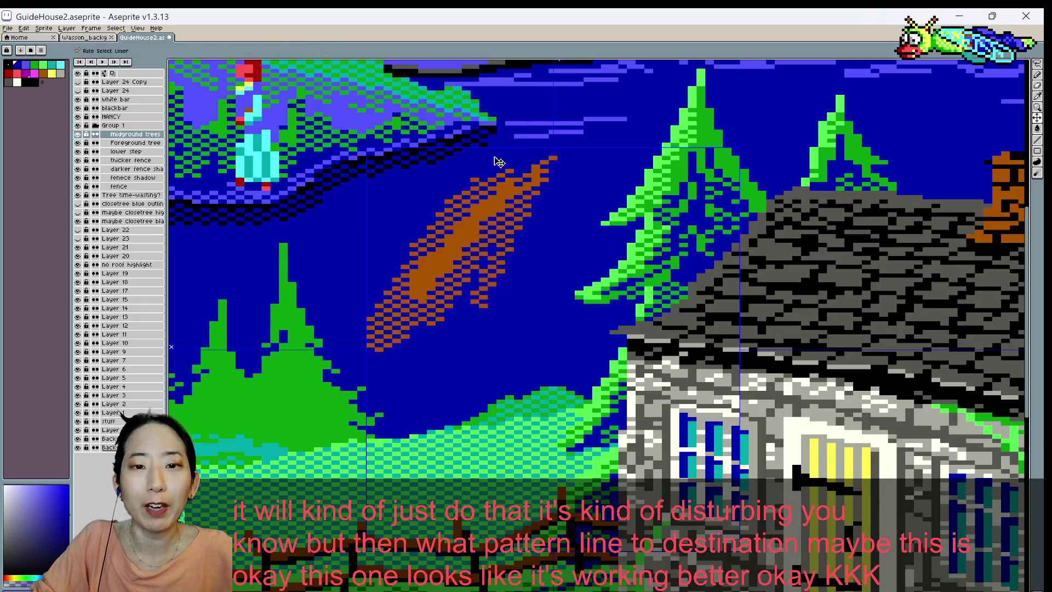
key("ctrl+z")
key("ctrl+z")
key("ctrl+z")
key("b")
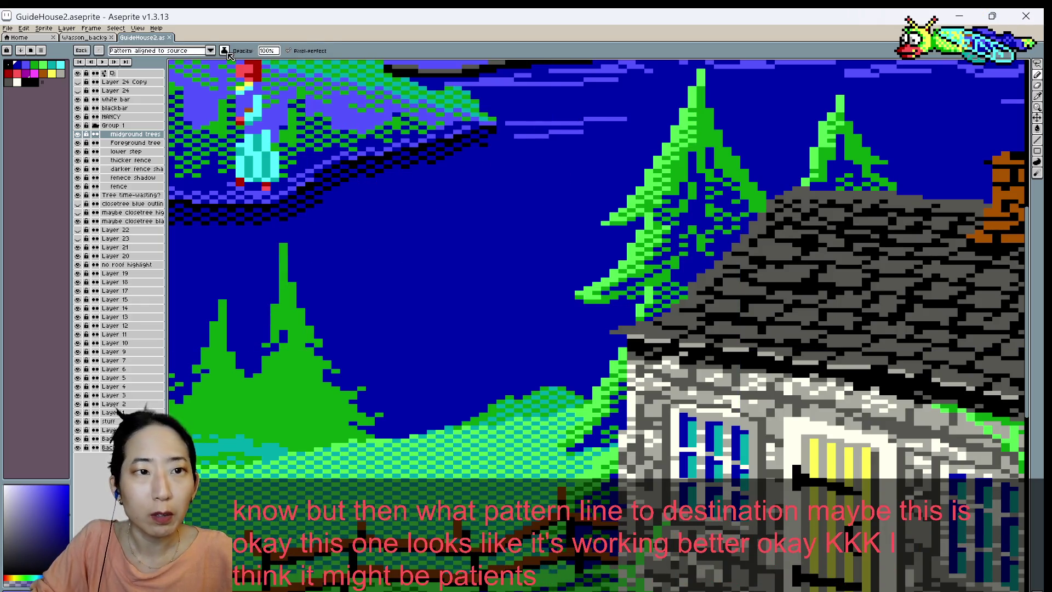
- Paint an evenly dithered brown diagonal band across the sky, plus an orange stroke beside it
mouse_move(525, 163)
left_mouse_down()
mouse_move(548, 171)
mouse_move(435, 263)
left_mouse_up()
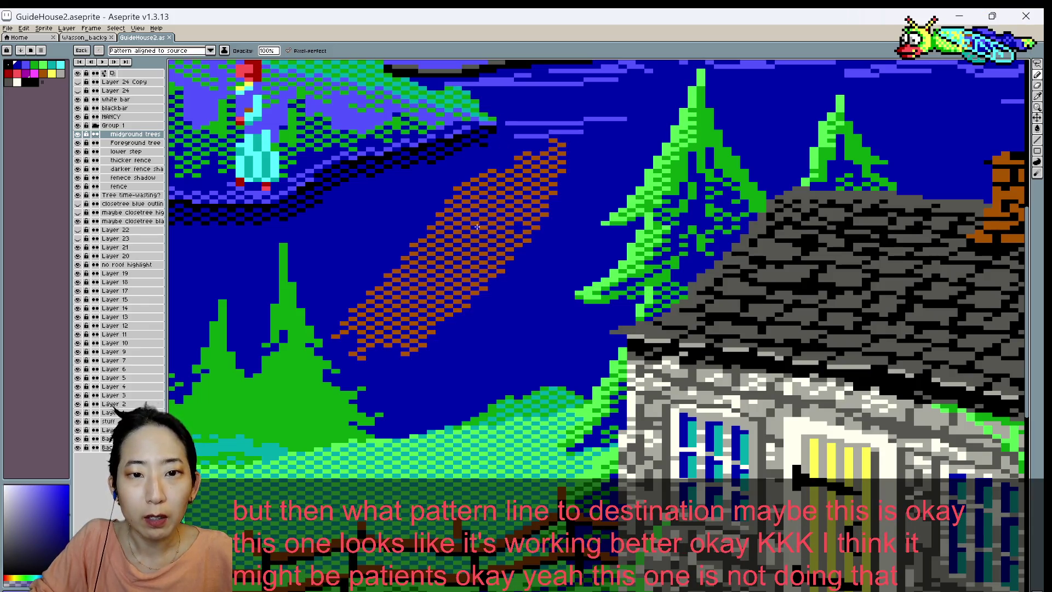
left_click_drag(483, 225, 452, 309)
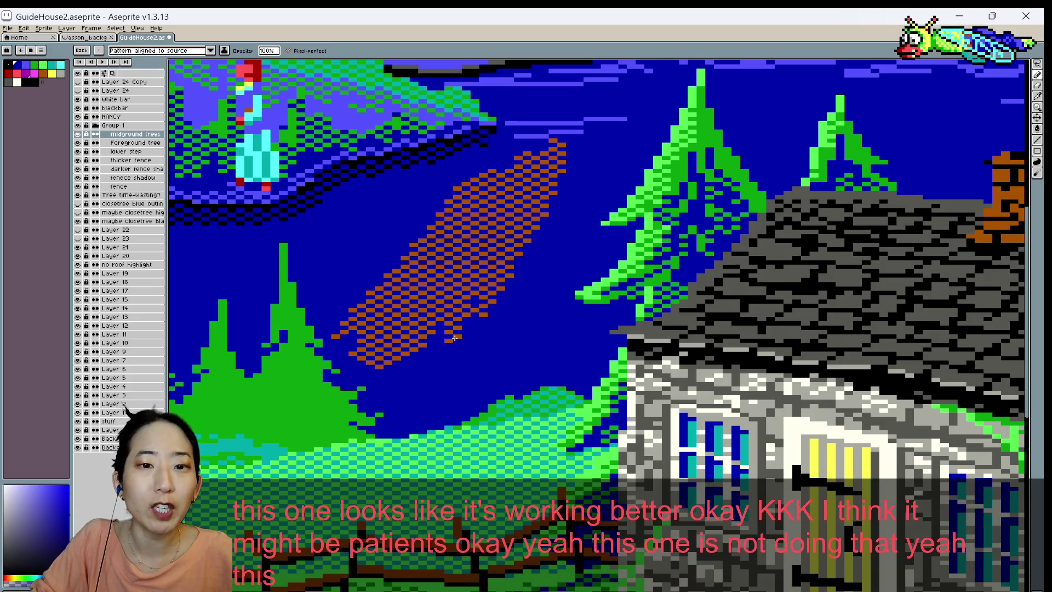
left_click_drag(515, 282, 430, 378)
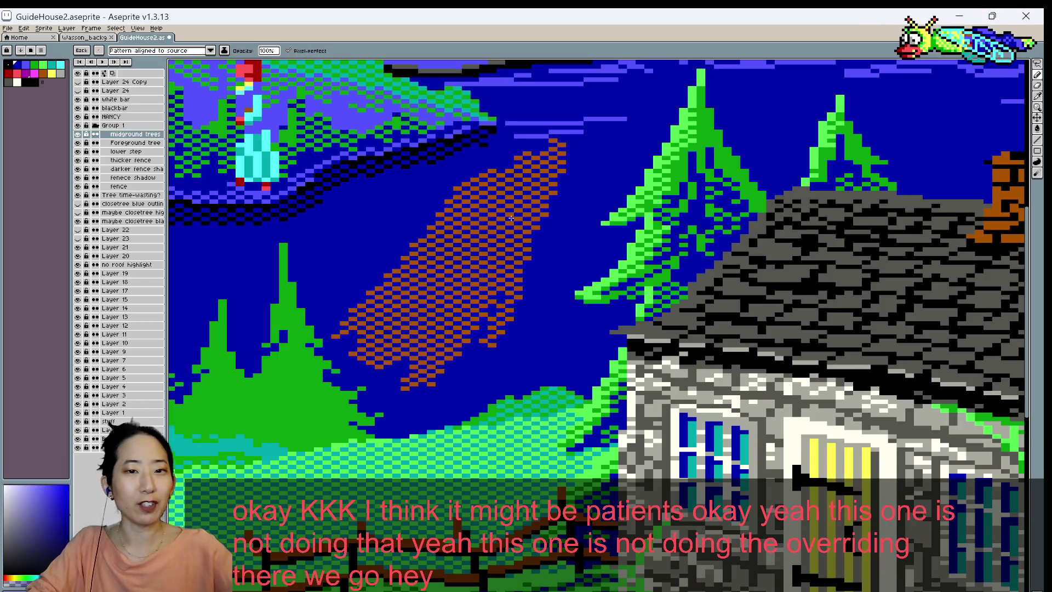
scroll(482, 220, "down", 1)
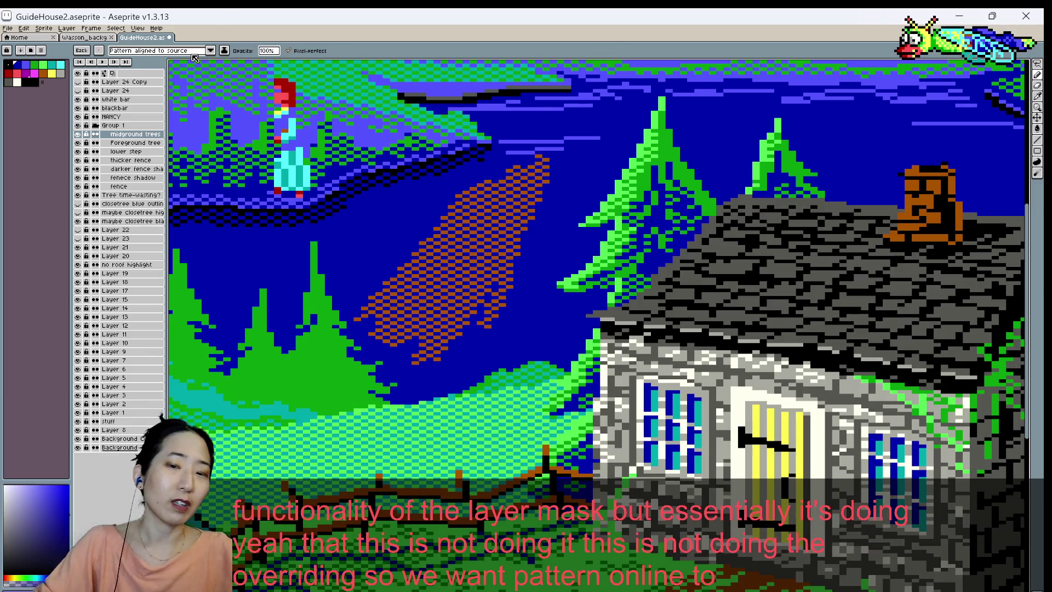
mouse_move(408, 176)
left_mouse_down()
mouse_move(328, 296)
mouse_move(392, 174)
mouse_move(366, 306)
left_mouse_up()
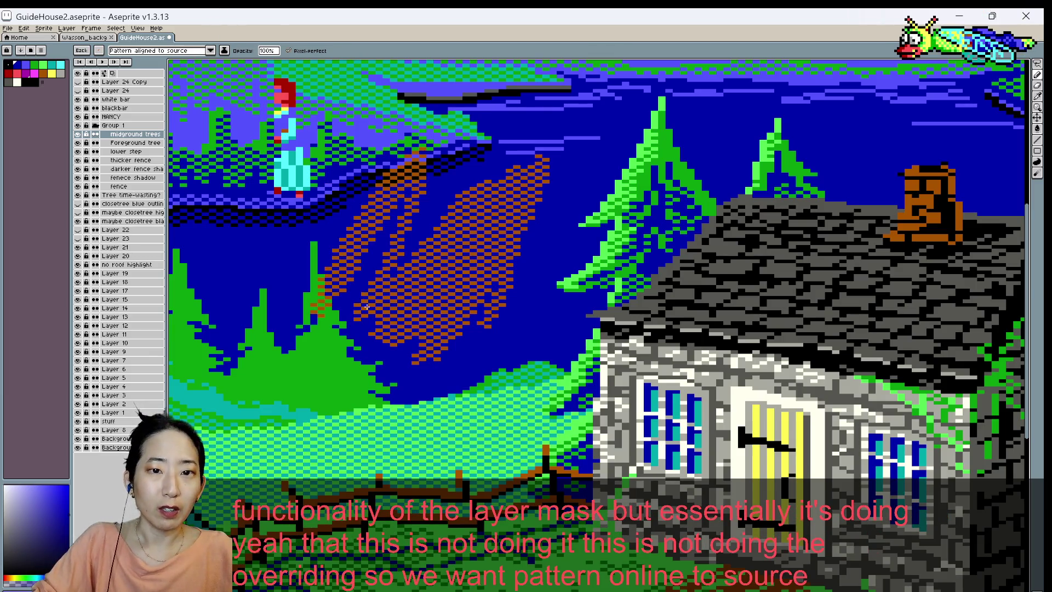
- Pick yellow and cover the brown diagonal band with yellow checker pattern
left_click(51, 73)
left_click_drag(460, 184, 458, 270)
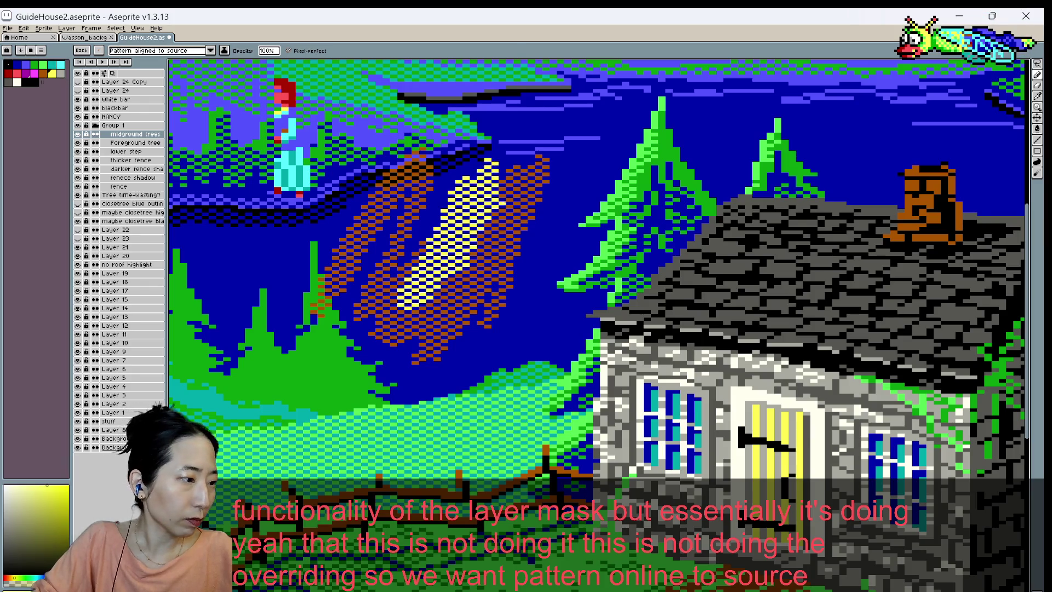
left_click_drag(510, 198, 438, 326)
left_click_drag(529, 184, 447, 342)
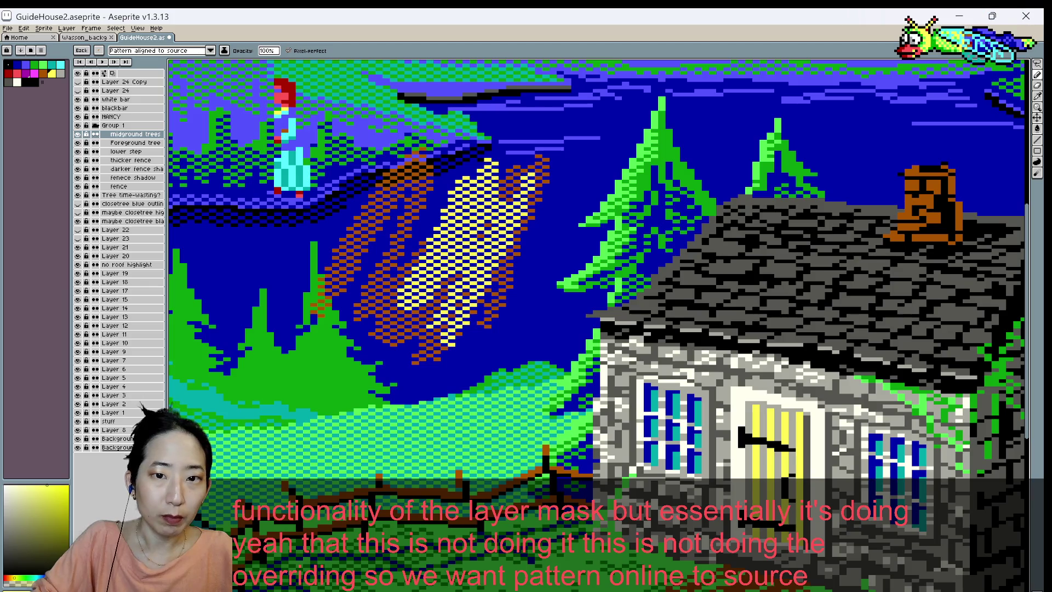
mouse_move(459, 166)
left_mouse_down()
mouse_move(384, 307)
mouse_move(428, 230)
left_mouse_up()
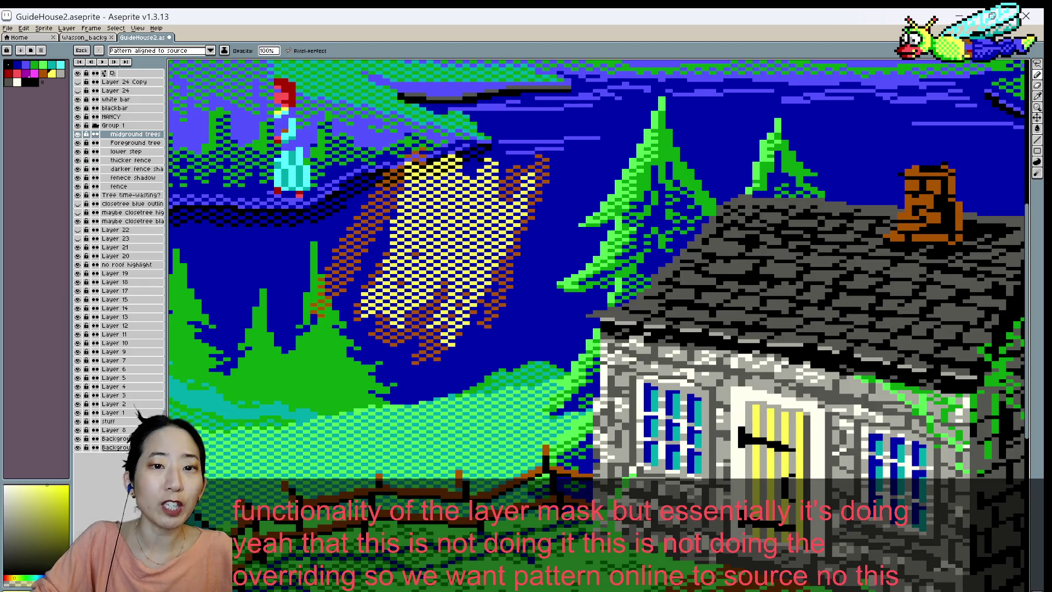
left_click_drag(394, 139, 359, 235)
mouse_move(394, 165)
left_mouse_down()
mouse_move(372, 257)
mouse_move(331, 323)
left_mouse_up()
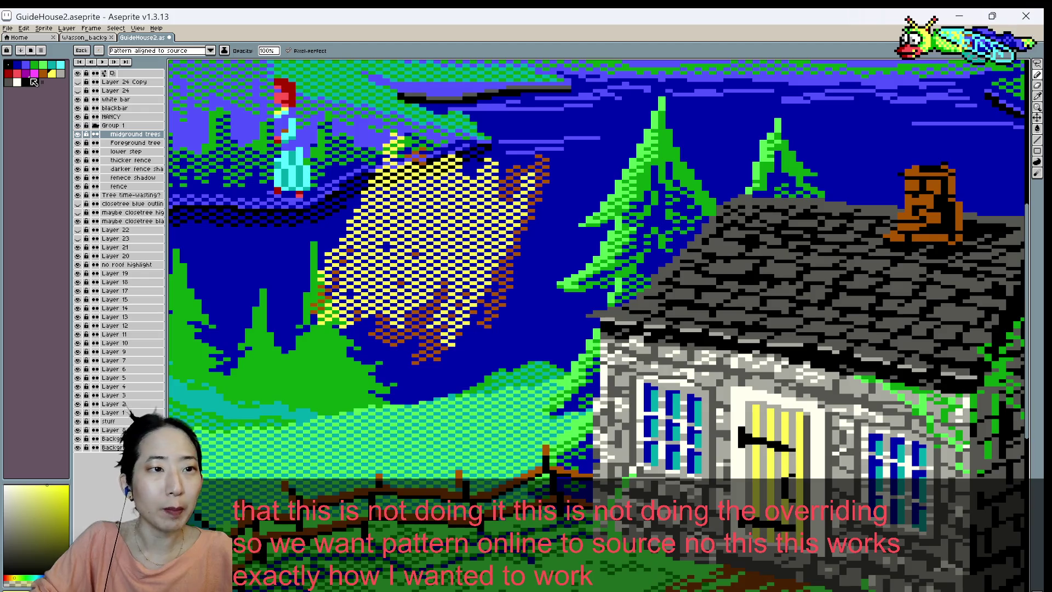
- Undo the yellow and brown checker strokes, then draw a yellow checker diagonal across the sky
key("ctrl+z")
key("ctrl+z")
key("ctrl+z")
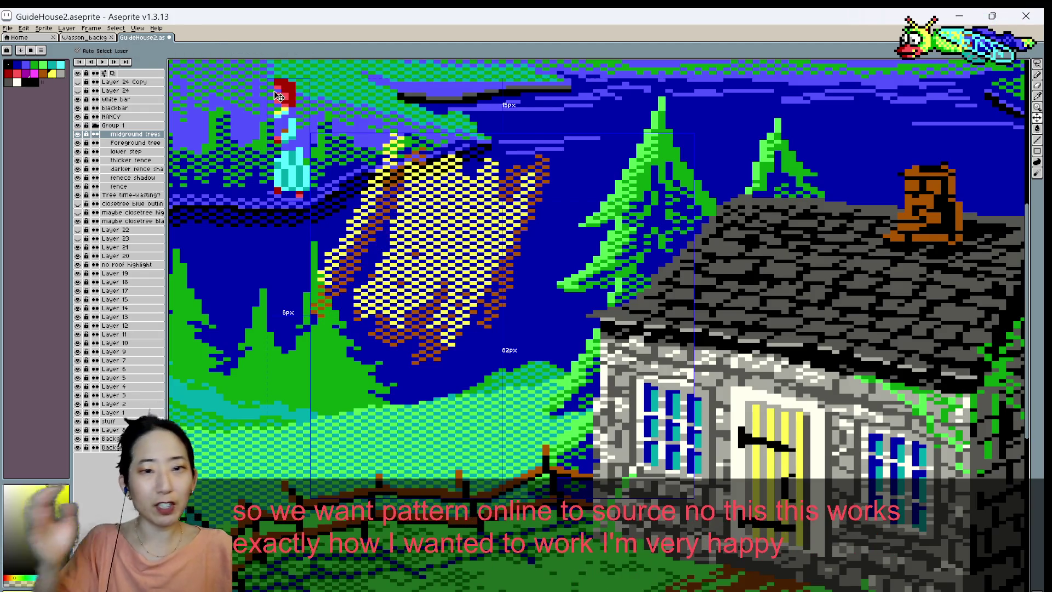
key("ctrl+z")
key("ctrl+z")
key("ctrl+z")
key("ctrl+z")
key("ctrl+z")
key("ctrl+z")
key("ctrl+z")
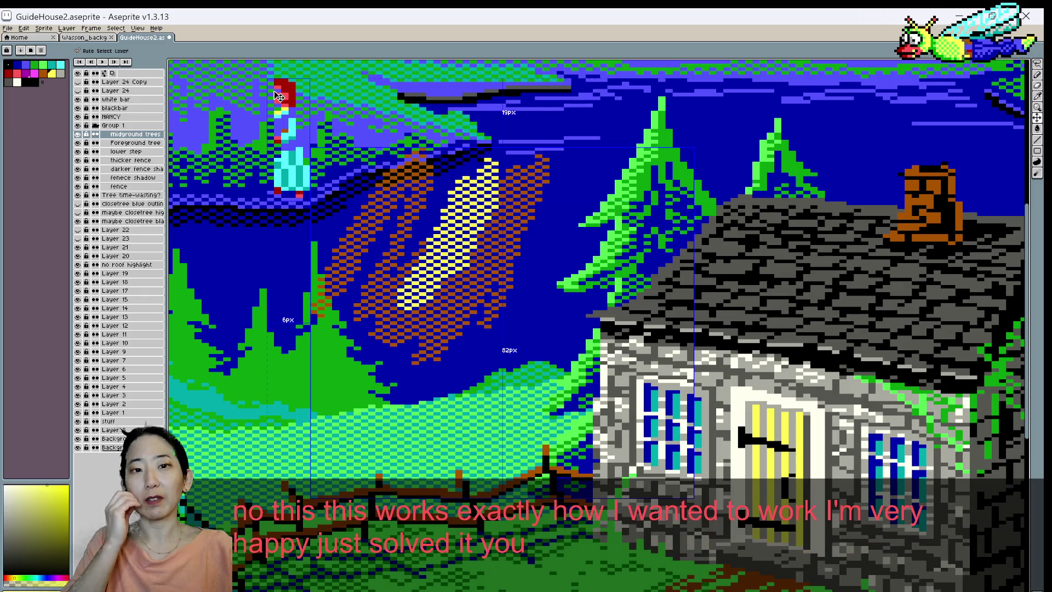
key("ctrl+z")
key("ctrl+z")
key("ctrl+z")
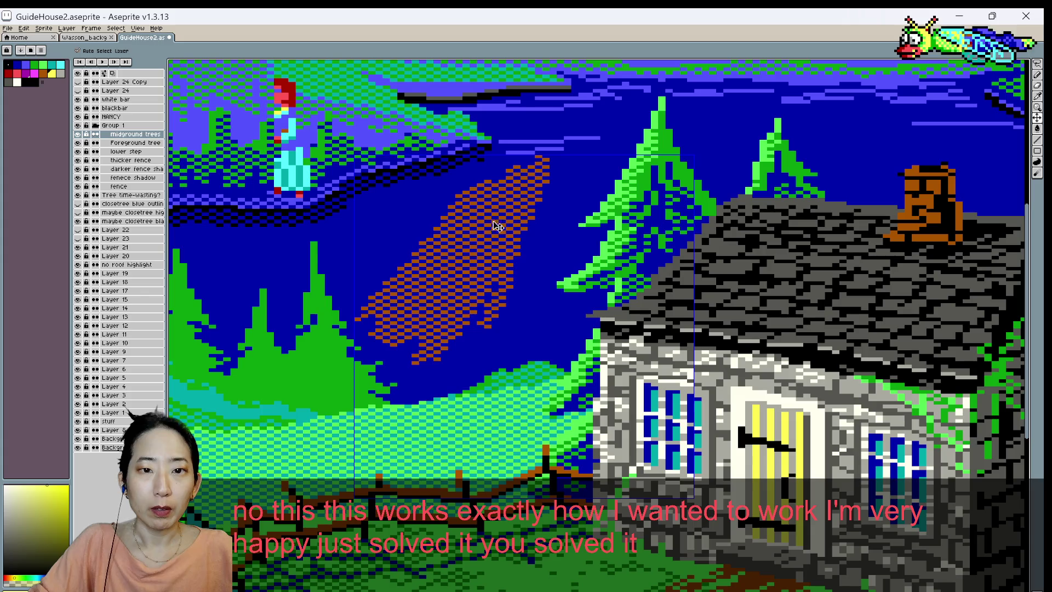
key("ctrl+z")
key("ctrl+z")
key("ctrl+z")
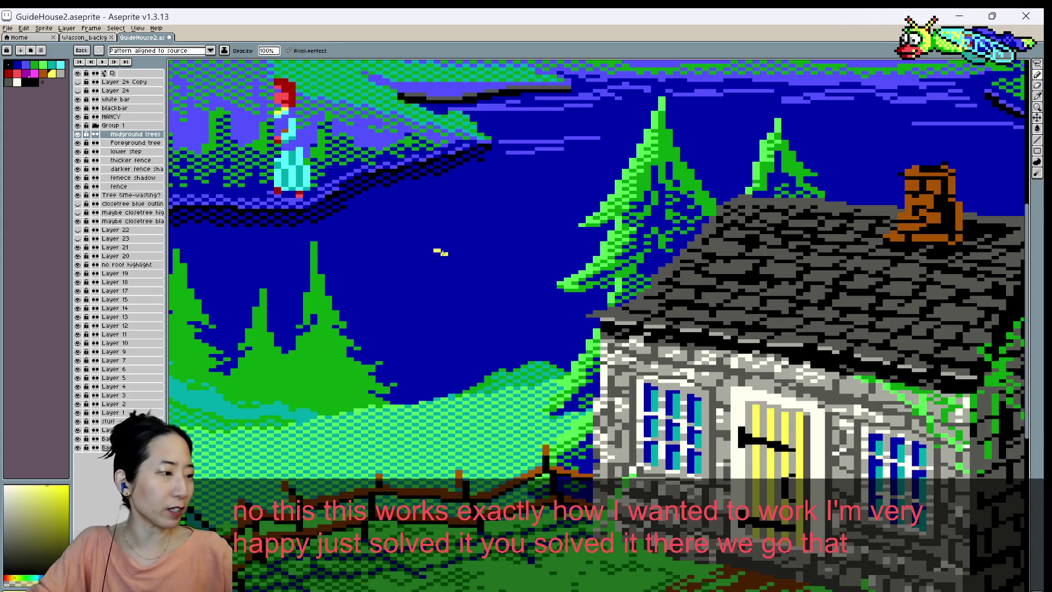
left_click_drag(394, 334, 496, 161)
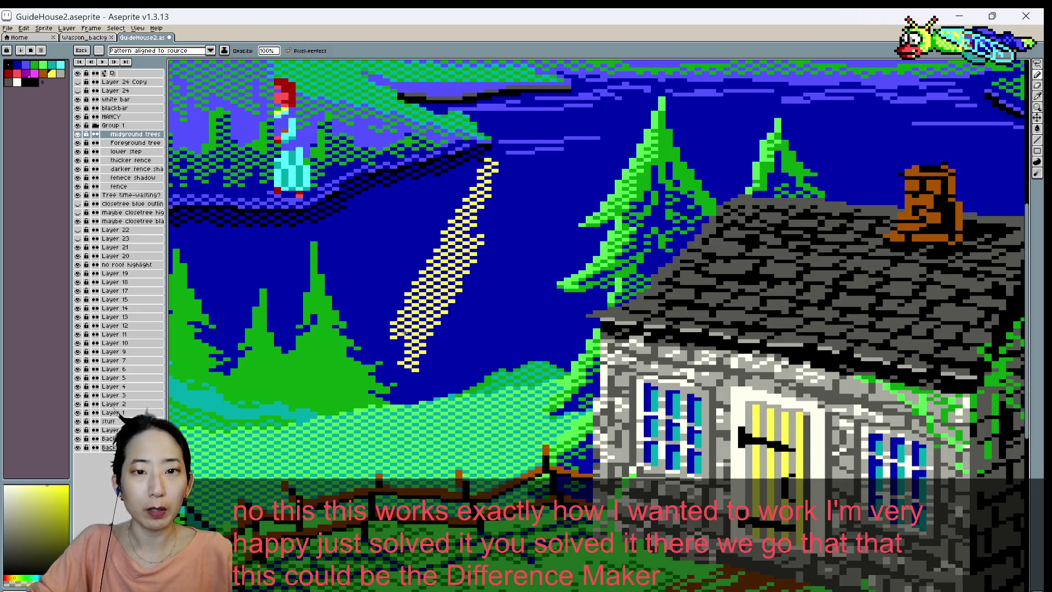
- Undo the yellow diagonal, save, then try and undo a checker Paint Bucket fill of the sky
key("ctrl+z")
key("ctrl+s")
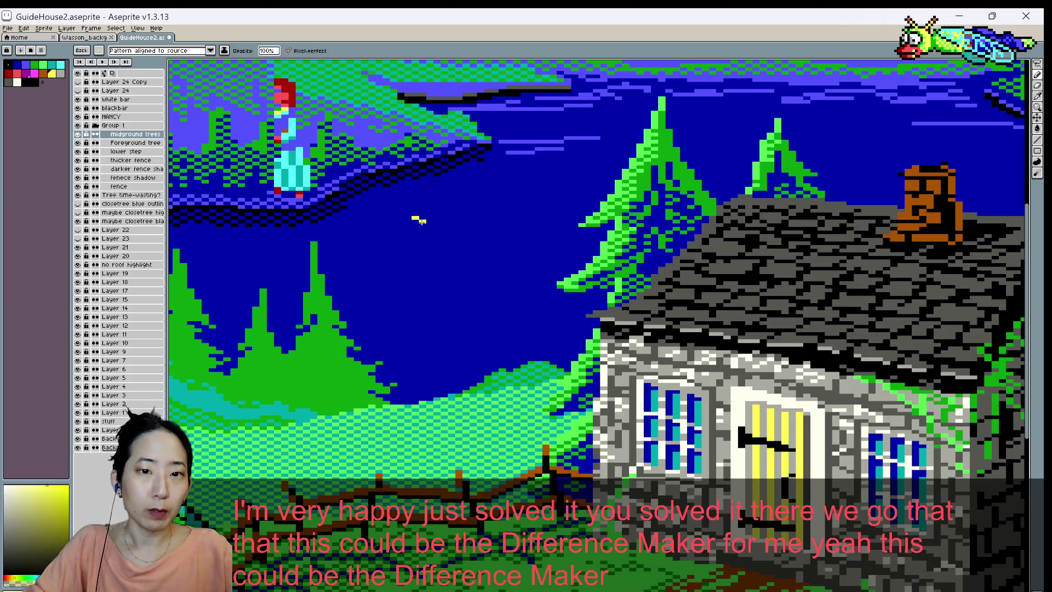
key("g")
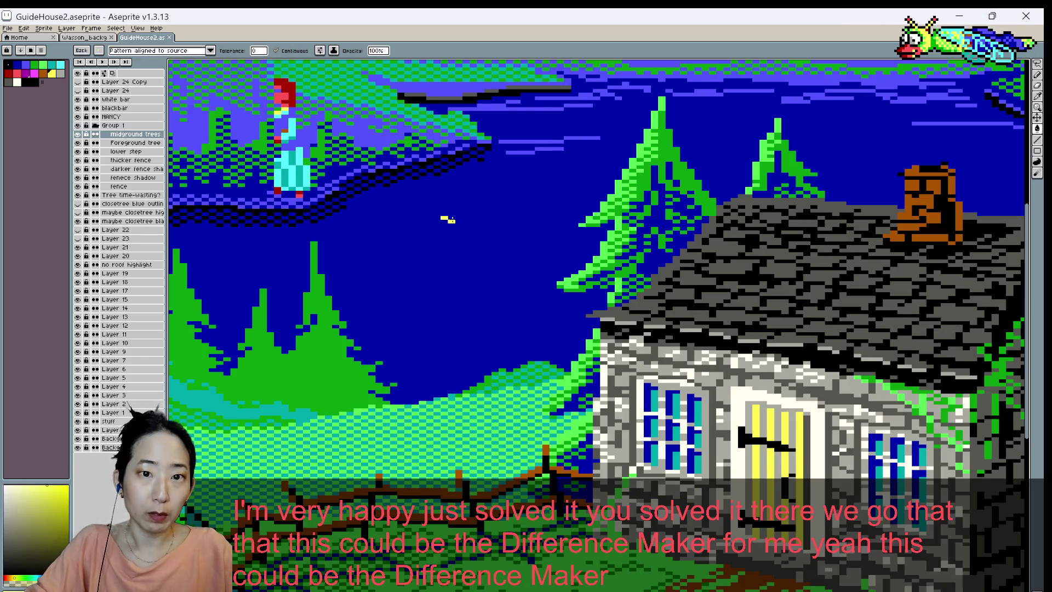
left_click(448, 219)
key("ctrl+z")
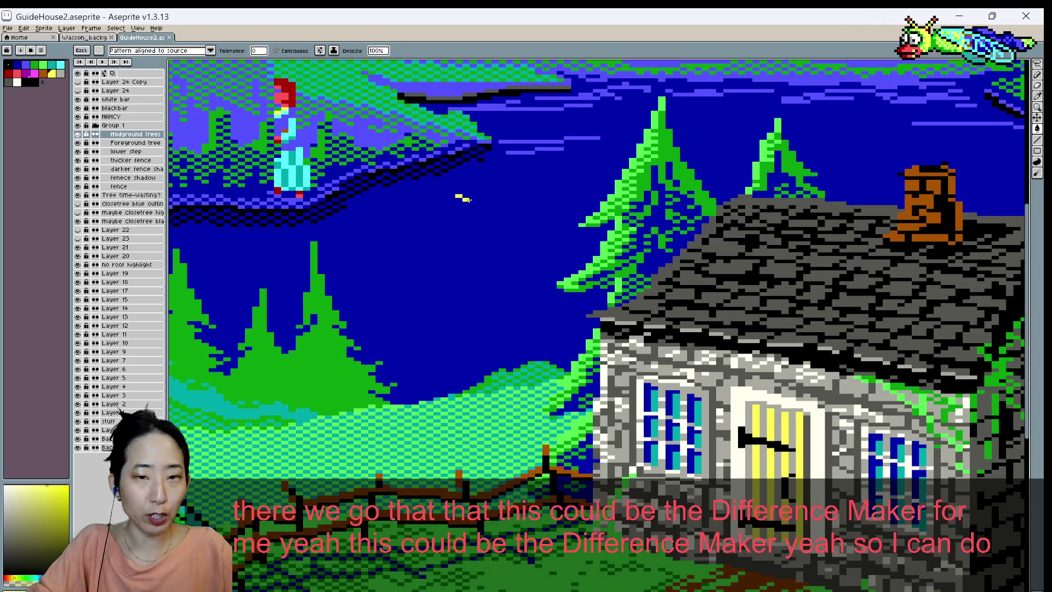
- Scribble a yellow checker patch on the sky with the brush, then undo its extensions
key("b")
left_click_drag(469, 194, 481, 210)
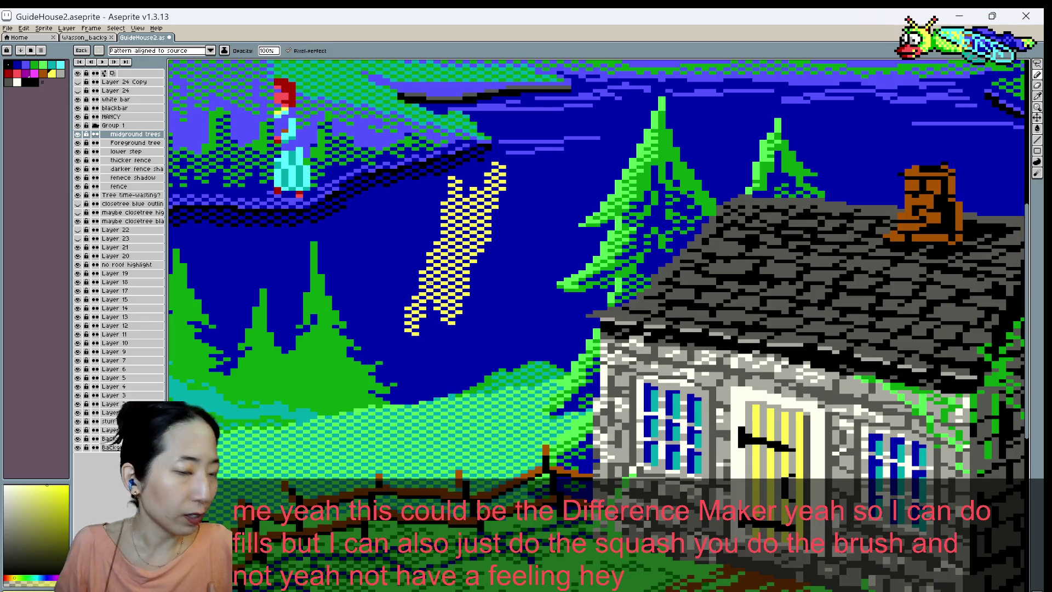
left_click_drag(503, 205, 509, 197)
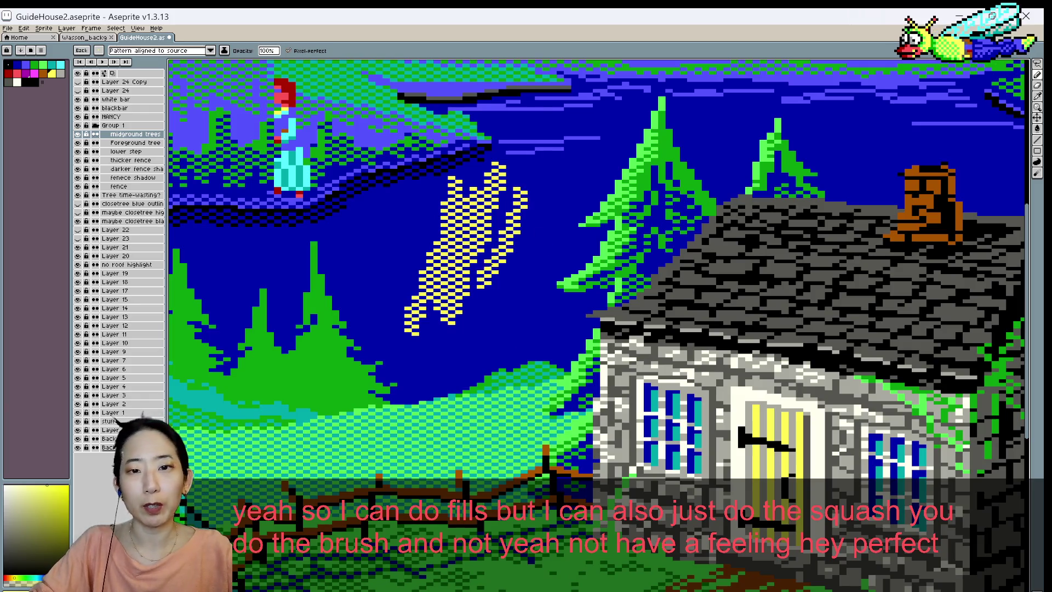
left_click_drag(403, 279, 433, 197)
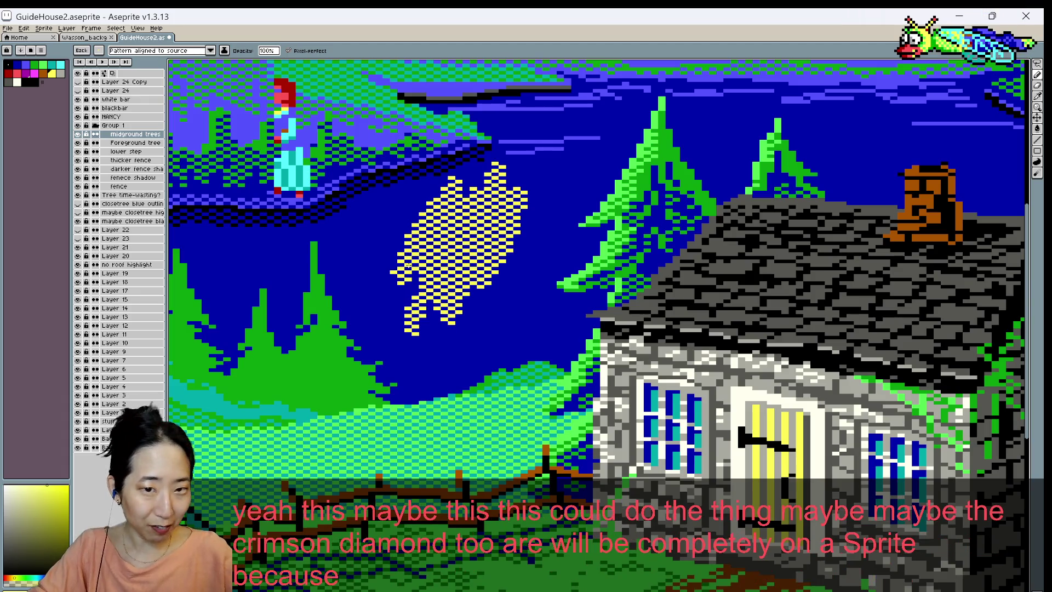
key("ctrl+z")
key("ctrl+z")
key("ctrl+z")
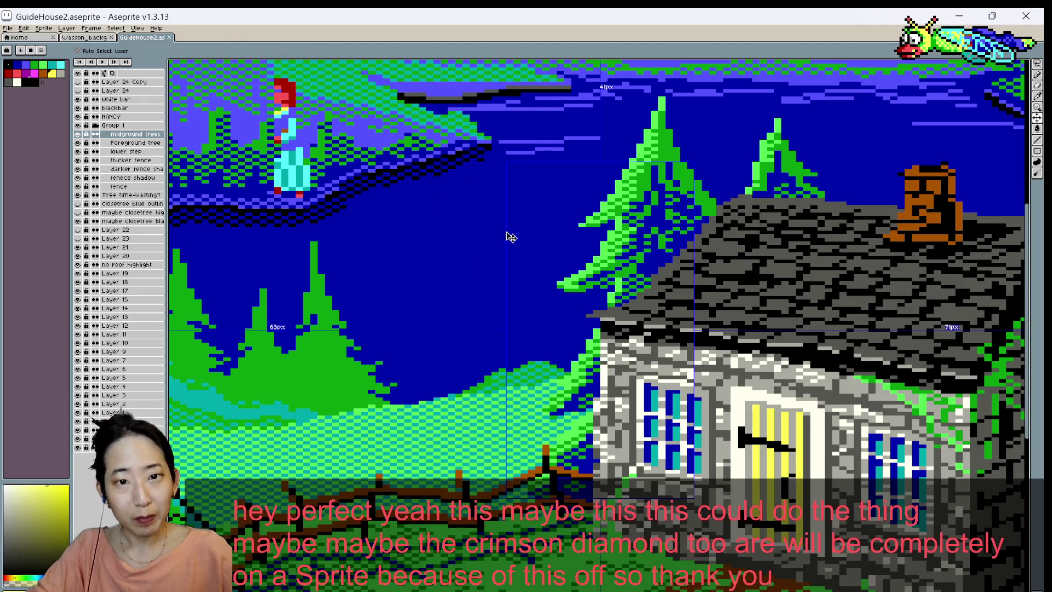
- Return to the normal brush and eyedrop tree and sky colours, ending on pine-tree green
scroll(529, 192, "down", 1)
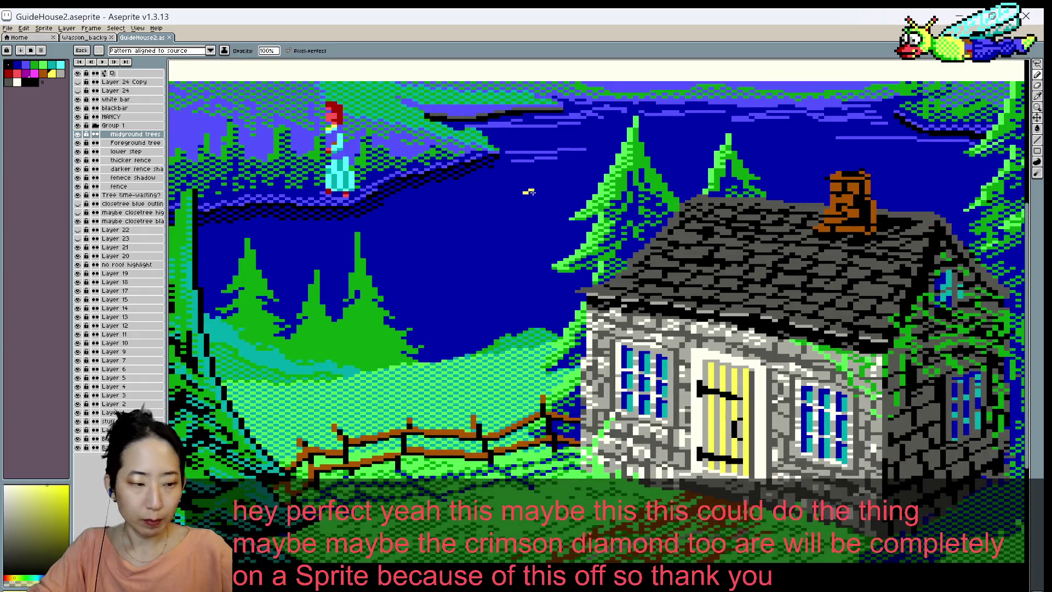
key("Escape")
scroll(560, 163, "down", 1)
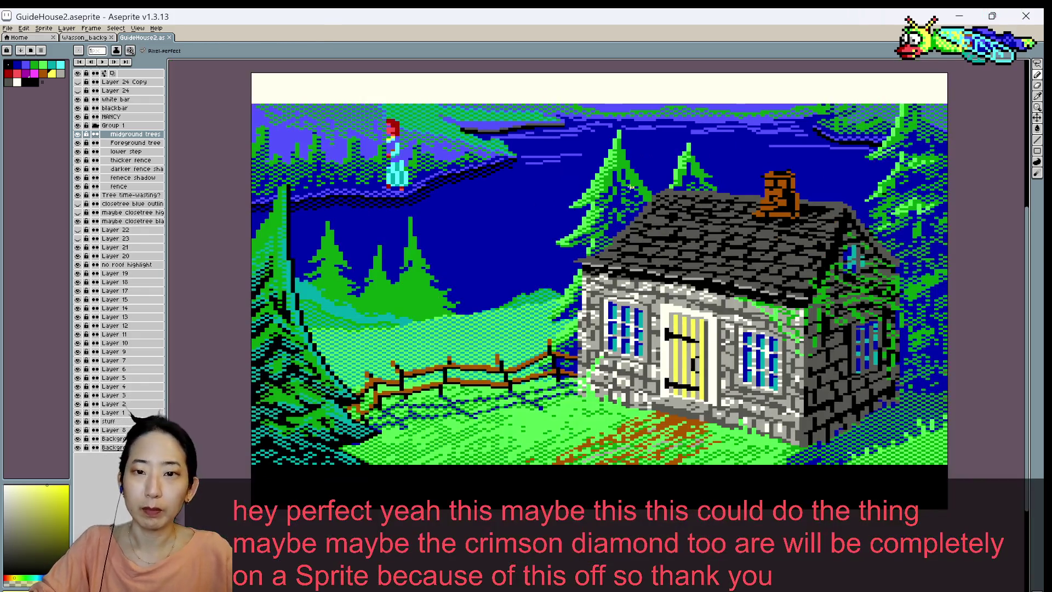
left_click(623, 196, "alt")
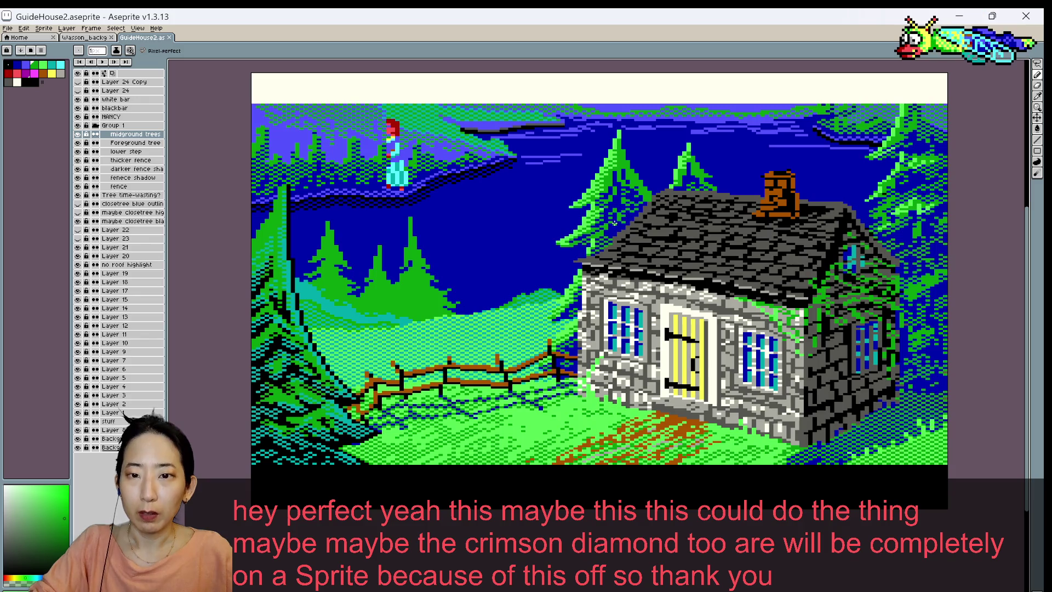
scroll(621, 213, "up", 1)
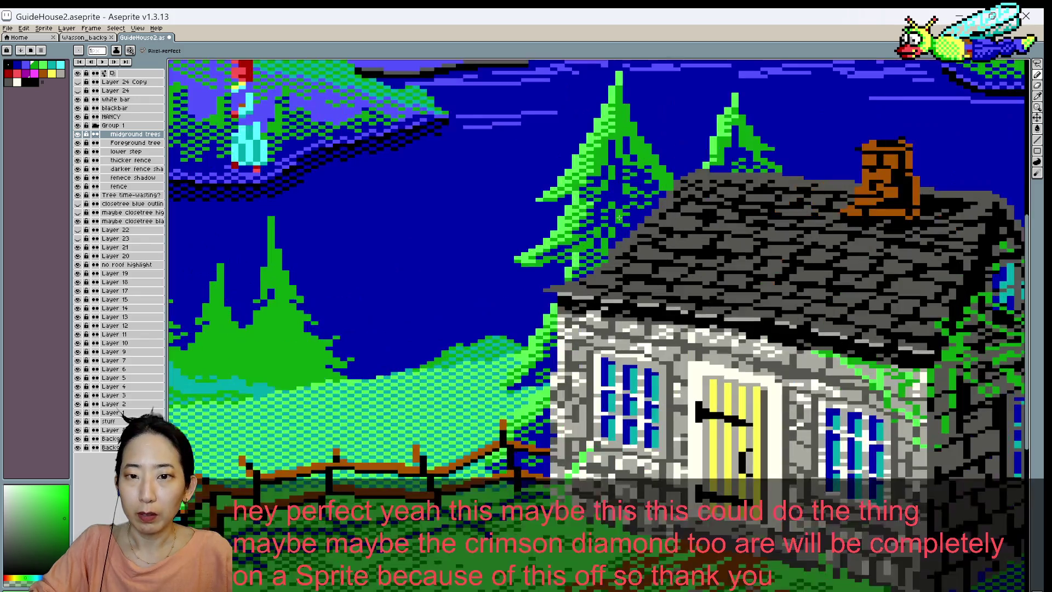
left_click(603, 241, "alt")
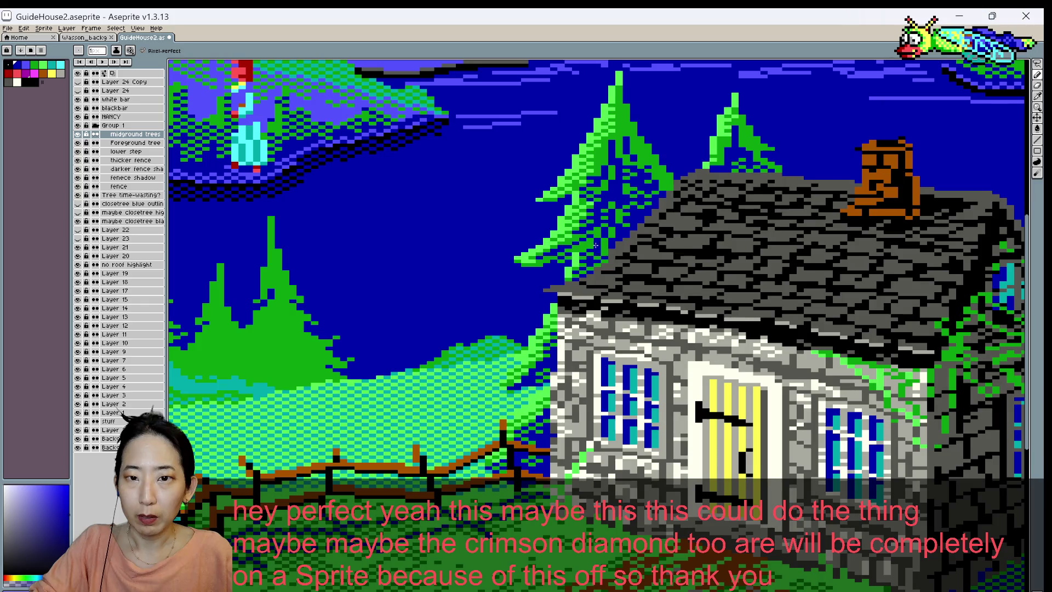
scroll(589, 219, "up", 1)
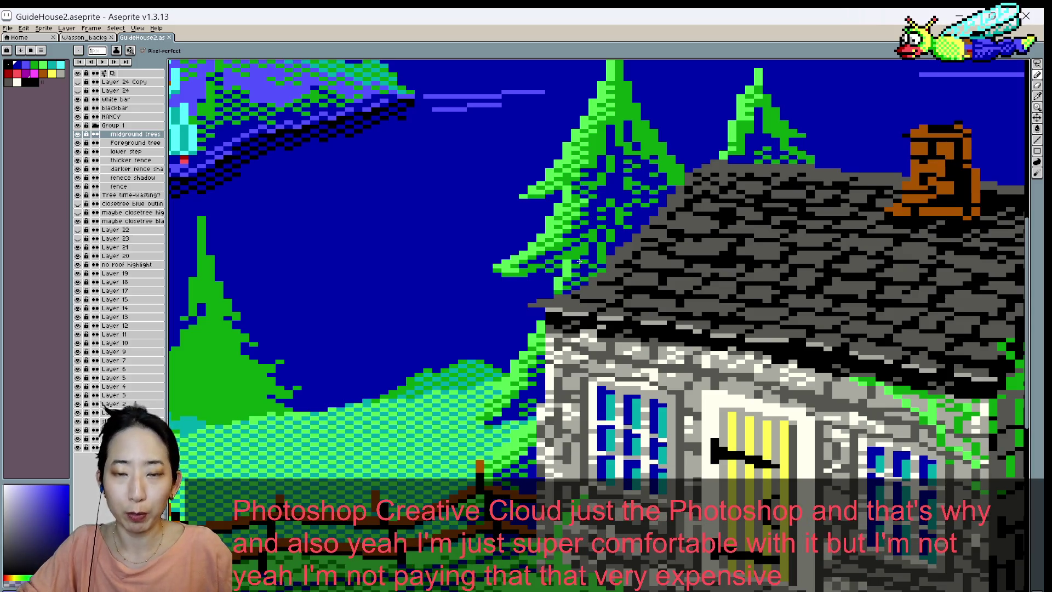
left_click(572, 260)
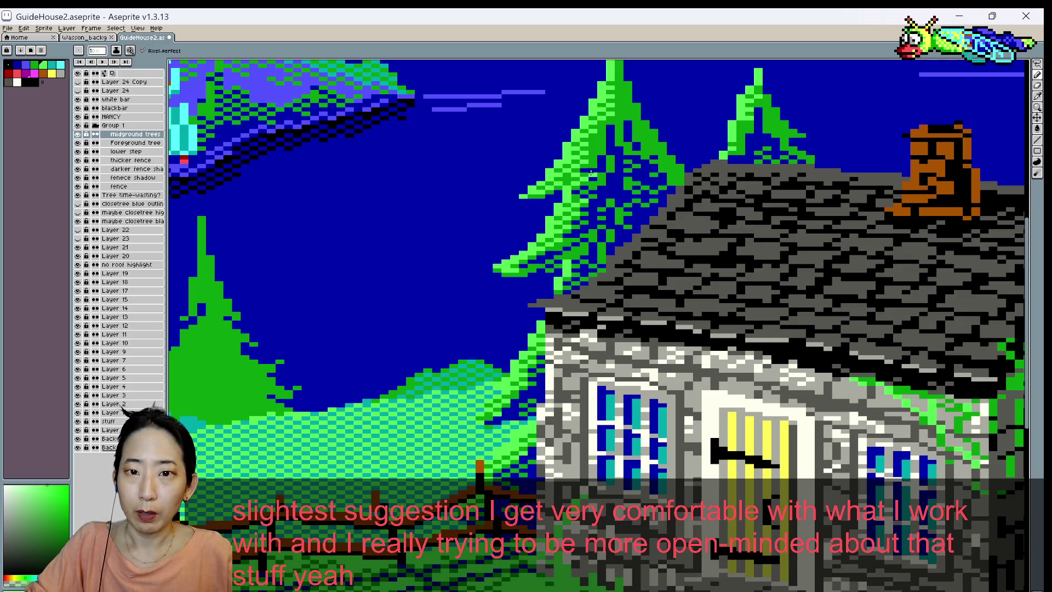
- Add a single-pixel pencil touch-up to the scene, reviewing it at several zoom levels
scroll(593, 157, "down", 1)
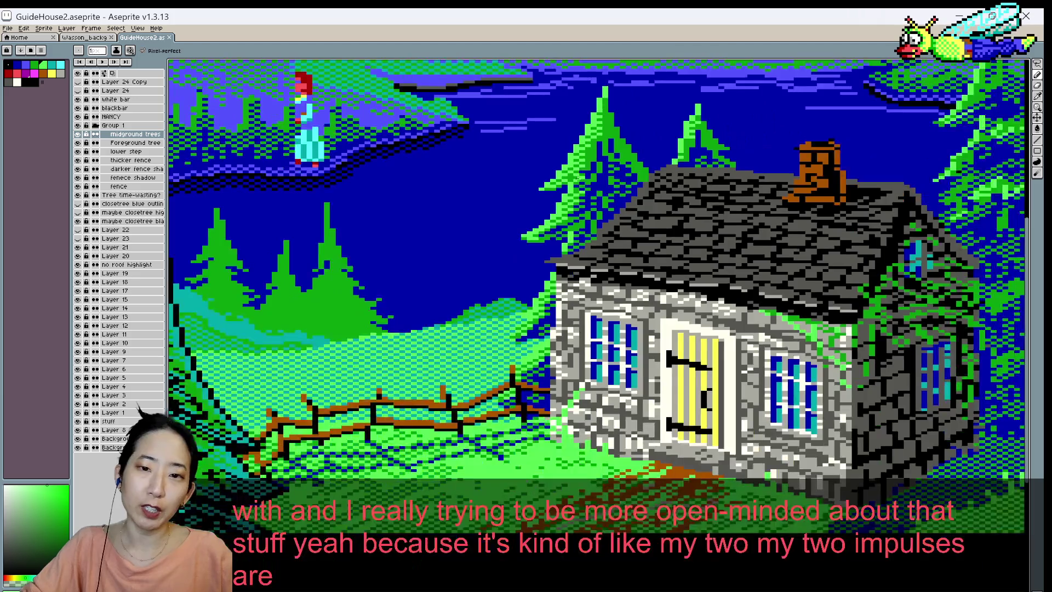
scroll(575, 180, "down", 1)
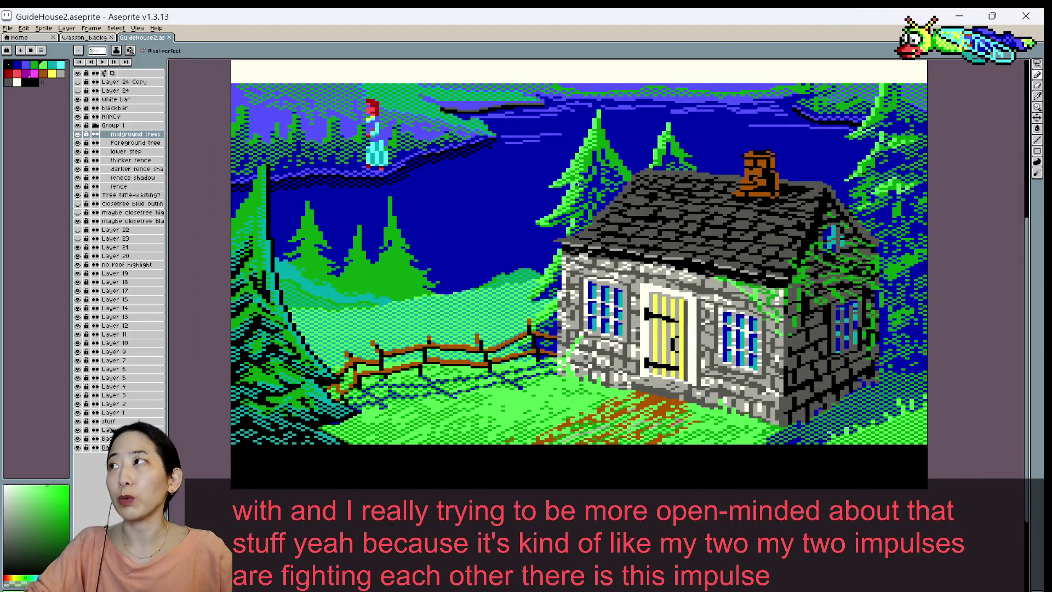
scroll(576, 182, "up", 1)
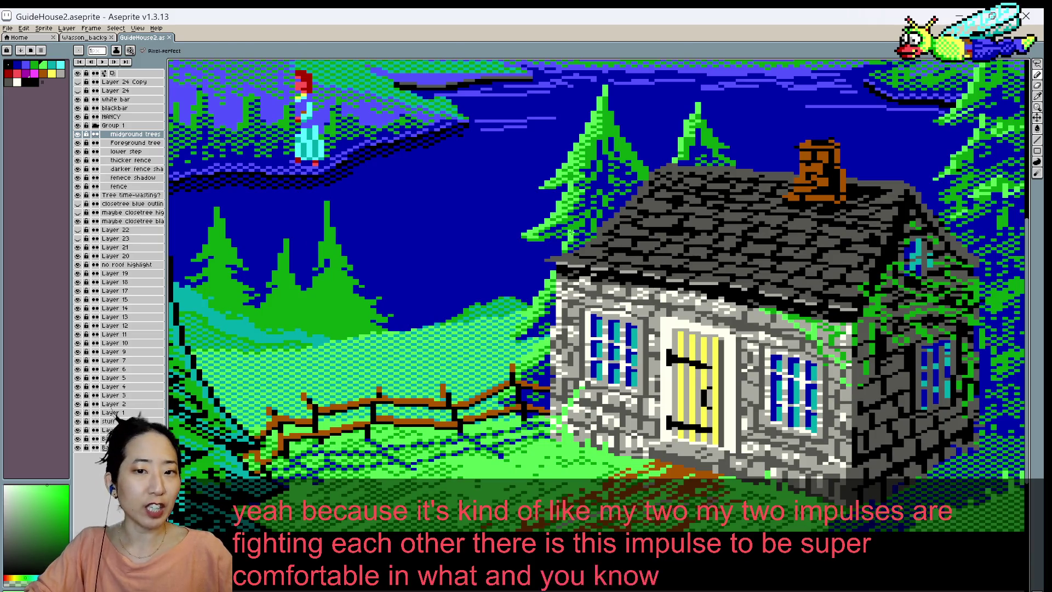
scroll(579, 183, "up", 1)
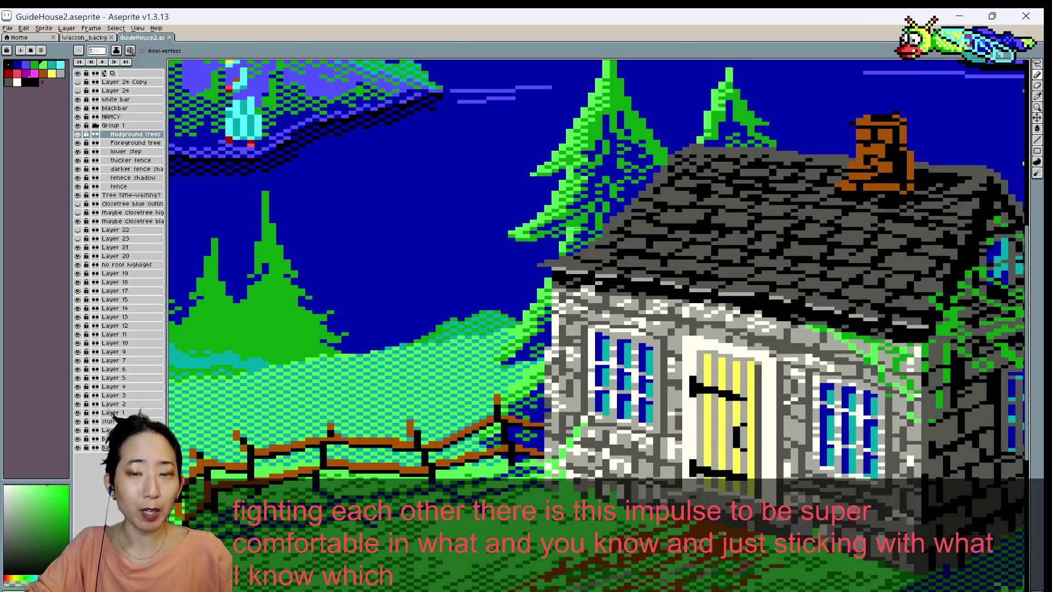
left_click(577, 238)
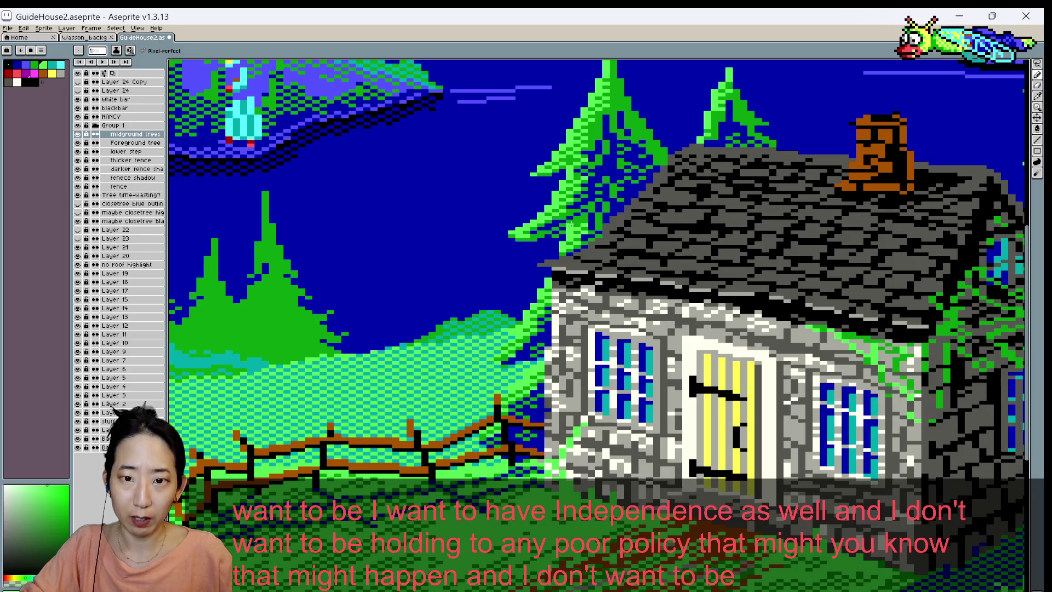
scroll(574, 221, "down", 1)
scroll(580, 203, "down", 1)
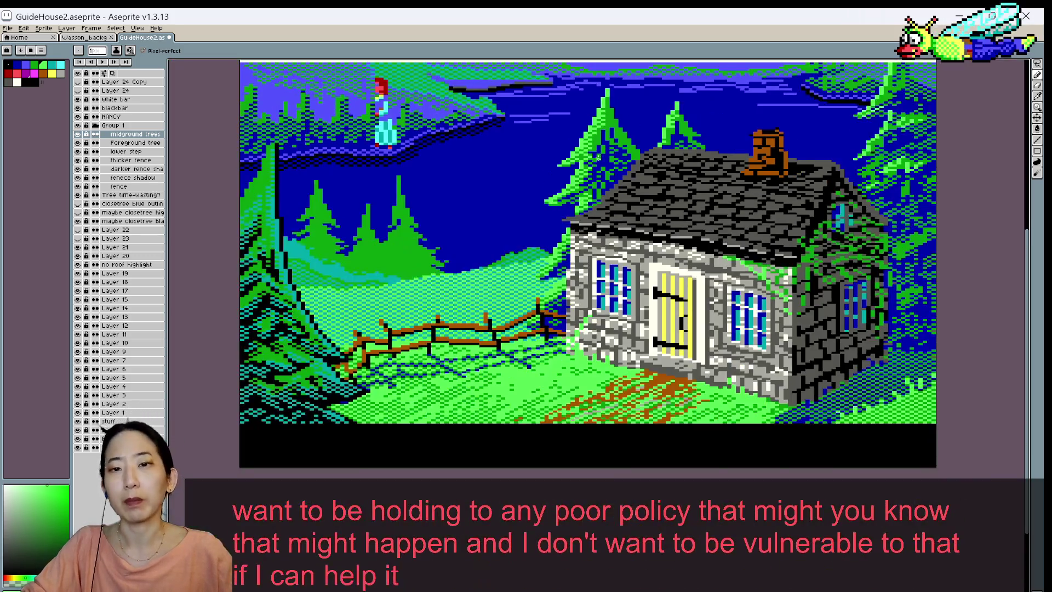
scroll(589, 180, "down", 1)
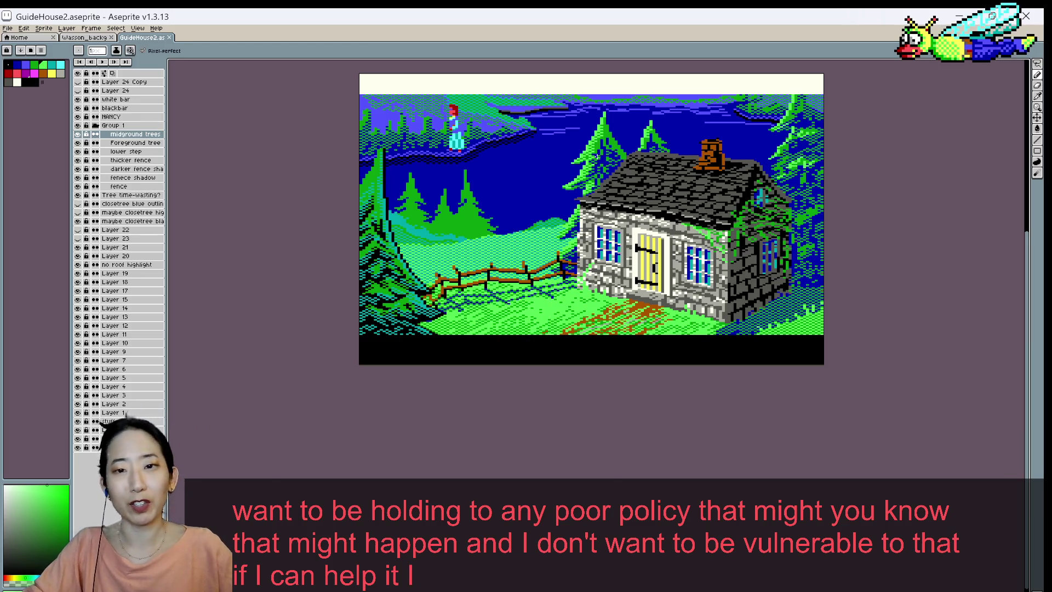
scroll(596, 157, "up", 2)
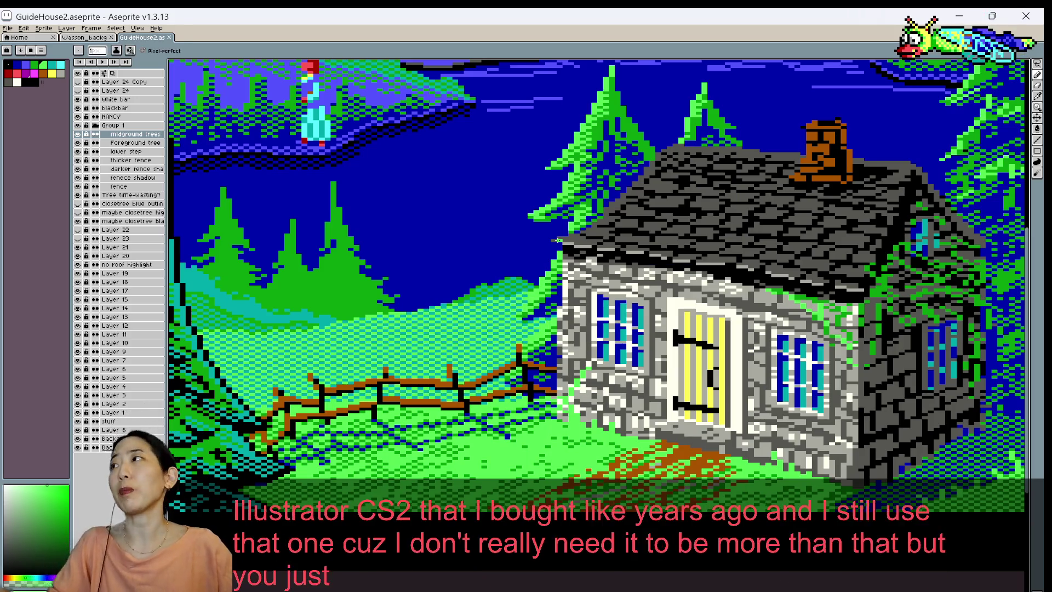
- Make one tiny click edit on the cottage scene with the Move tool held
key("ctrl")
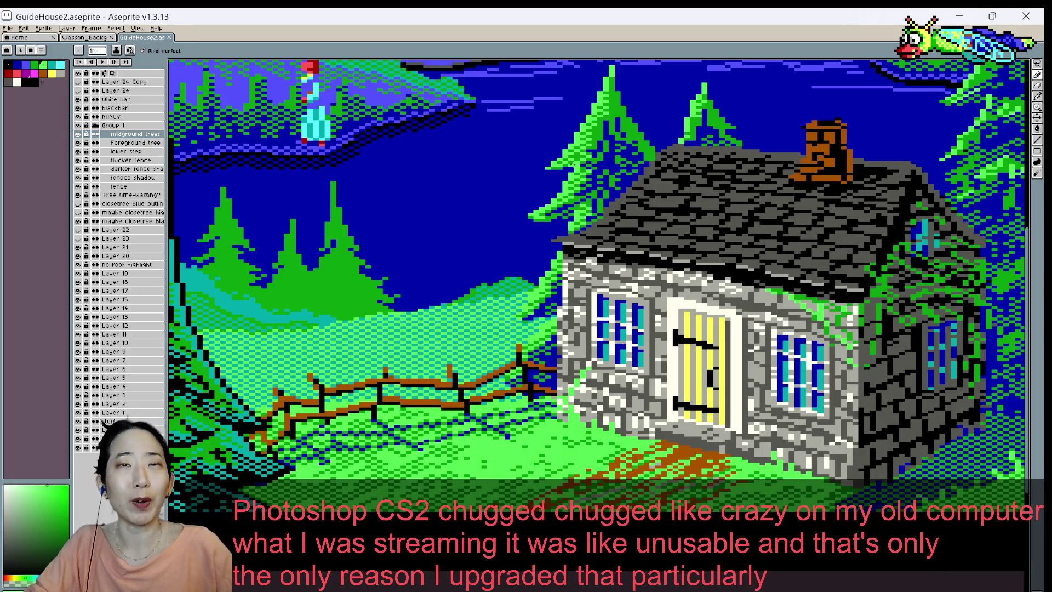
scroll(651, 185, "down", 1)
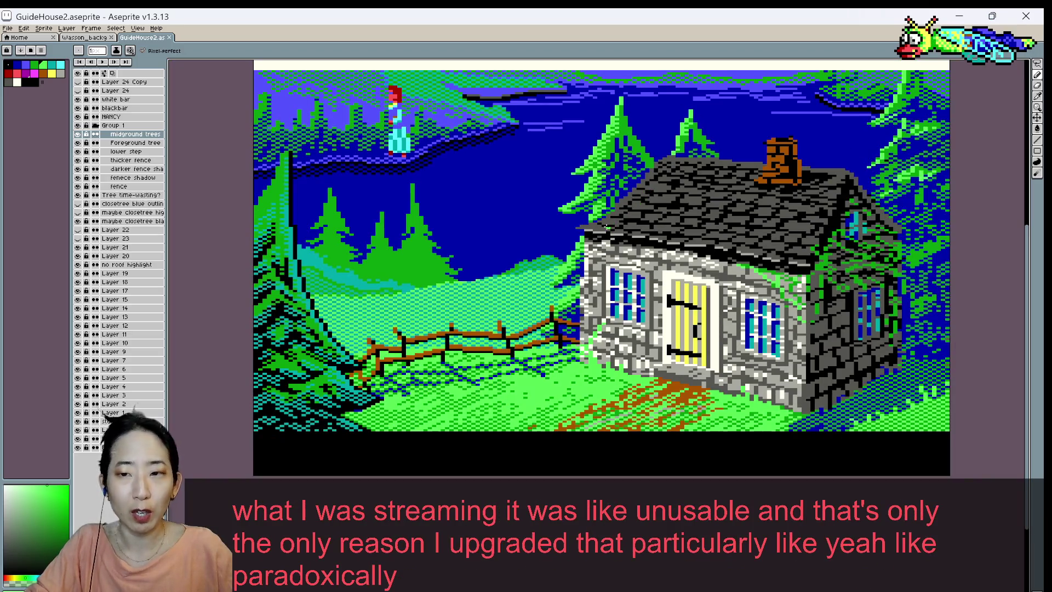
scroll(607, 217, "up", 1)
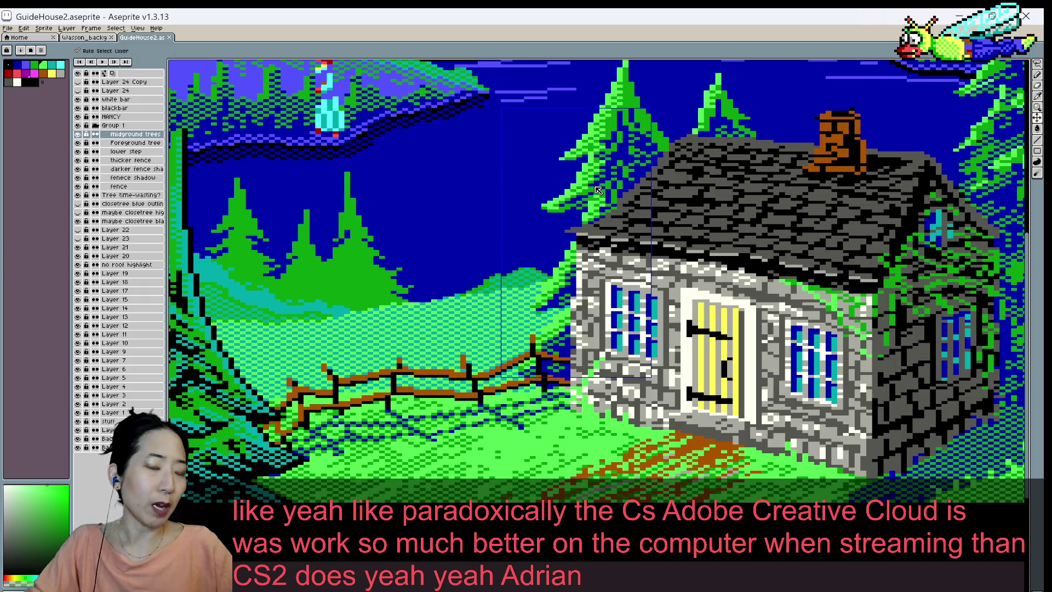
left_click(574, 289)
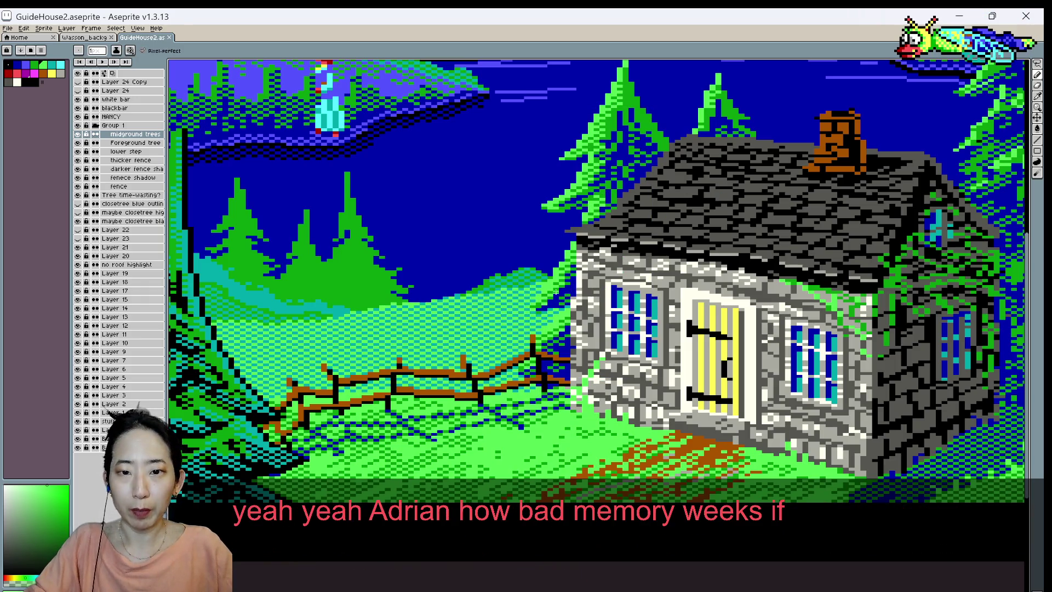
- Zoom in and out repeatedly to review the whole cottage scene
scroll(595, 237, "up", 1)
scroll(569, 285, "up", 1)
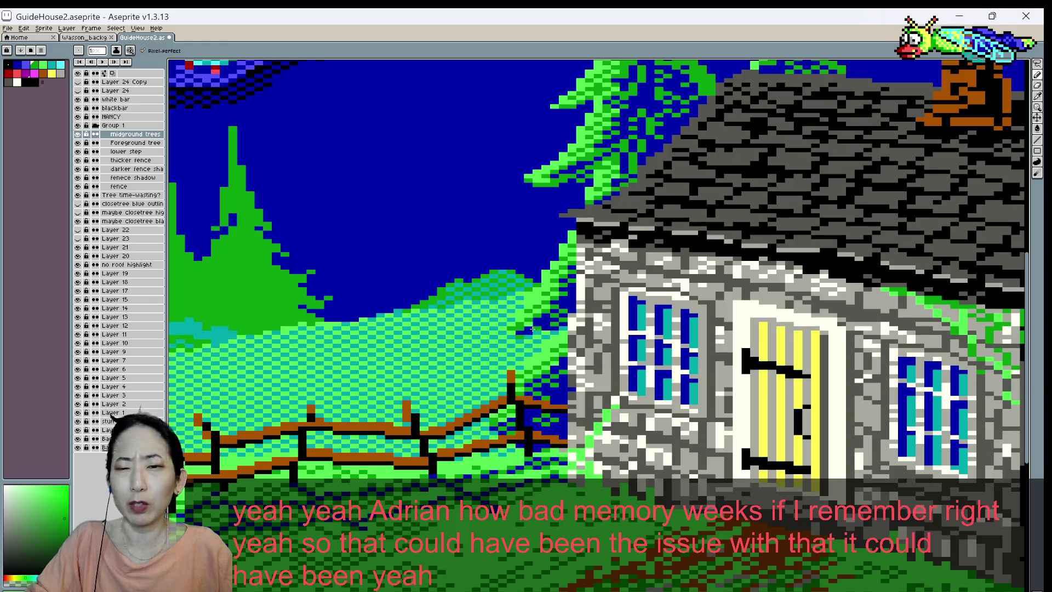
scroll(538, 327, "down", 2)
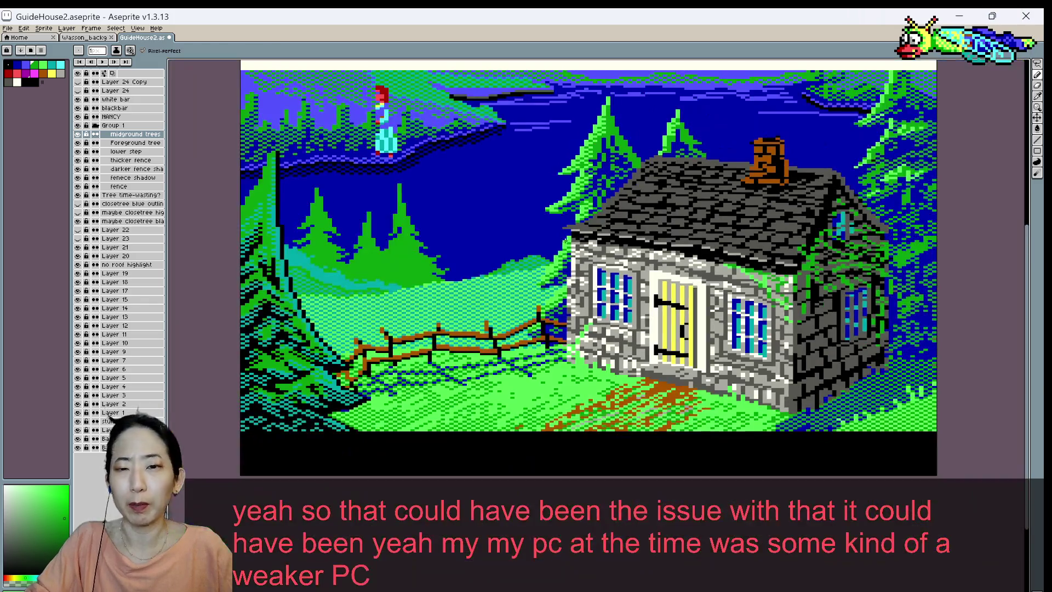
scroll(539, 326, "up", 1)
scroll(539, 327, "down", 2)
scroll(553, 295, "up", 1)
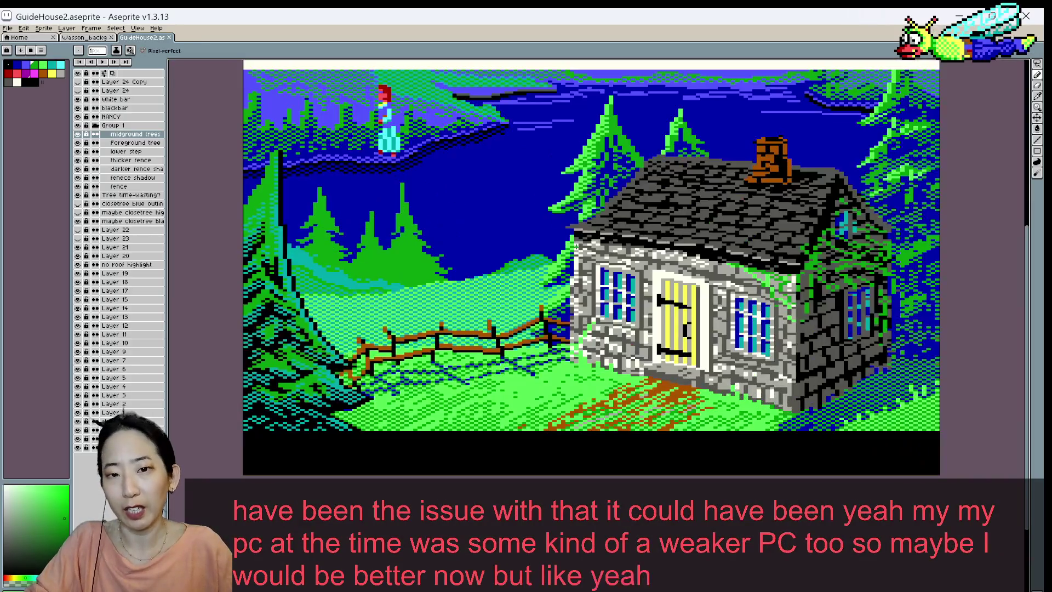
scroll(563, 275, "up", 1)
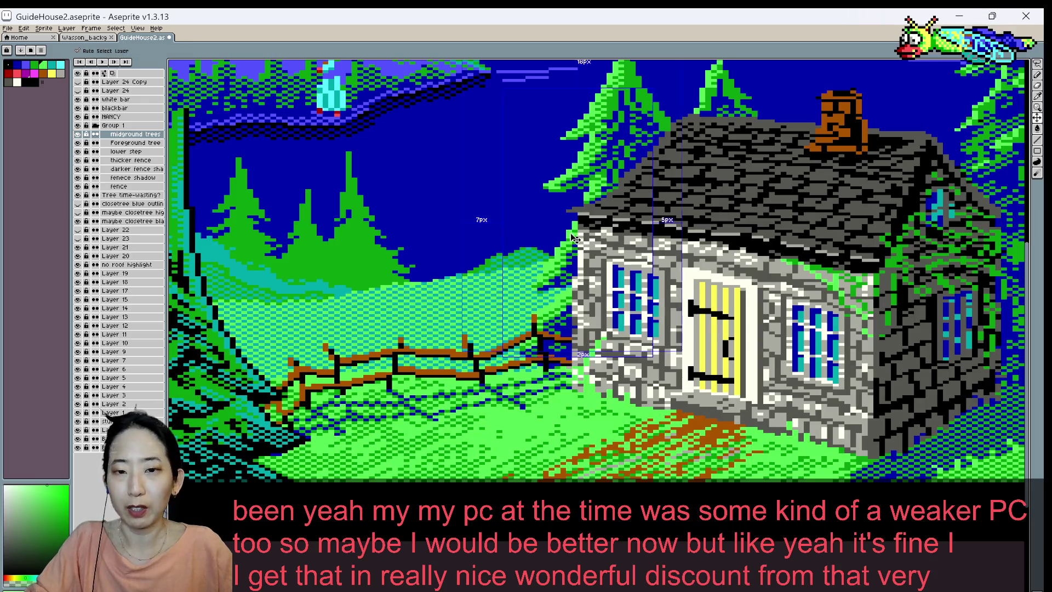
scroll(572, 233, "down", 1)
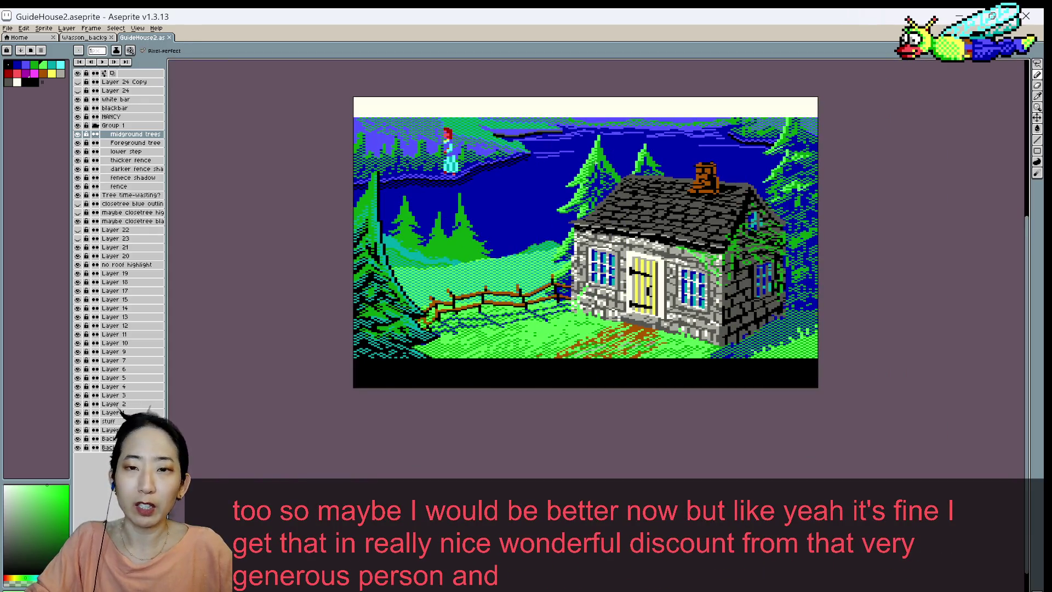
scroll(596, 162, "up", 1)
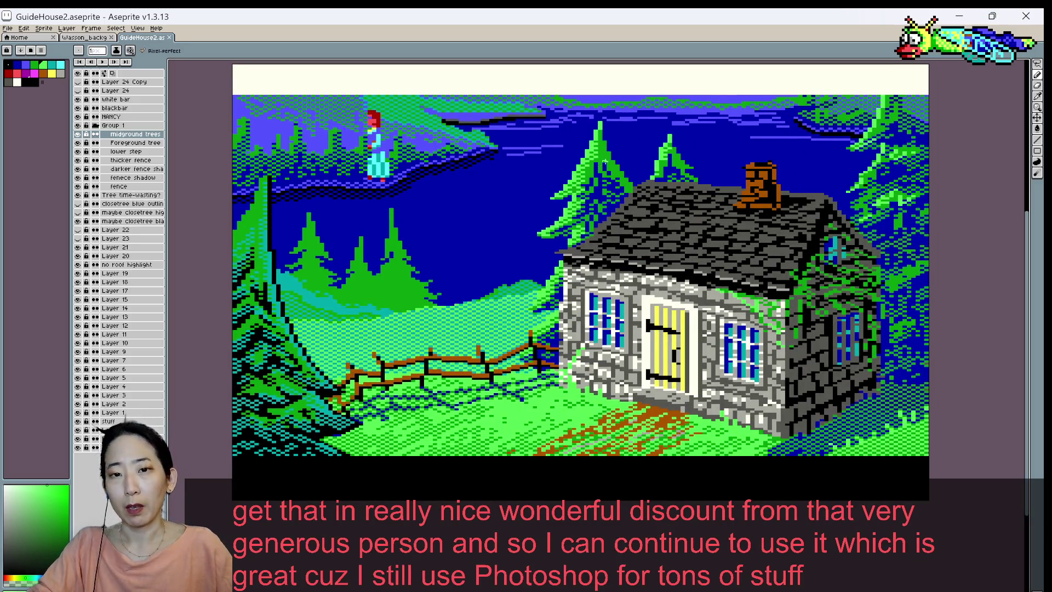
scroll(593, 159, "up", 1)
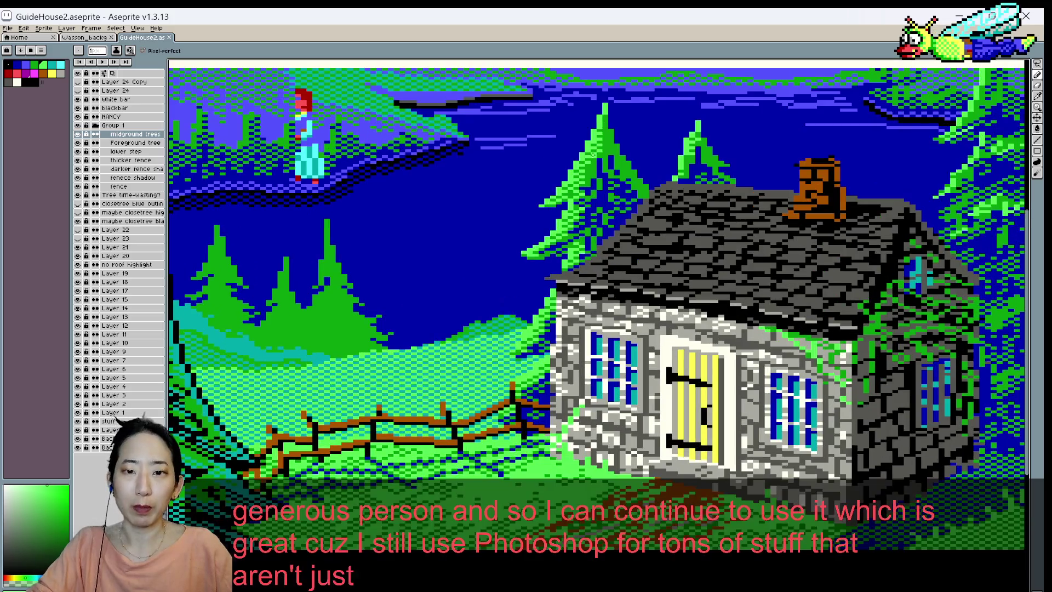
scroll(593, 155, "down", 2)
scroll(593, 156, "down", 2)
scroll(617, 146, "up", 3)
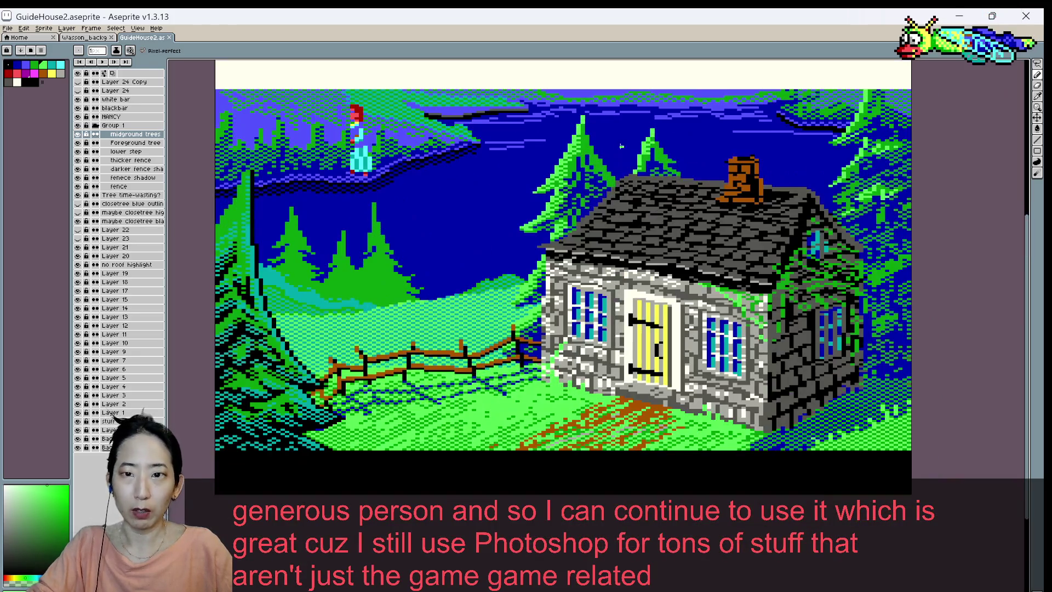
scroll(638, 172, "up", 1)
key("alt")
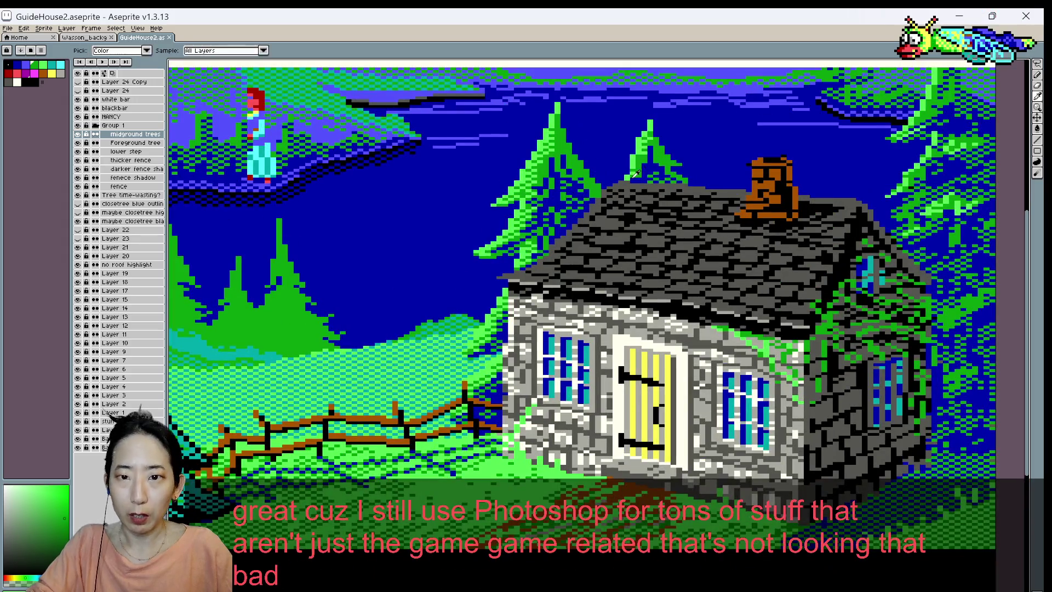
- Touch up a few pixels on the tree above the house and save
left_click(638, 186)
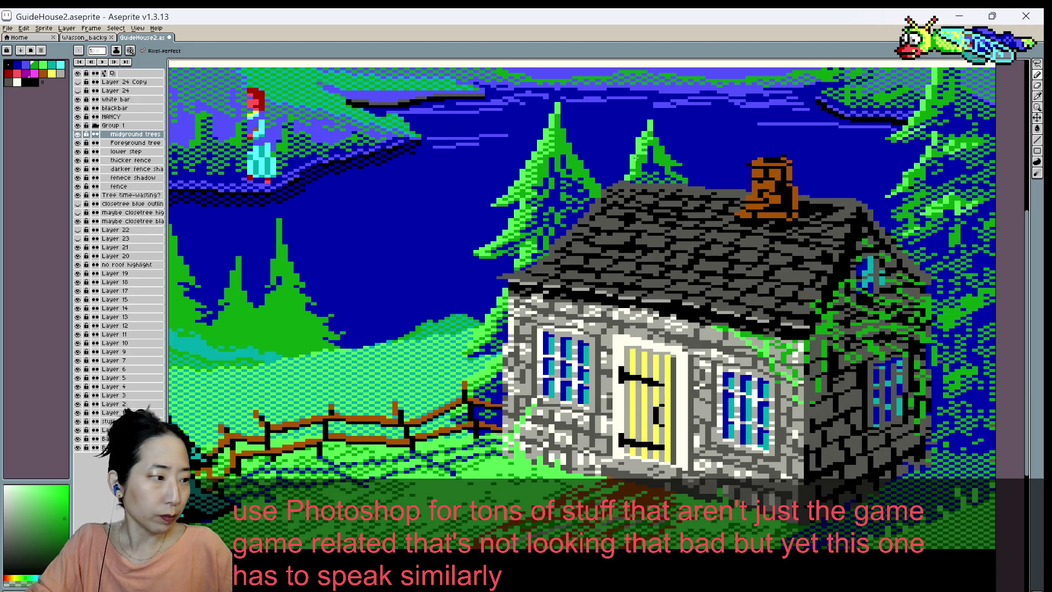
key("ctrl+s")
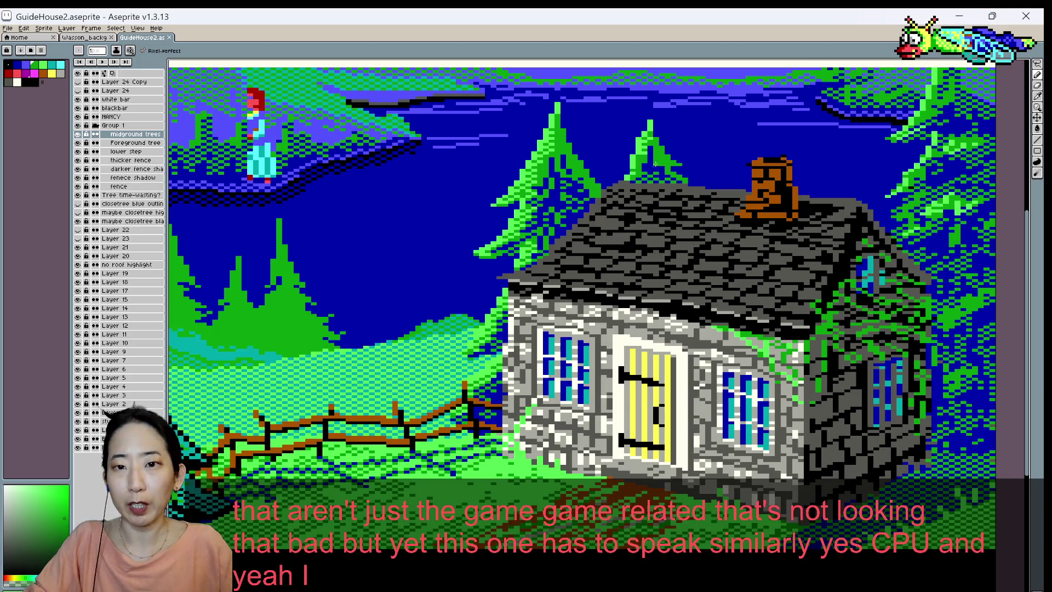
left_click(647, 167)
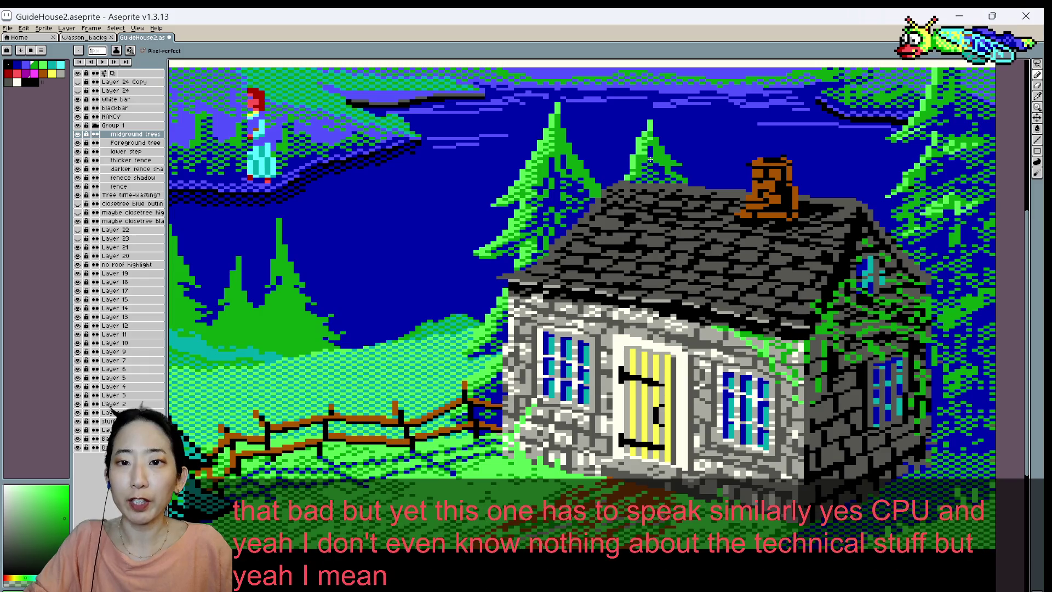
left_click(644, 162, "alt")
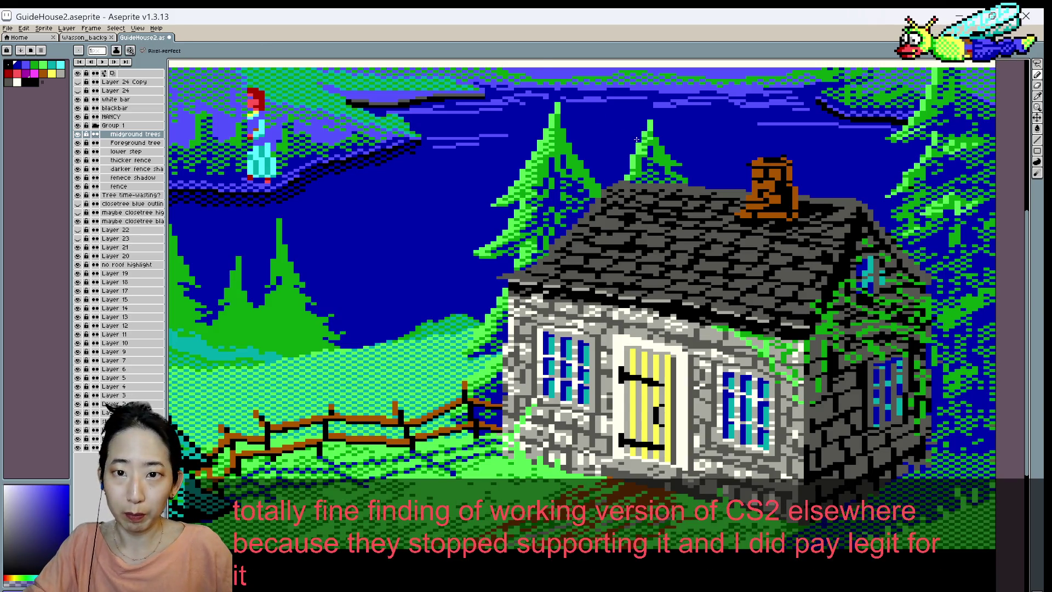
left_click(642, 137, "alt")
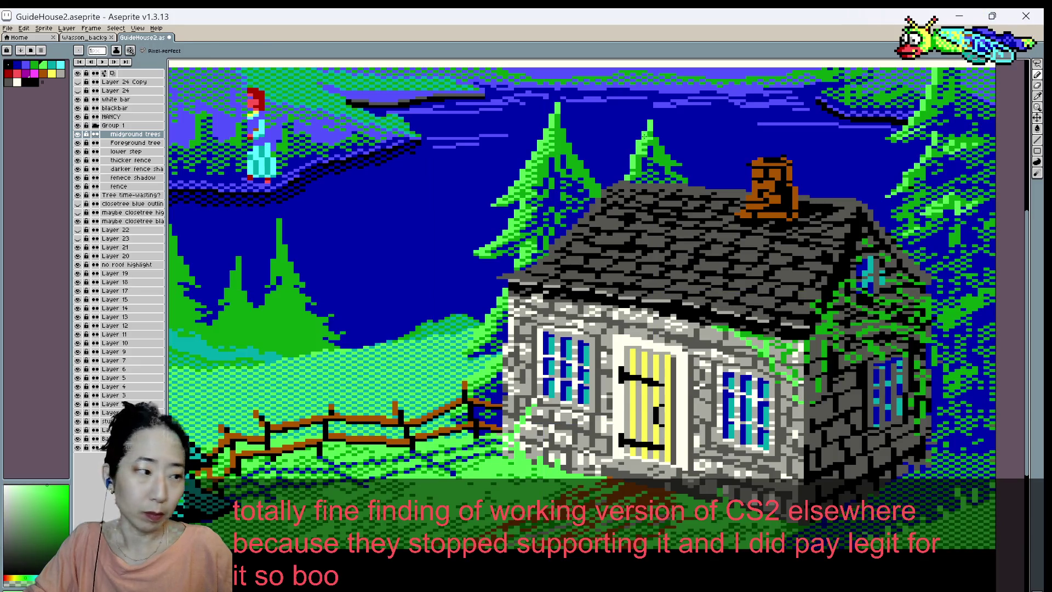
key("ctrl+s")
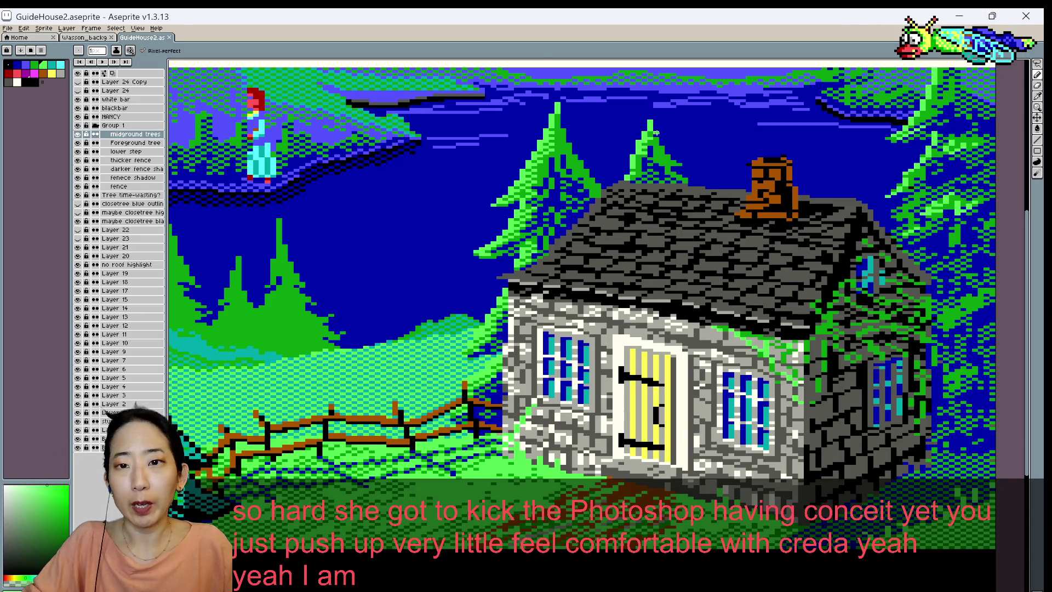
- Eyedrop the sky blue and tree green from the artwork, ending on tree green
scroll(678, 132, "down", 2)
scroll(653, 140, "up", 1)
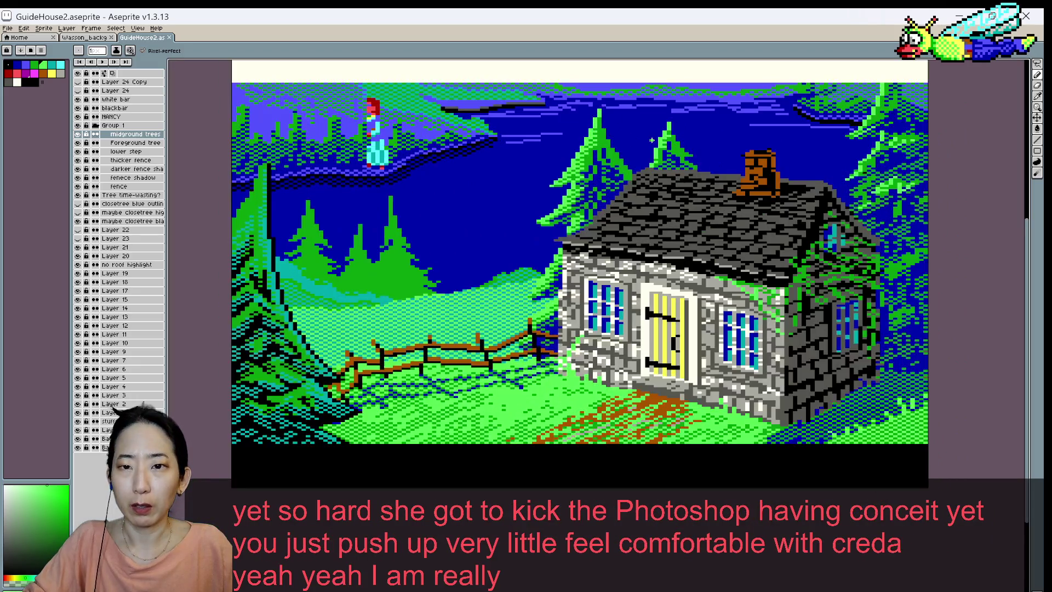
left_click(661, 144, "alt")
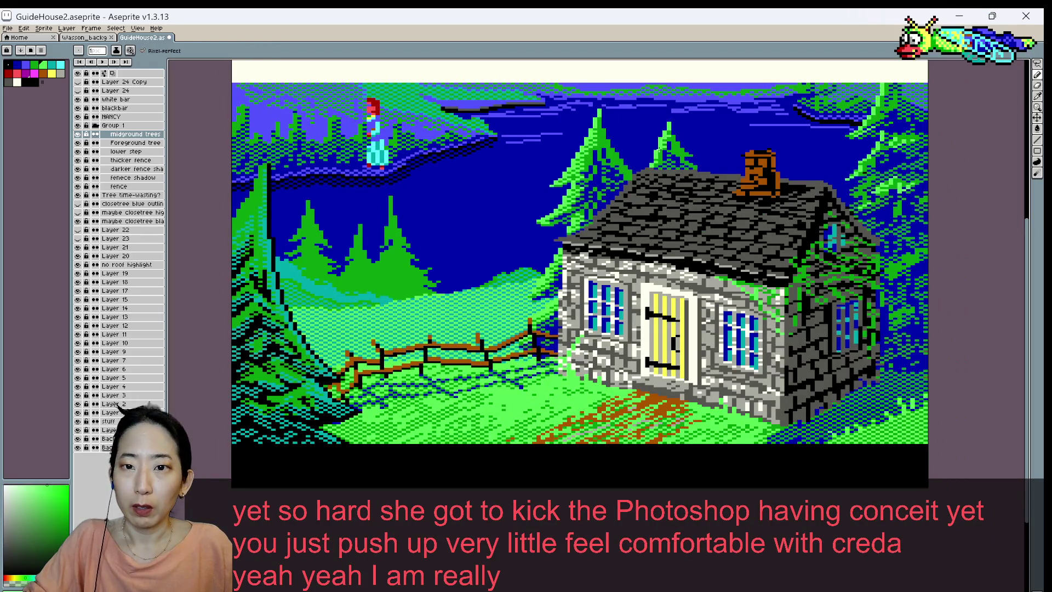
left_click(674, 135, "alt")
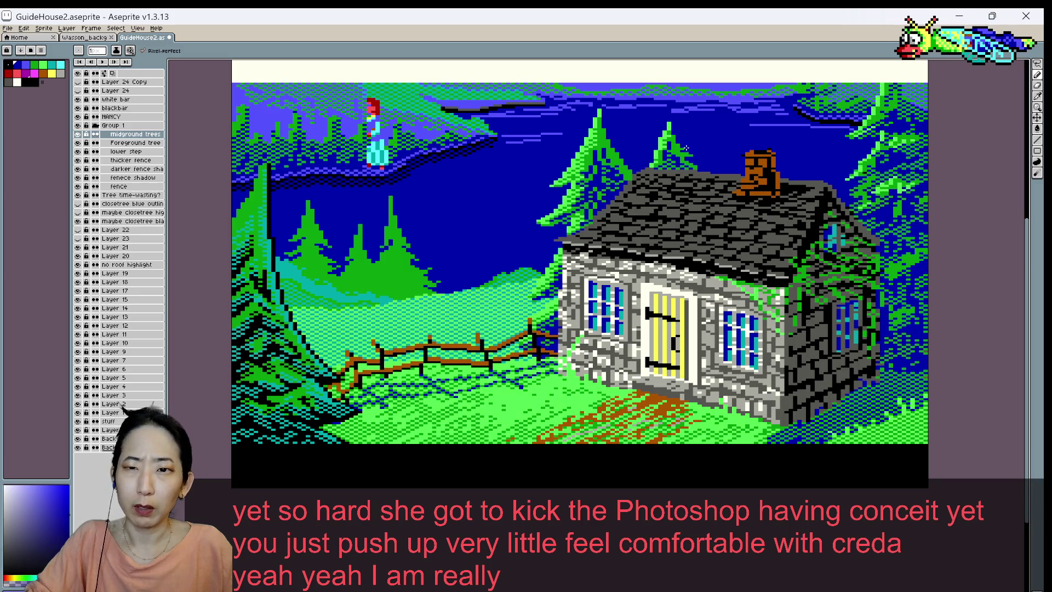
left_click(679, 149, "alt")
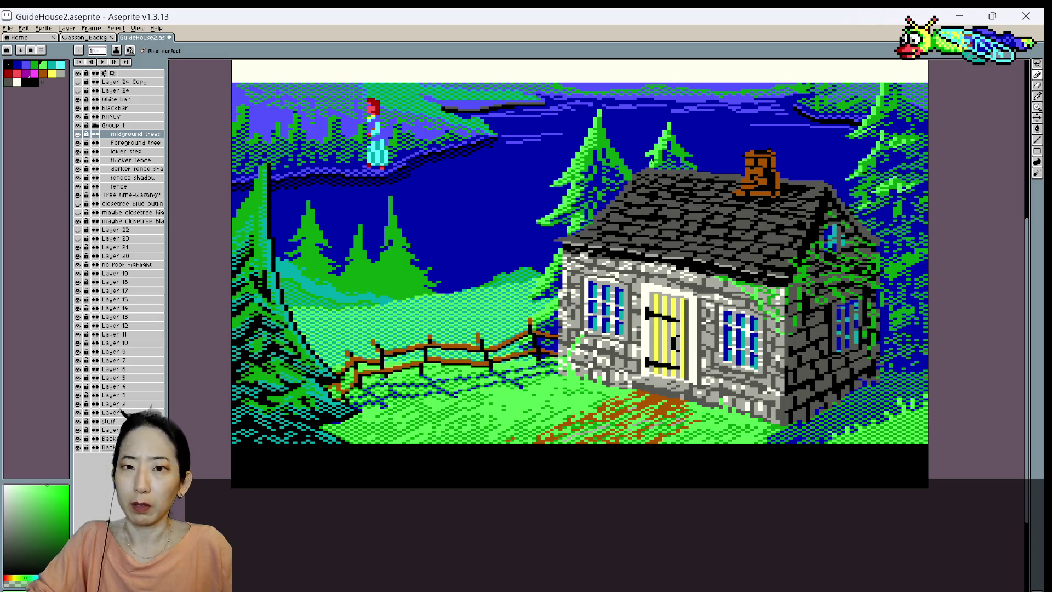
scroll(683, 101, "down", 1)
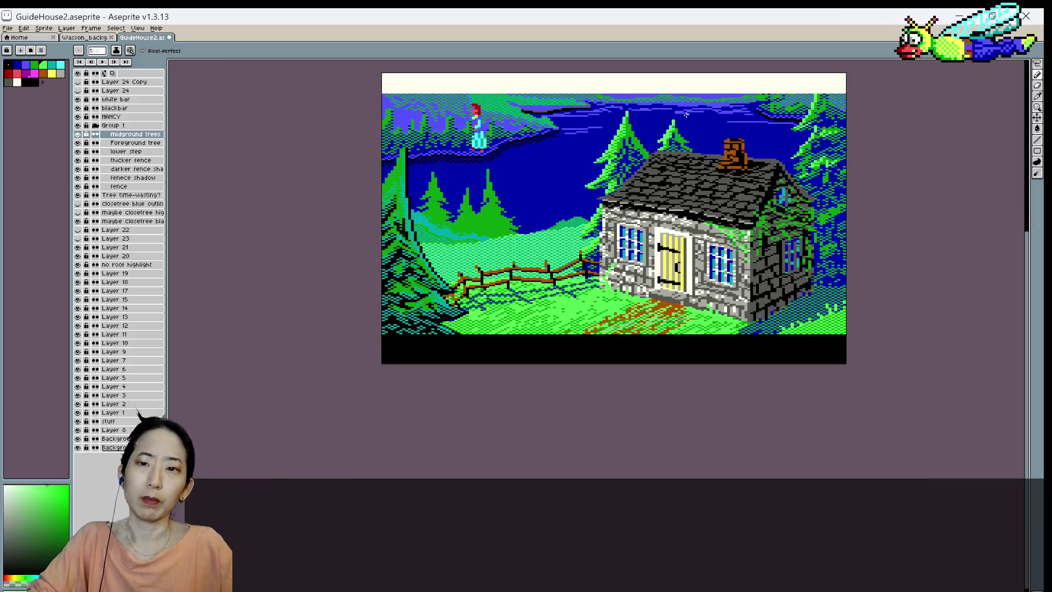
- Sample a green shade and the sky blue from the artwork, then save
scroll(699, 125, "up", 2)
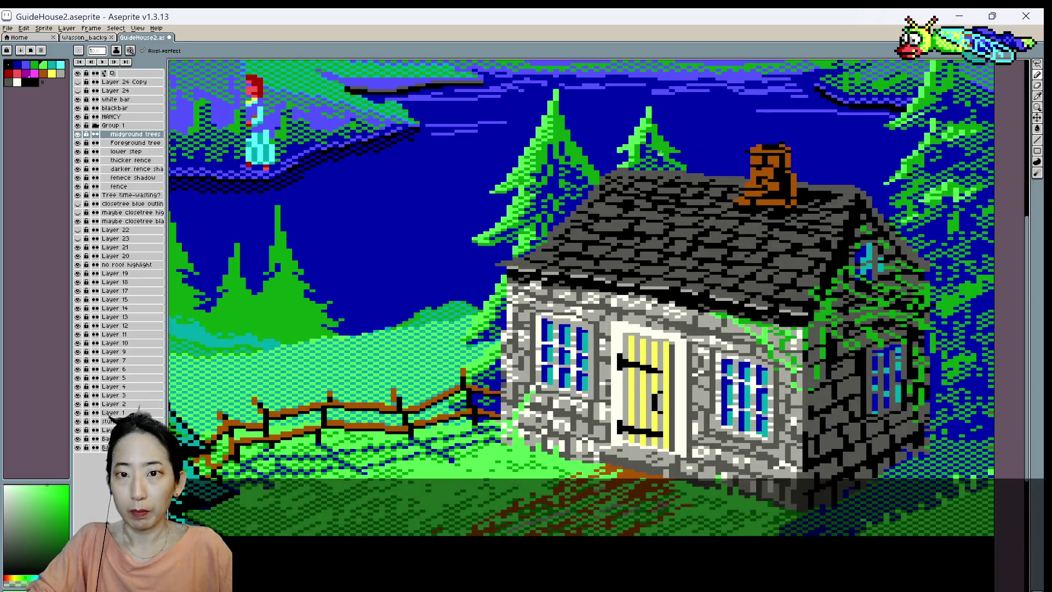
left_click(663, 151, "alt")
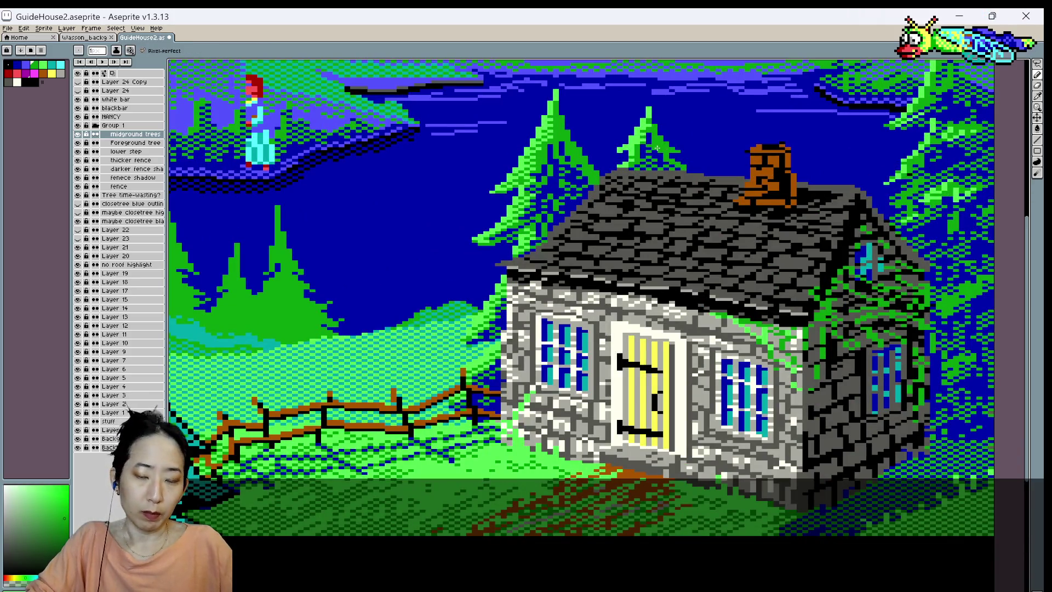
left_click(659, 146, "alt")
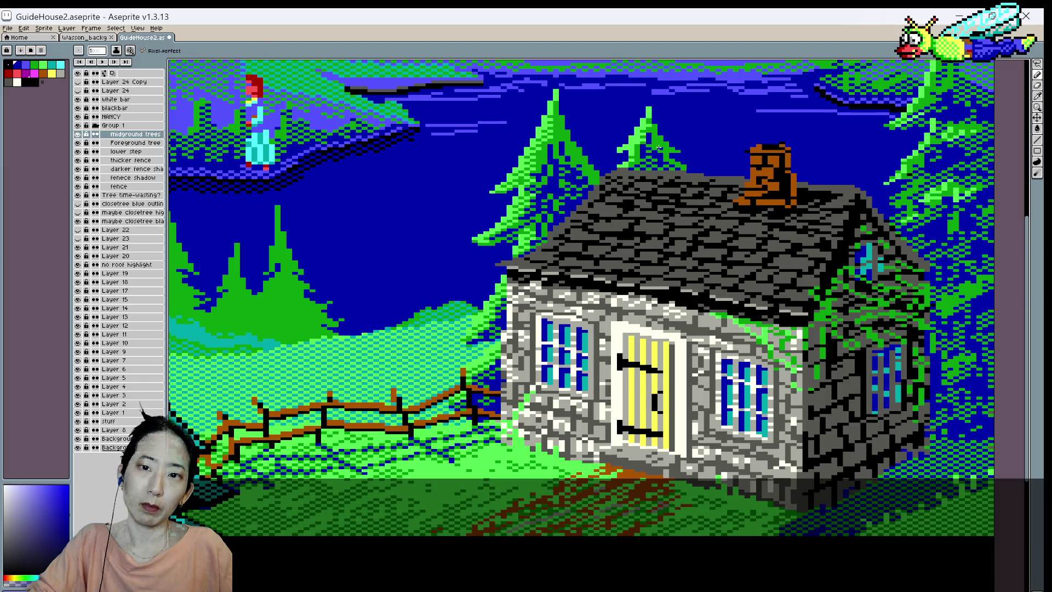
key("ctrl+s")
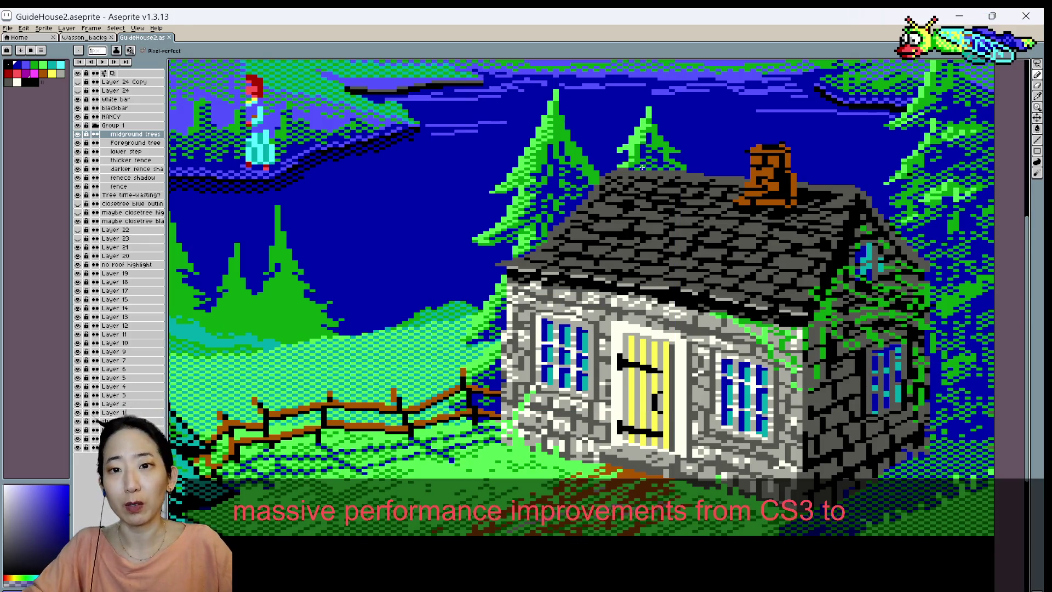
- Pencil a small pixel touch-up, briefly trying the Eyedropper and Move tools
left_click(637, 152)
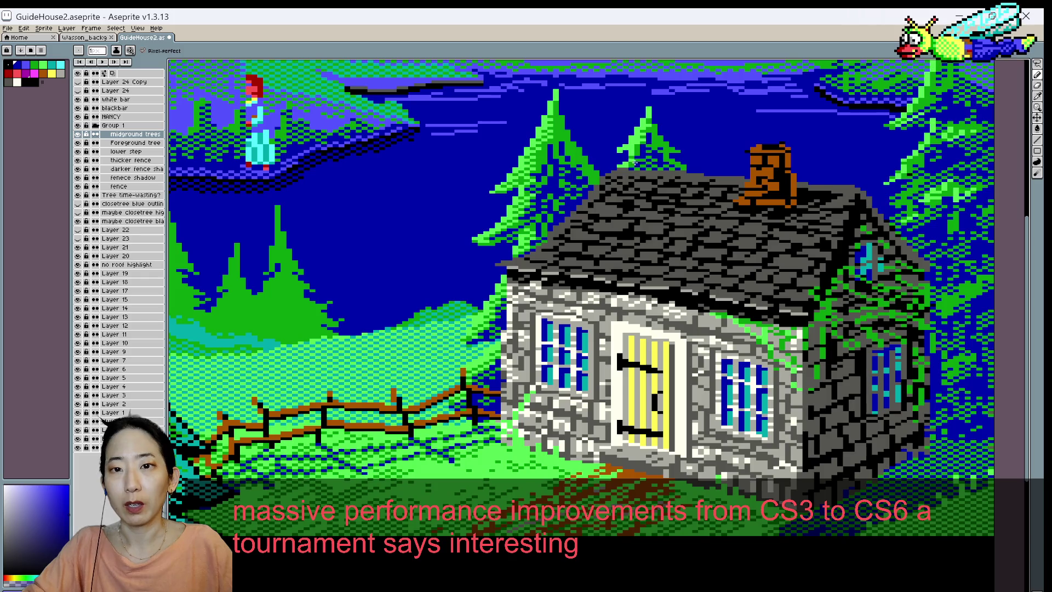
scroll(635, 163, "down", 1)
scroll(644, 148, "down", 1)
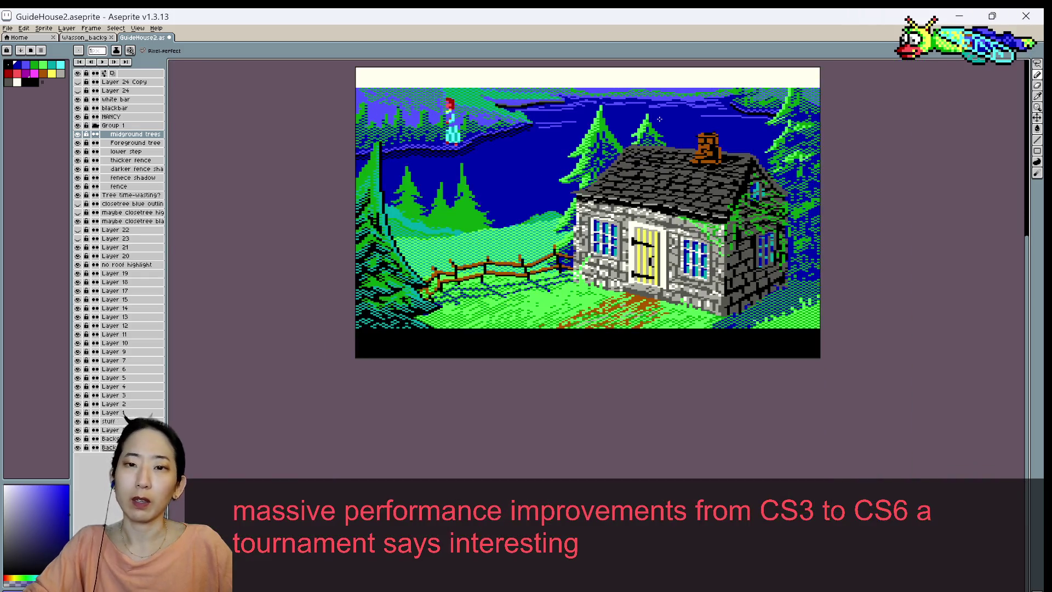
scroll(652, 129, "up", 1)
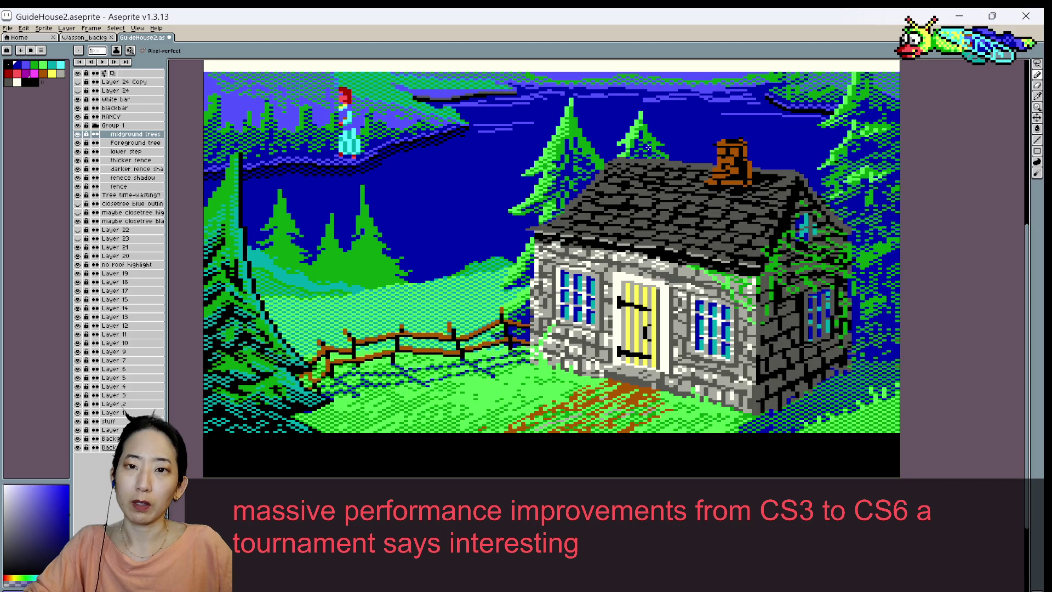
scroll(698, 122, "down", 1)
scroll(693, 127, "up", 1)
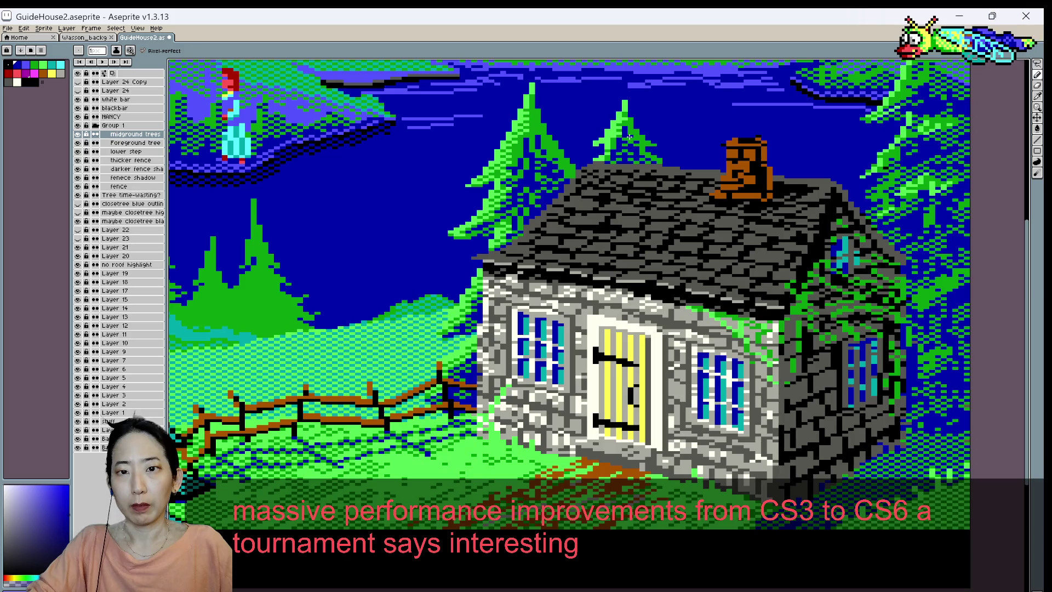
scroll(632, 126, "down", 1)
scroll(635, 128, "down", 1)
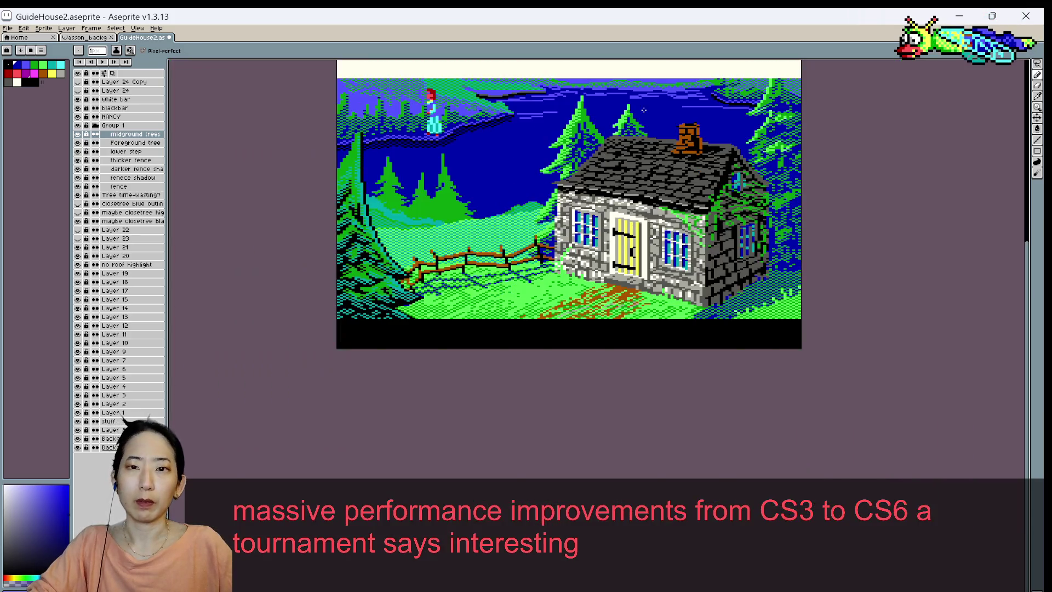
scroll(641, 134, "up", 1)
scroll(646, 139, "up", 1)
key("i")
key("b")
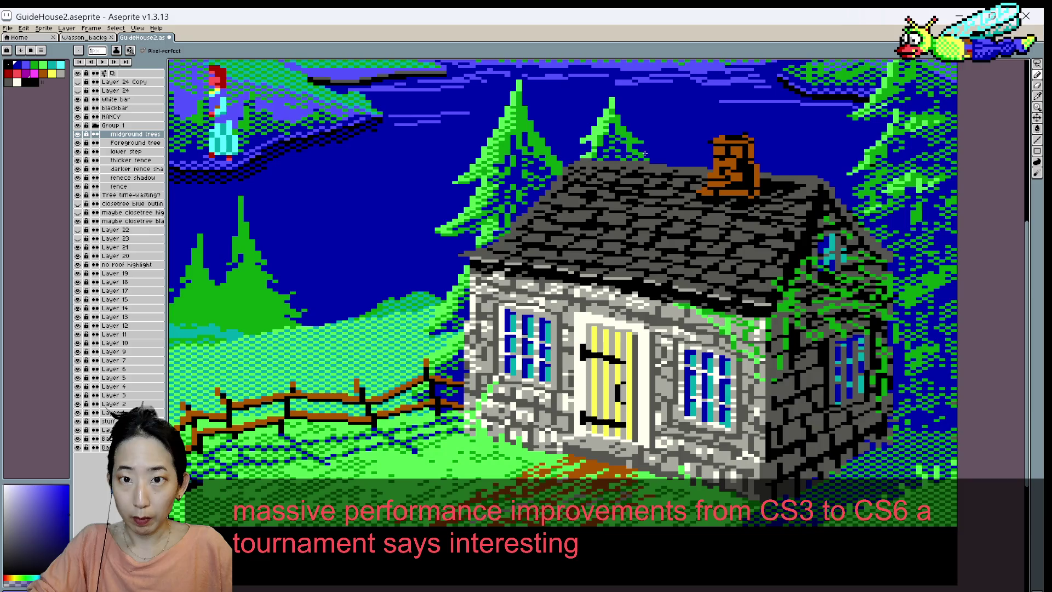
scroll(642, 154, "down", 1)
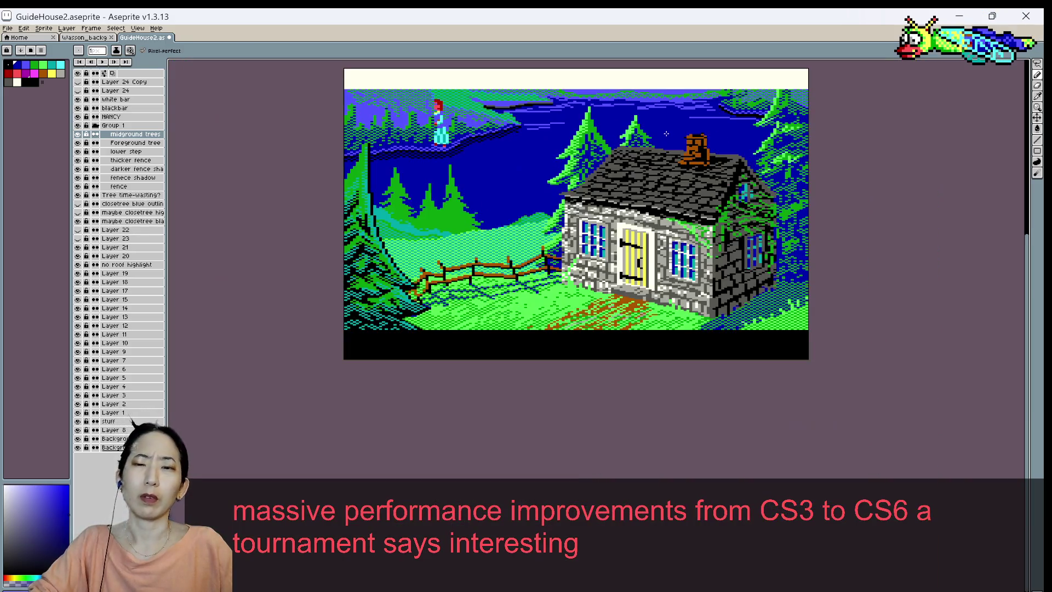
scroll(652, 143, "down", 1)
key("v")
scroll(657, 137, "up", 1)
key("b")
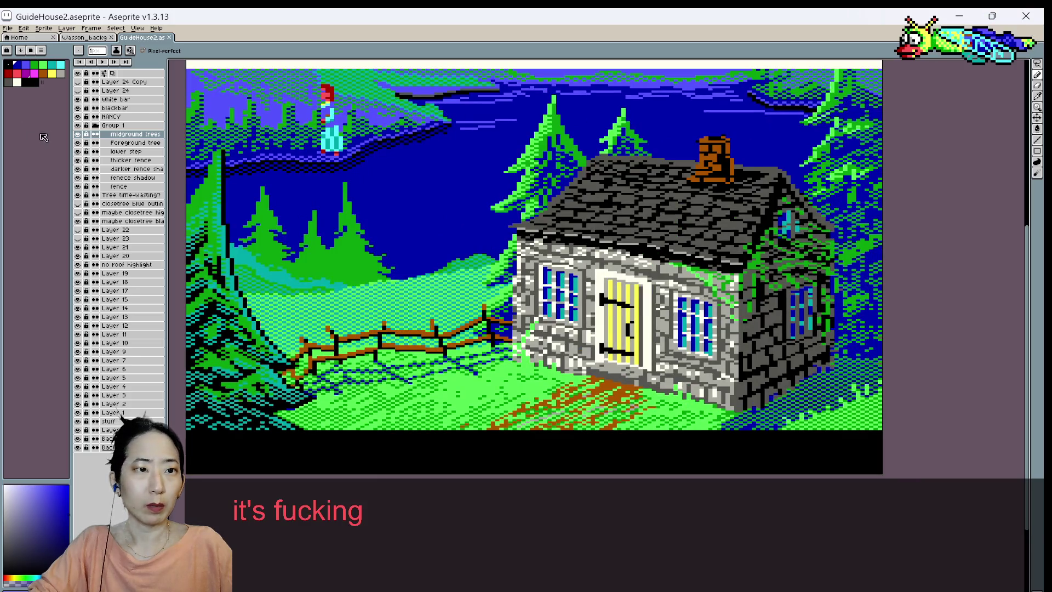
- Toggle the midground trees layer off and on to compare, leaving it visible
left_click_drag(70, 135, 71, 135)
left_click(78, 134)
left_click(78, 134)
scroll(187, 124, "down", 1)
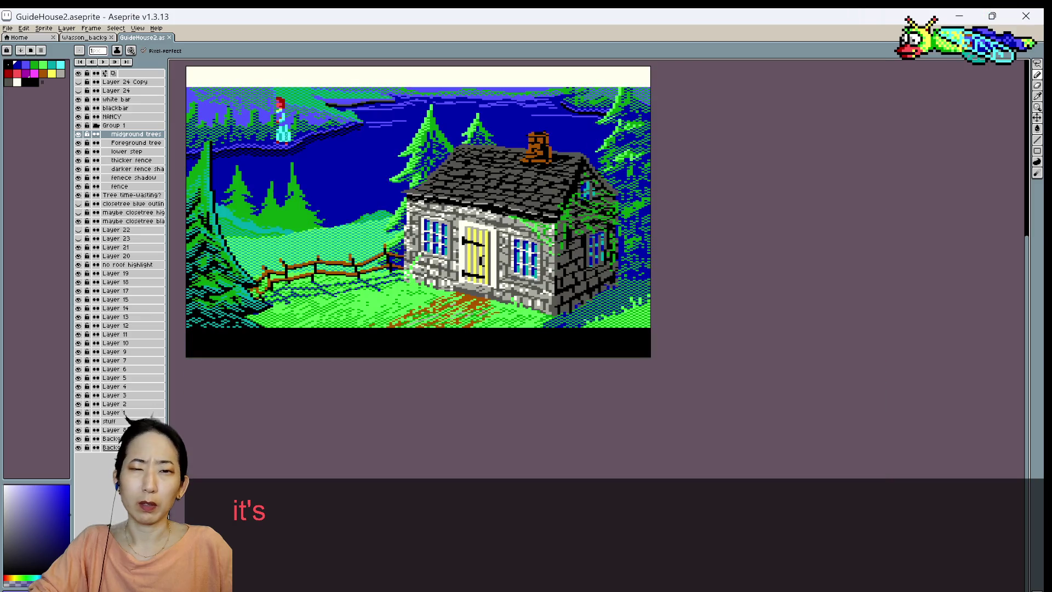
left_click_drag(341, 136, 425, 148)
left_click(78, 135)
left_click(78, 134)
left_click(78, 135)
left_click(78, 134)
left_click(78, 135)
left_click(78, 134)
scroll(289, 134, "down", 1)
left_click_drag(340, 147, 488, 211)
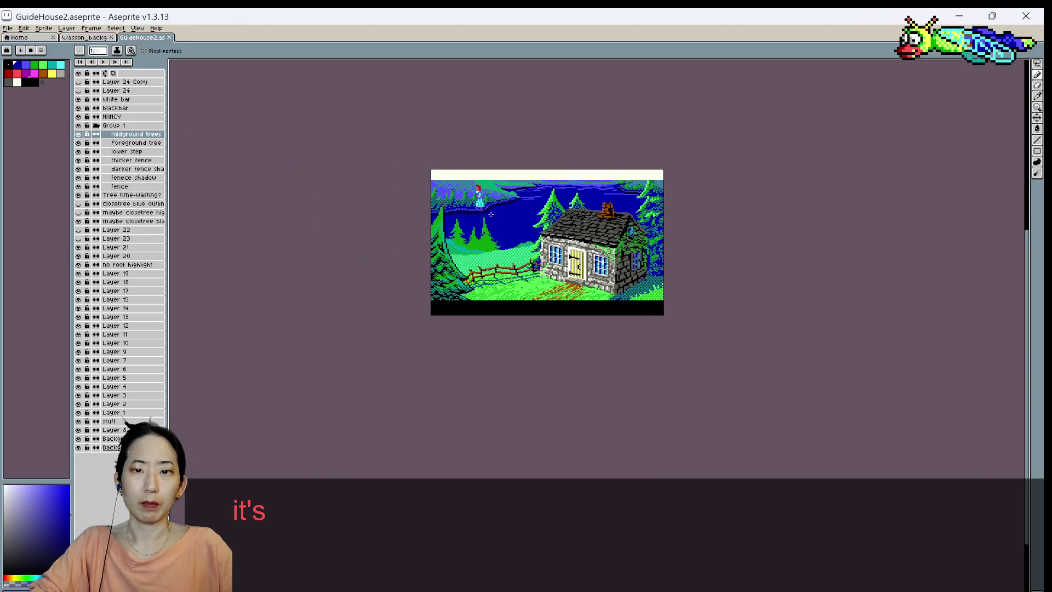
scroll(488, 211, "up", 1)
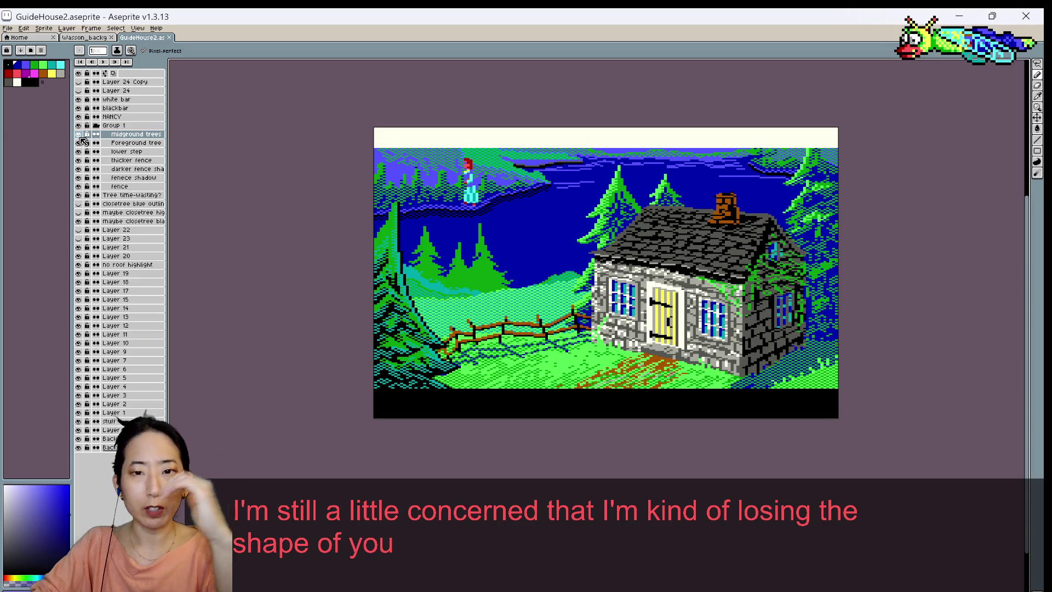
- Flick the midground trees layer's visibility to compare the scene with and without it
left_click(79, 136)
left_click(79, 137)
left_click(79, 136)
left_click(78, 137)
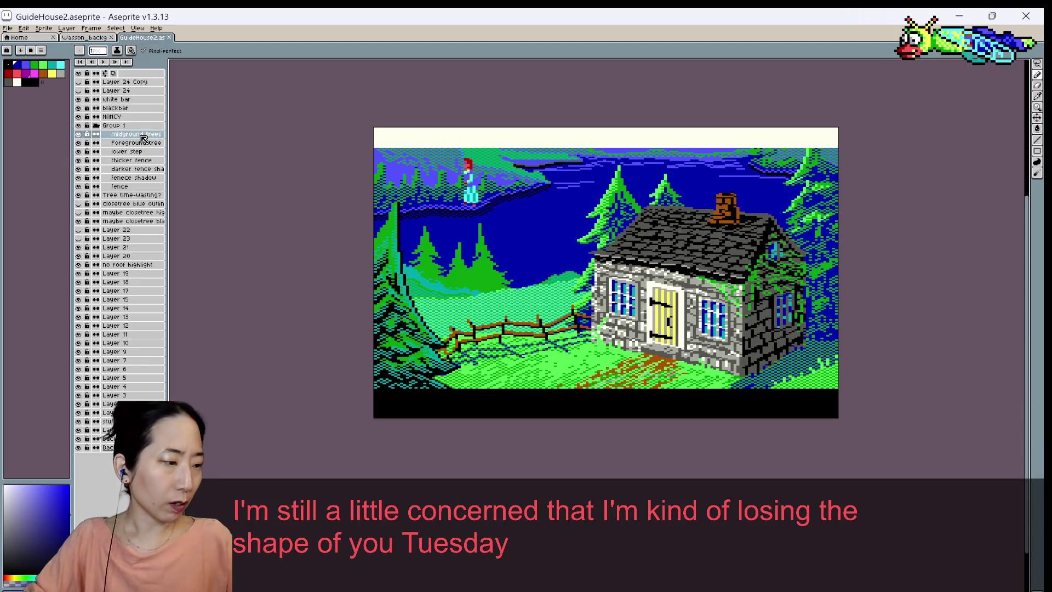
scroll(630, 210, "up", 1)
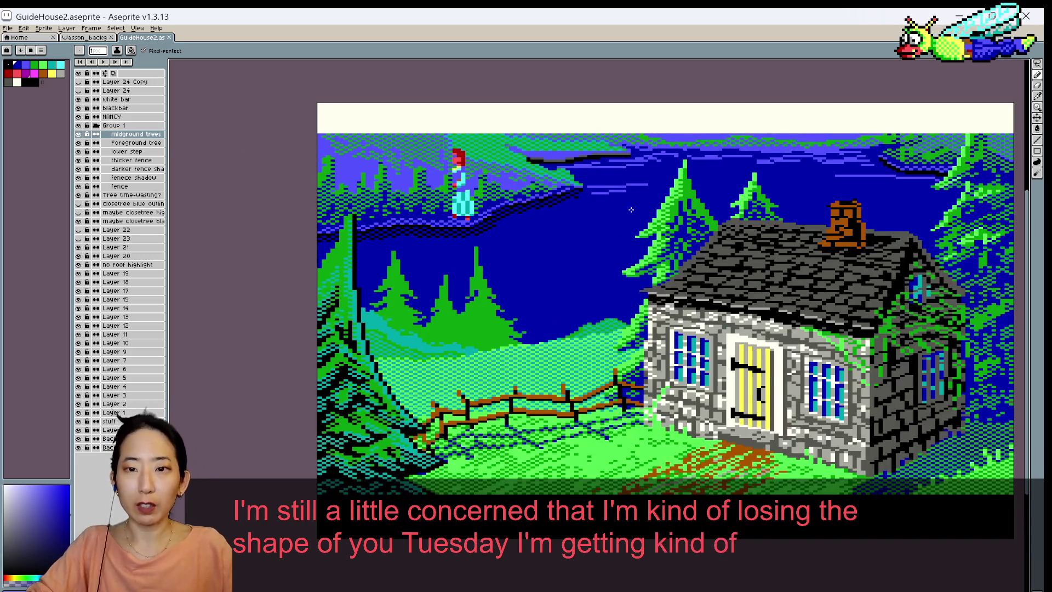
scroll(636, 197, "up", 1)
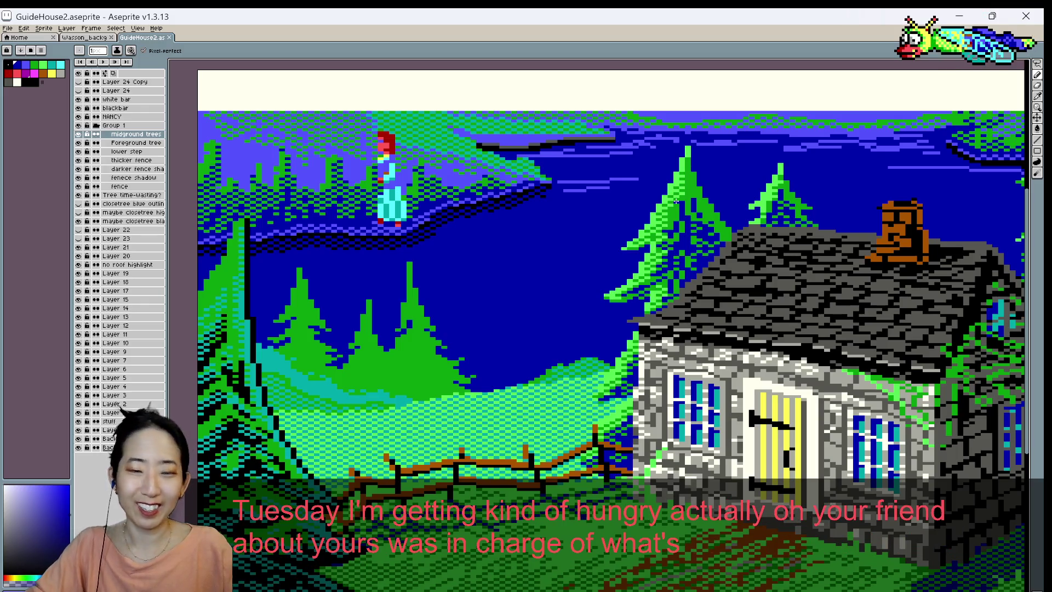
- Eyedrop a green from the artwork as the drawing colour and save the scene
key("i")
left_click(686, 166, "alt")
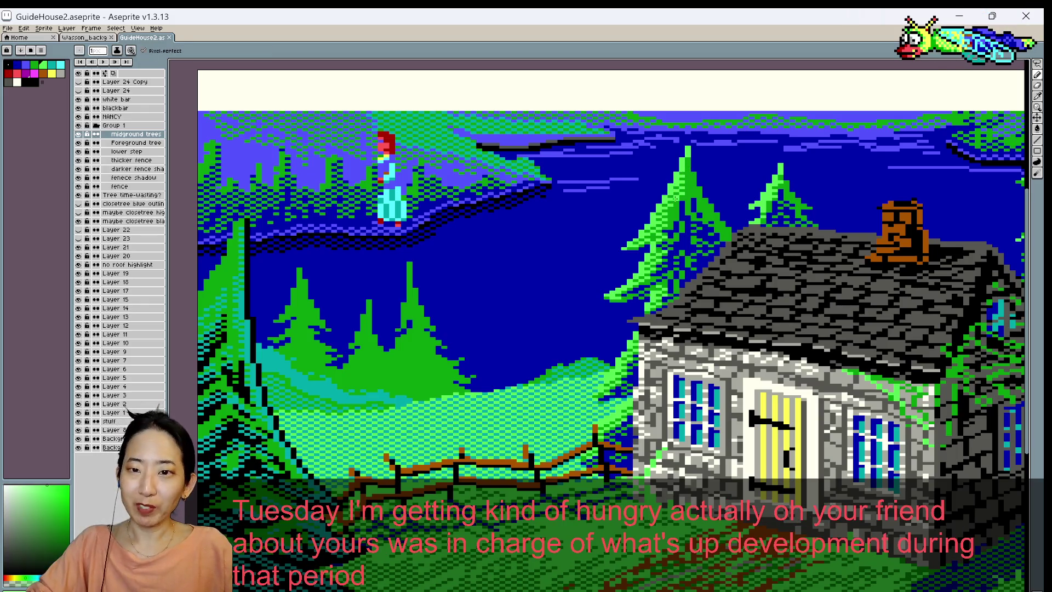
key("ctrl+s")
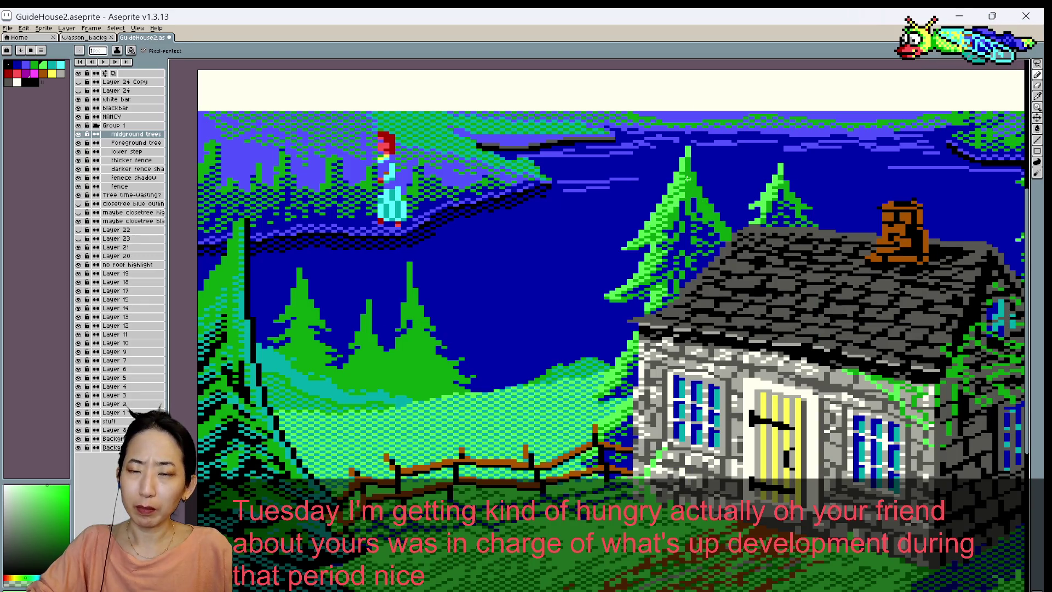
key("ctrl+s")
scroll(711, 220, "down", 1)
scroll(707, 208, "down", 1)
scroll(693, 170, "up", 1)
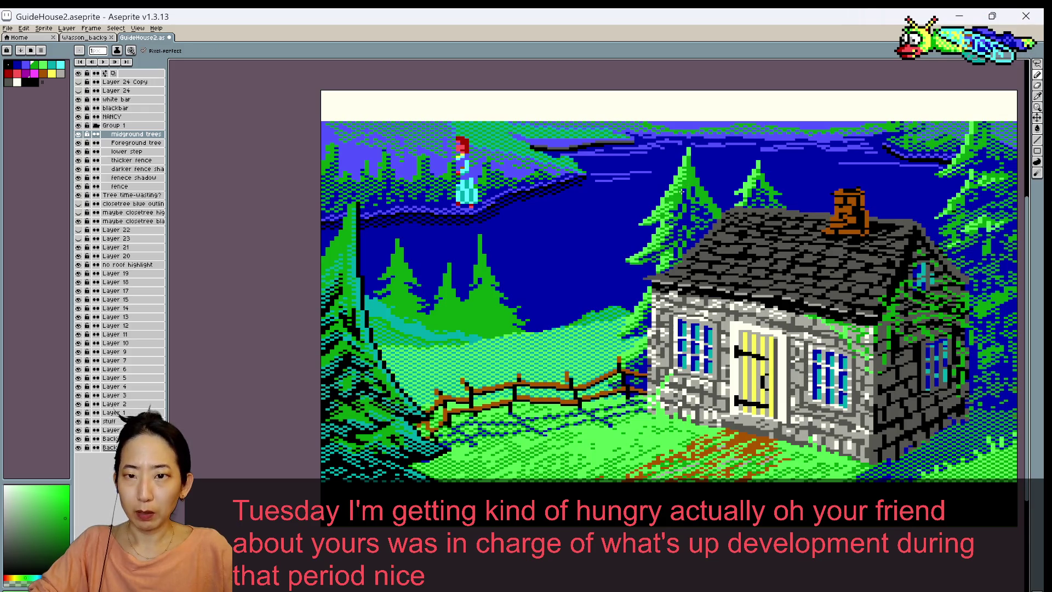
scroll(701, 157, "down", 1)
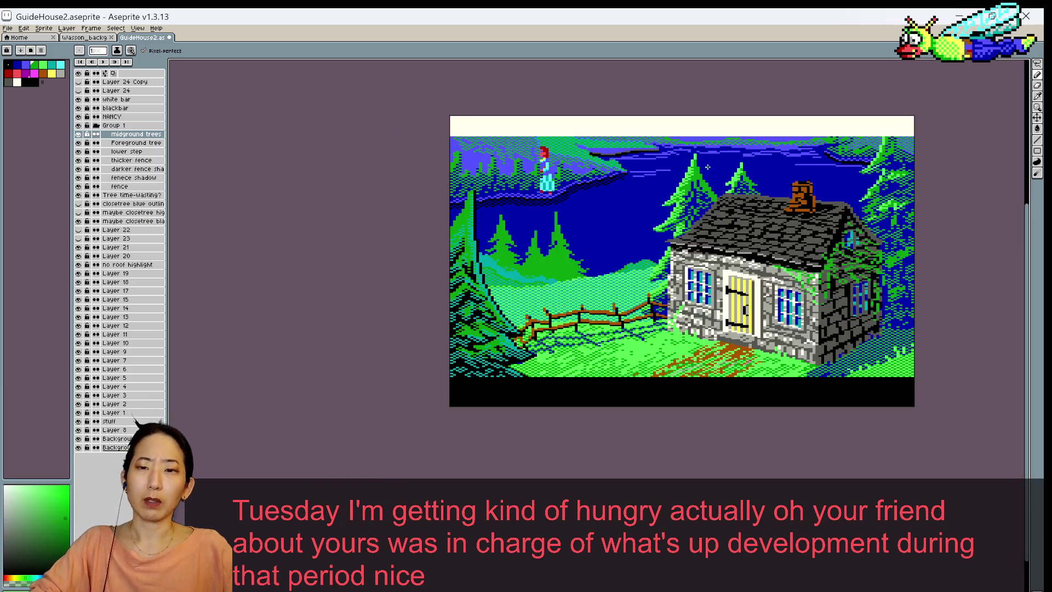
scroll(691, 175, "up", 1)
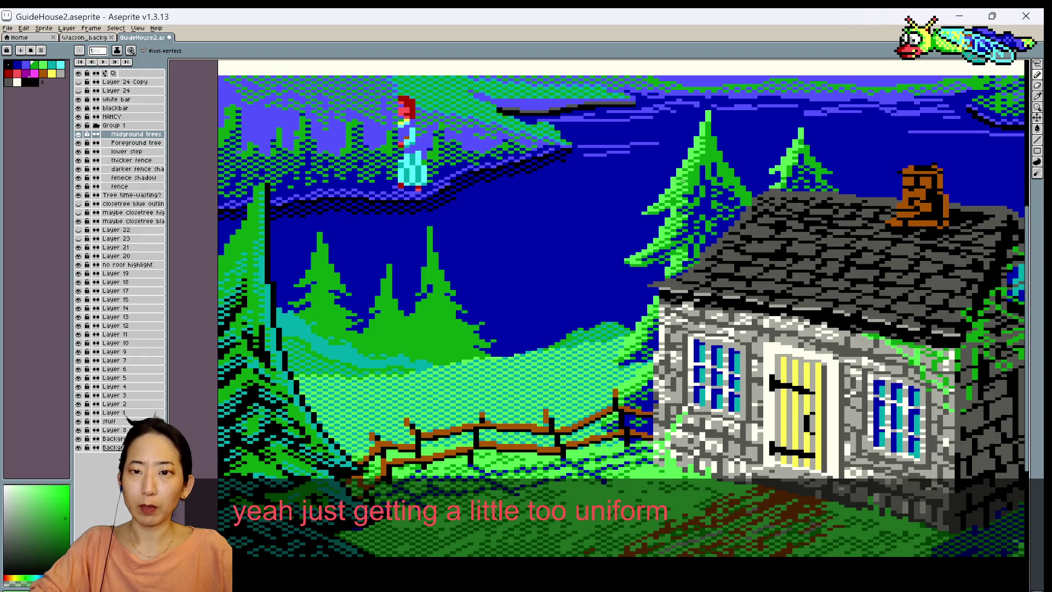
- Refine the pine's pixels beside the cottage roof with Pencil and tree-green eyedrops, saving along the way
key("ctrl+s")
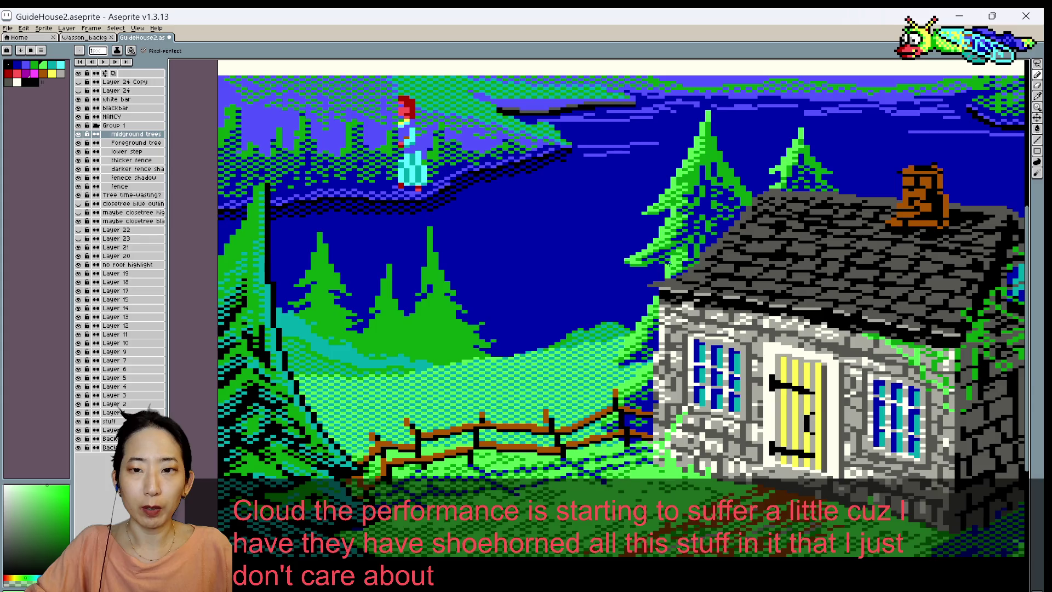
scroll(668, 265, "down", 1)
left_click_drag(711, 189, 633, 215)
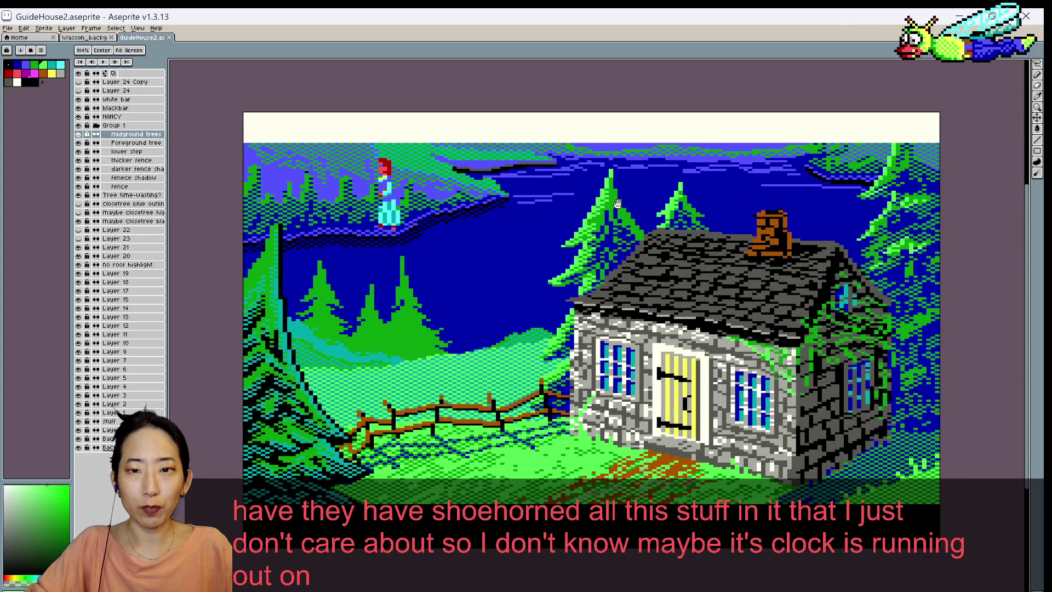
scroll(611, 220, "up", 1)
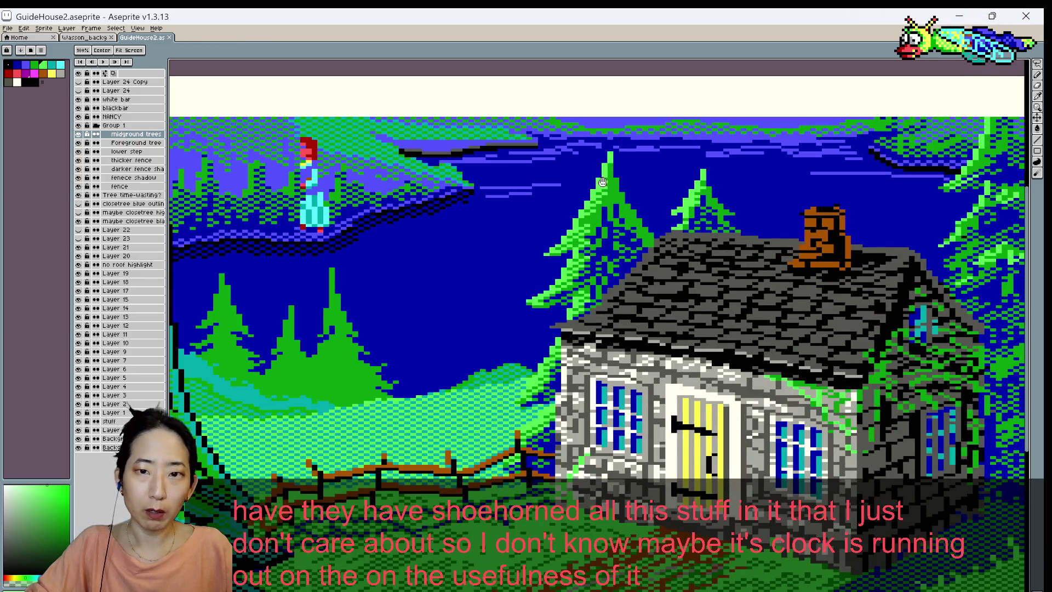
key("b")
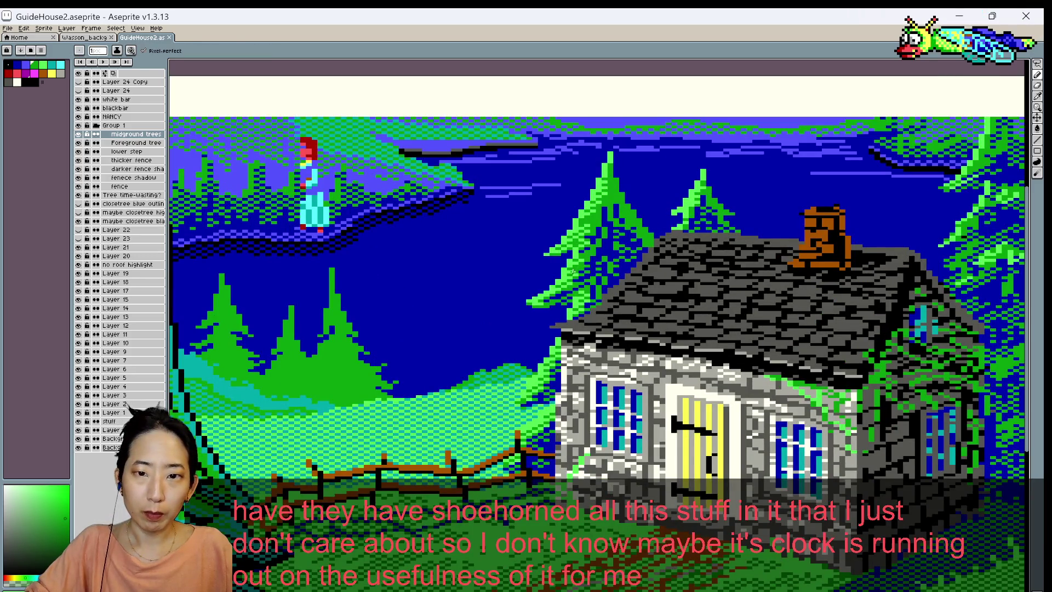
key("i")
key("b")
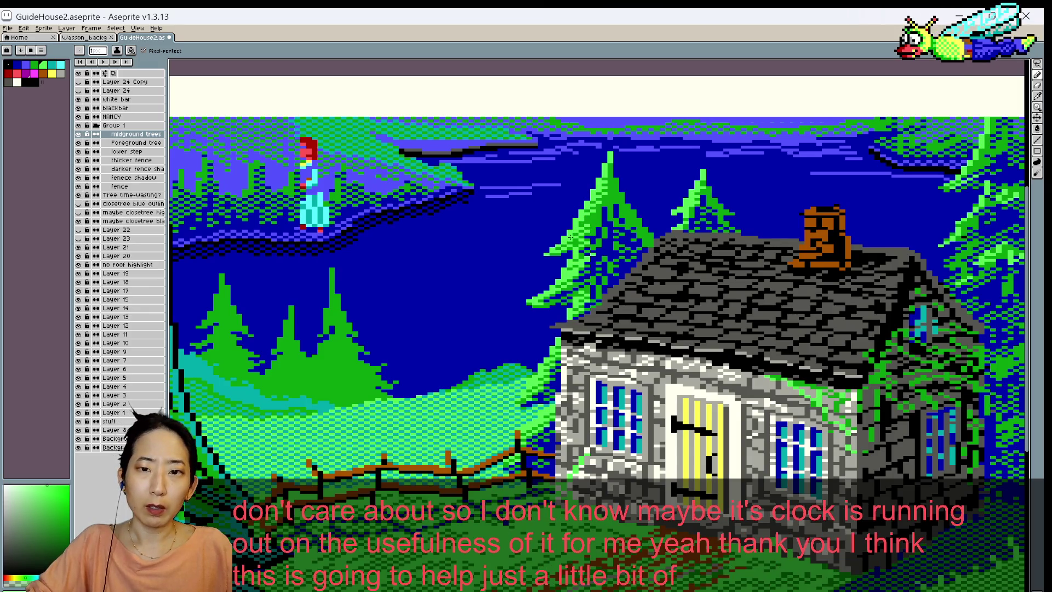
scroll(570, 237, "down", 1)
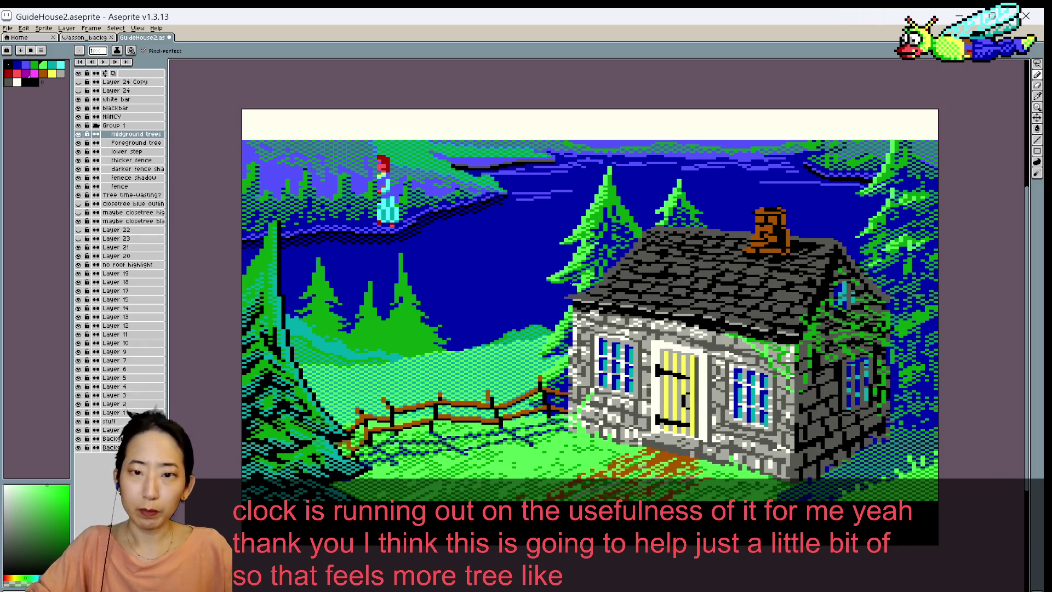
key("ctrl+s")
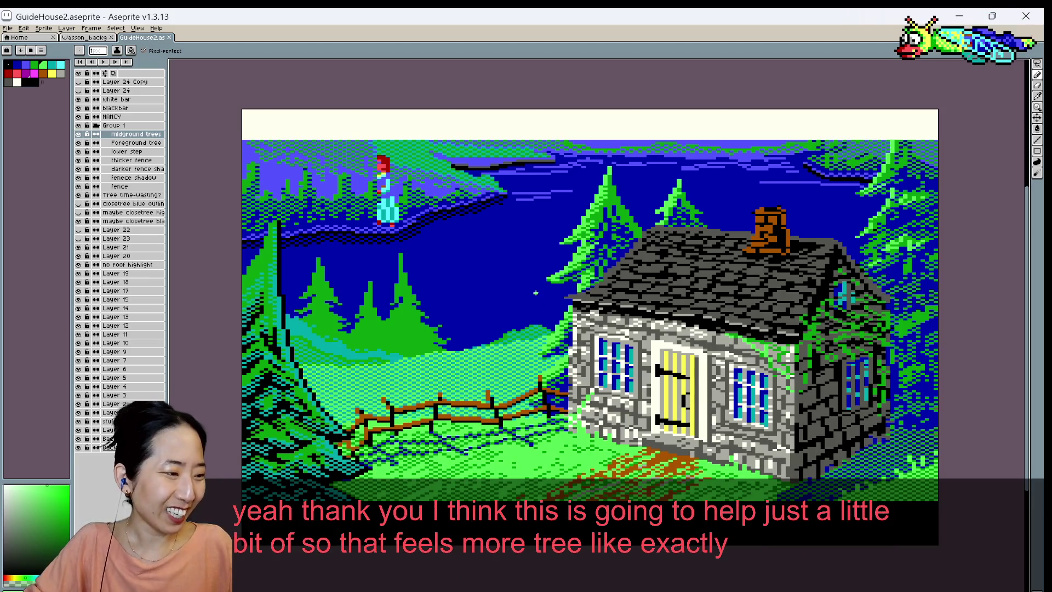
scroll(567, 274, "up", 1)
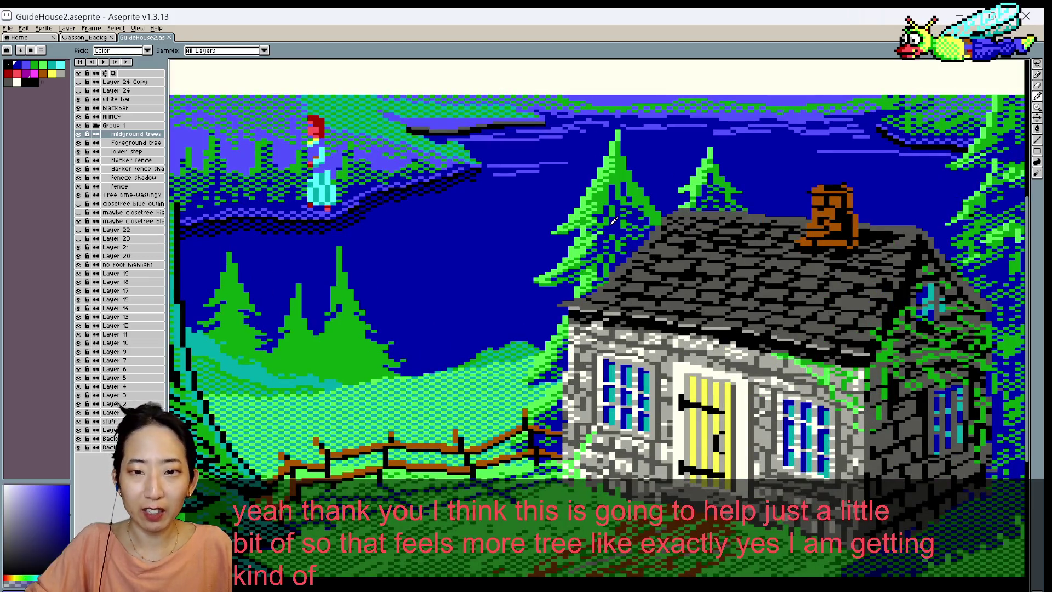
left_click(565, 282, "alt")
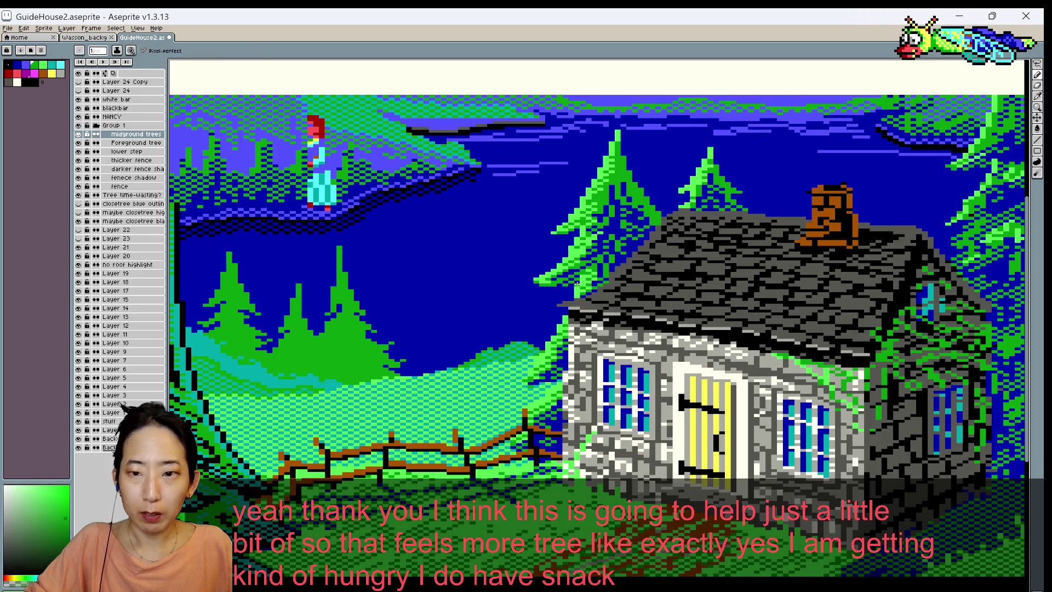
key("ctrl+s")
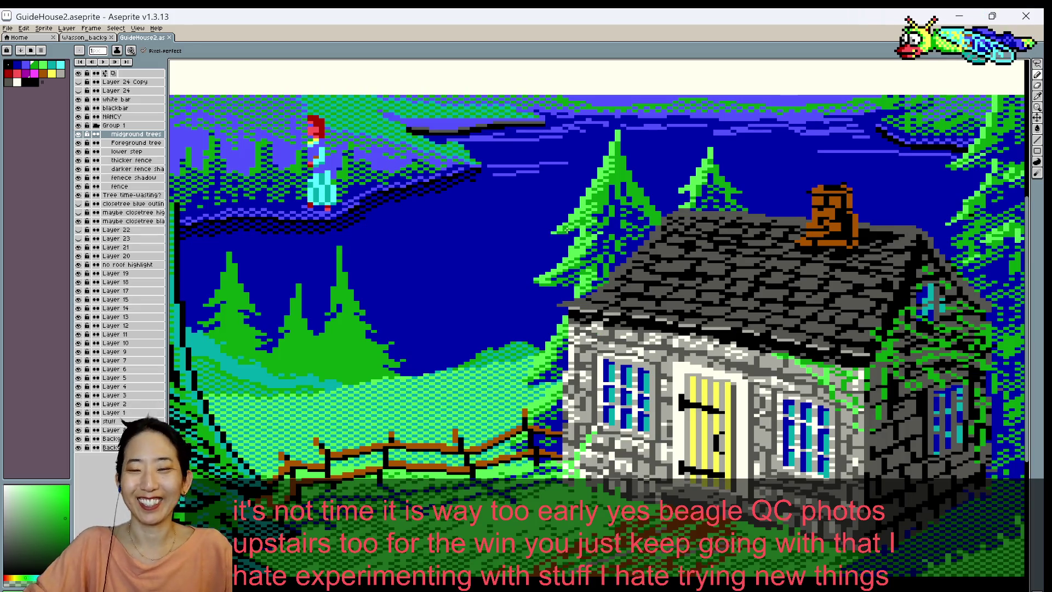
- Sample the pine tree's green from the canvas as the drawing colour
scroll(567, 233, "down", 1)
scroll(568, 234, "down", 1)
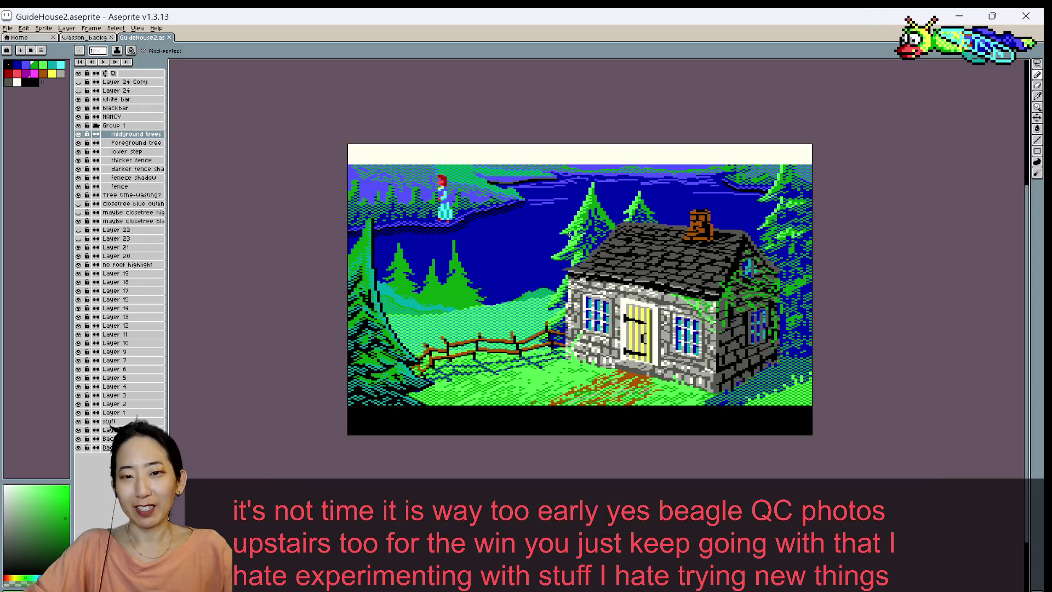
scroll(570, 234, "up", 1)
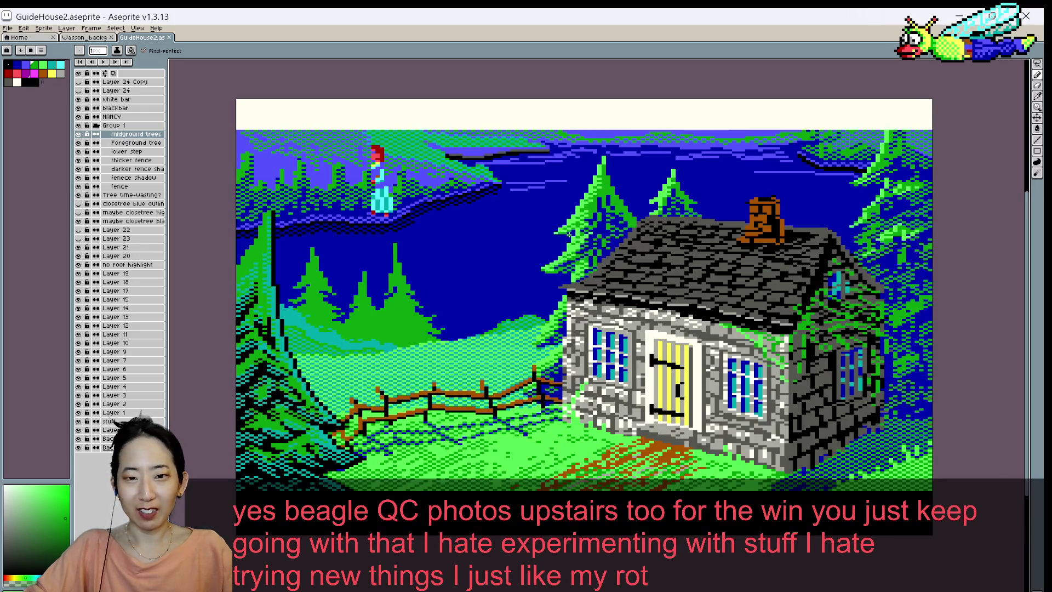
scroll(570, 234, "down", 1)
scroll(561, 246, "up", 1)
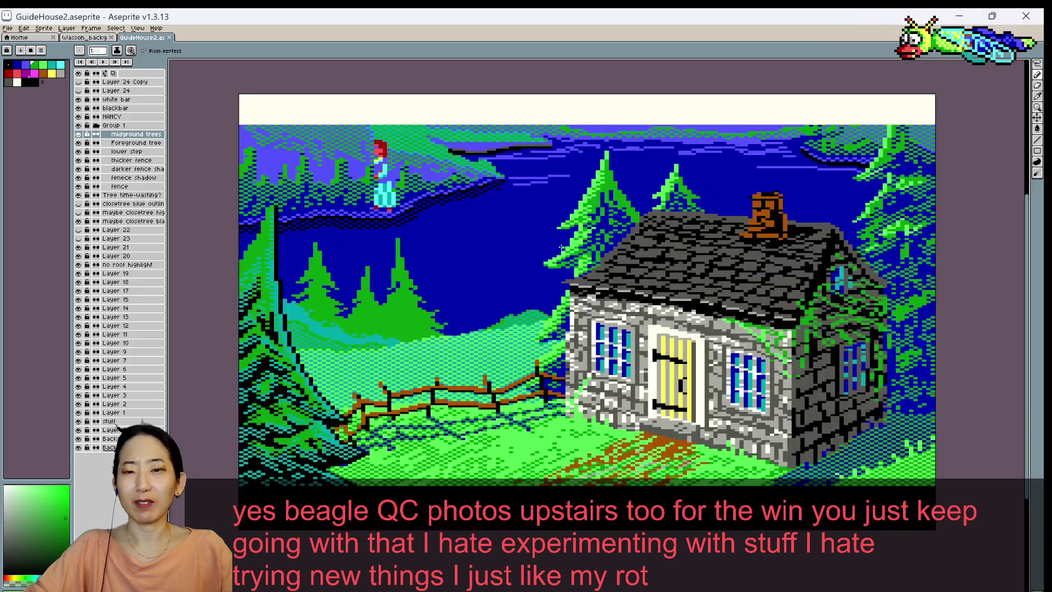
scroll(616, 207, "down", 1)
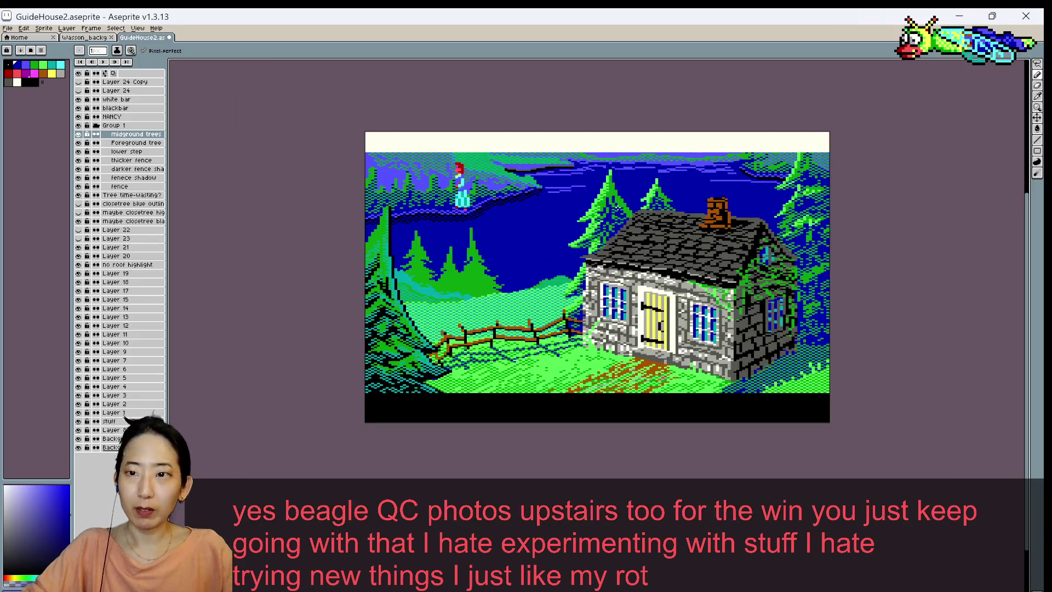
scroll(542, 194, "up", 1)
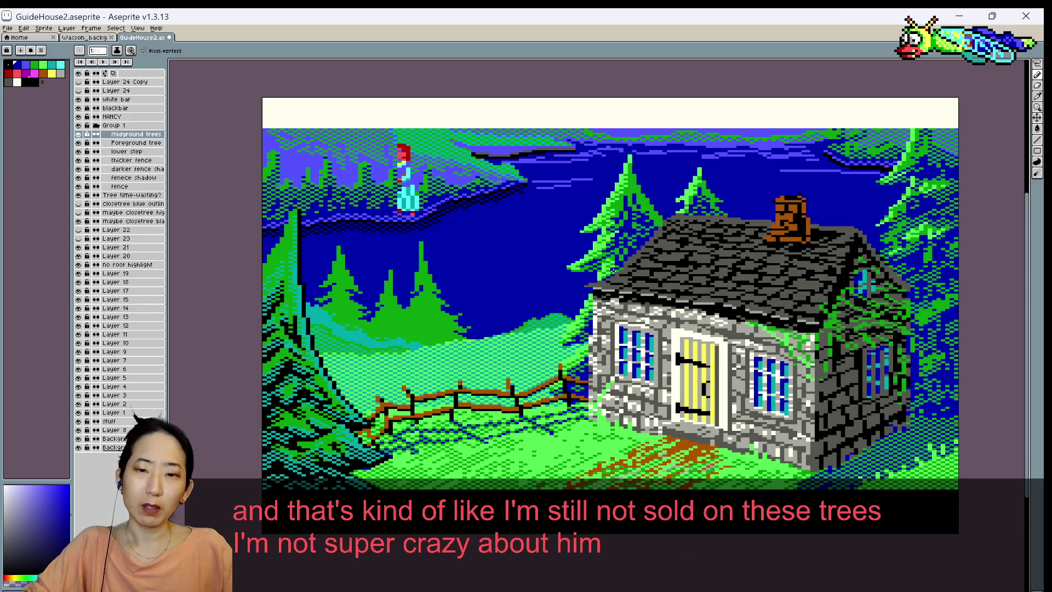
scroll(612, 269, "down", 1)
scroll(612, 270, "down", 1)
scroll(685, 208, "up", 1)
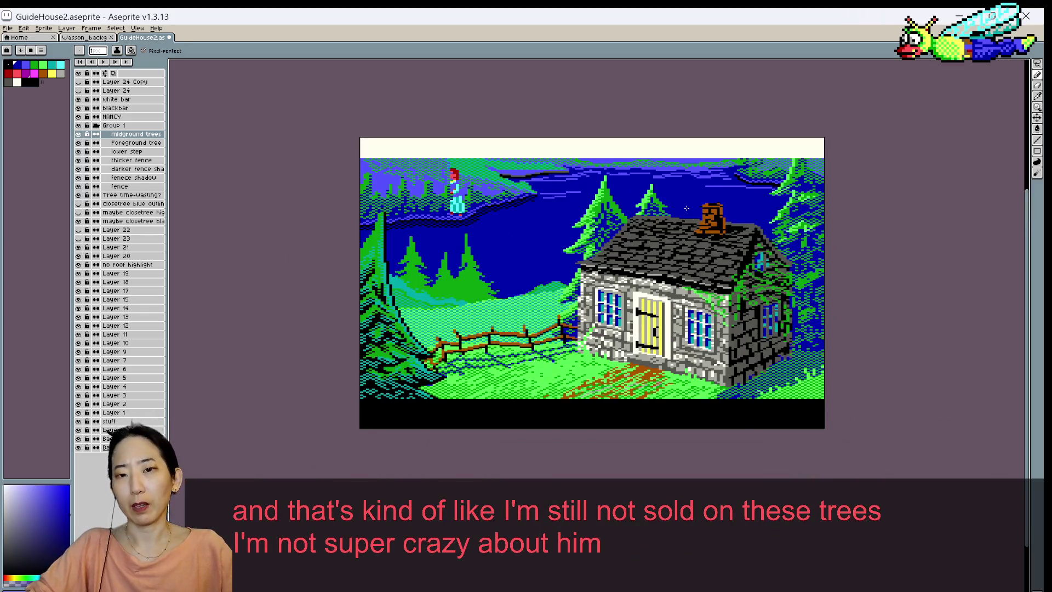
scroll(659, 217, "up", 1)
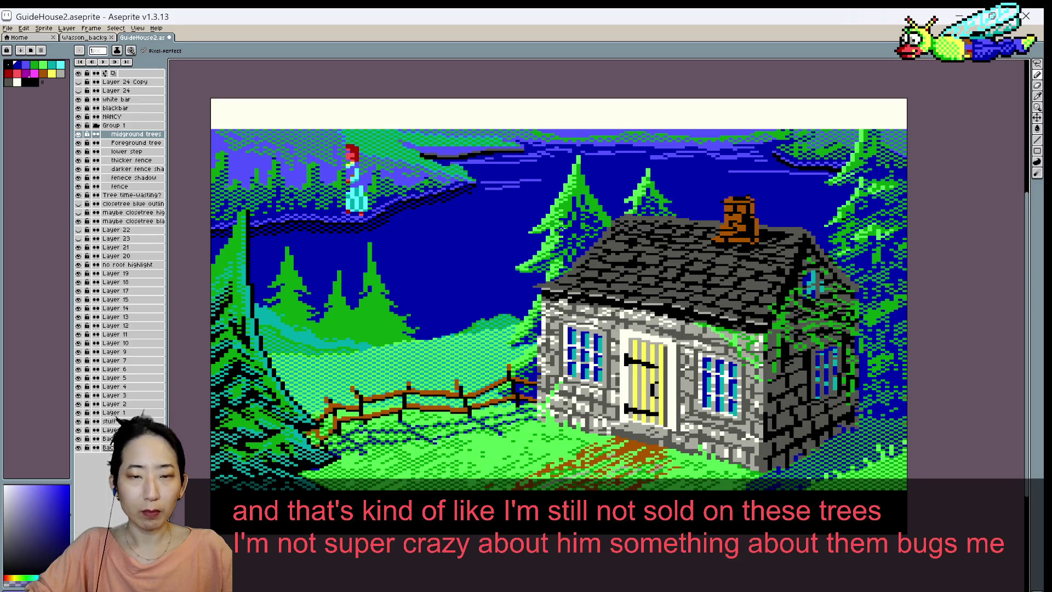
left_click(561, 234, "alt")
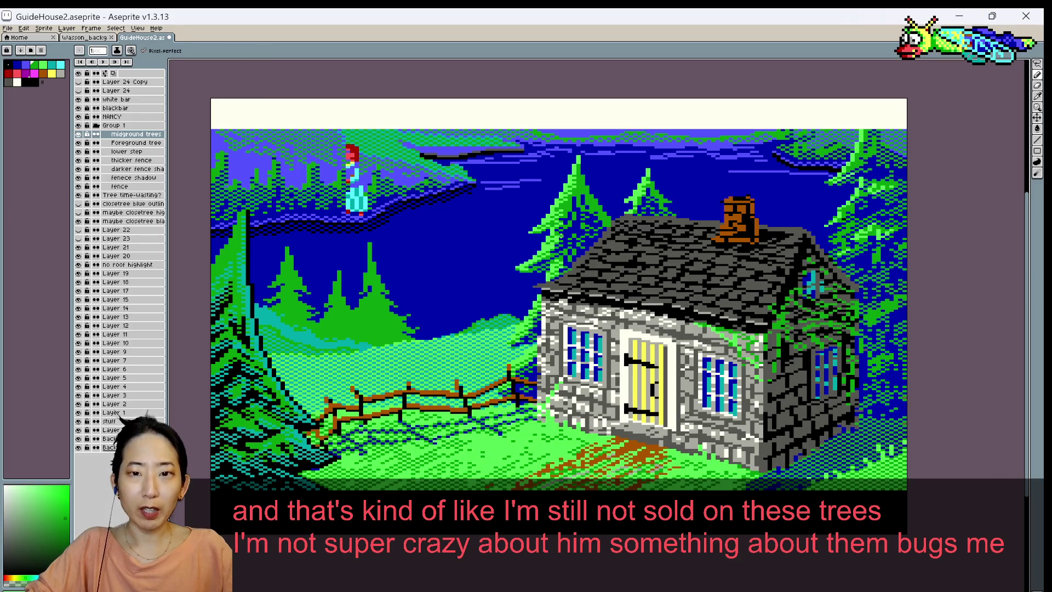
key("ctrl+s")
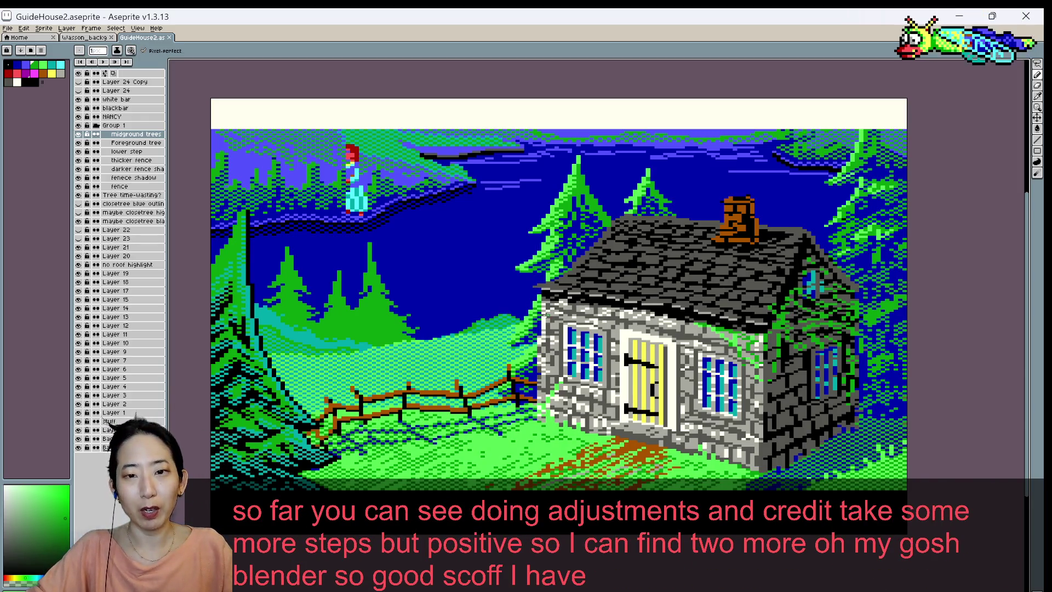
- Place and undo a pixel by the roof's left edge, then re-sample sky blue and tree green
scroll(545, 317, "up", 1)
scroll(557, 269, "up", 1)
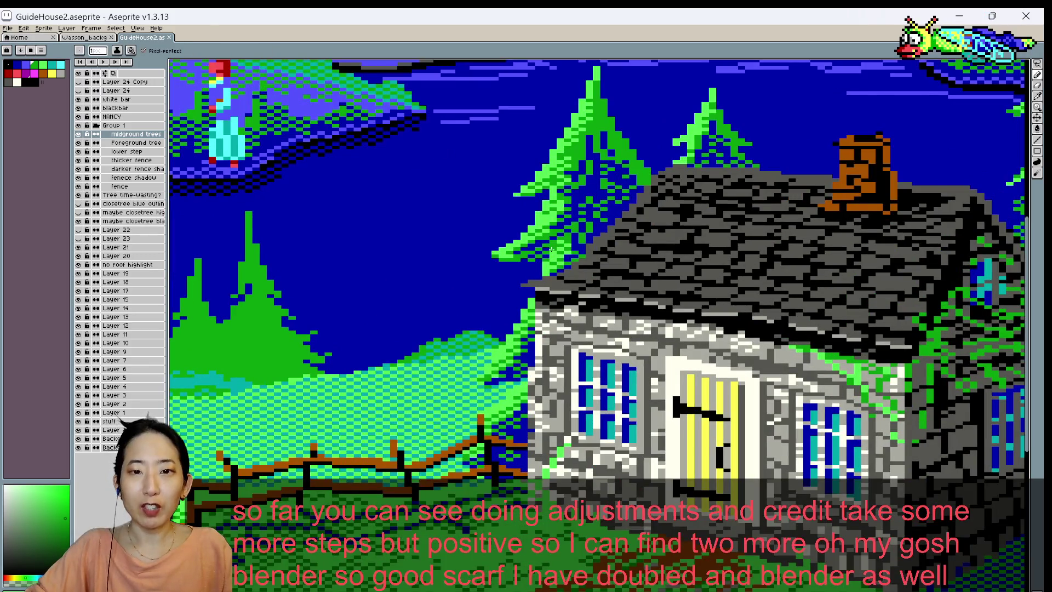
left_click(551, 249)
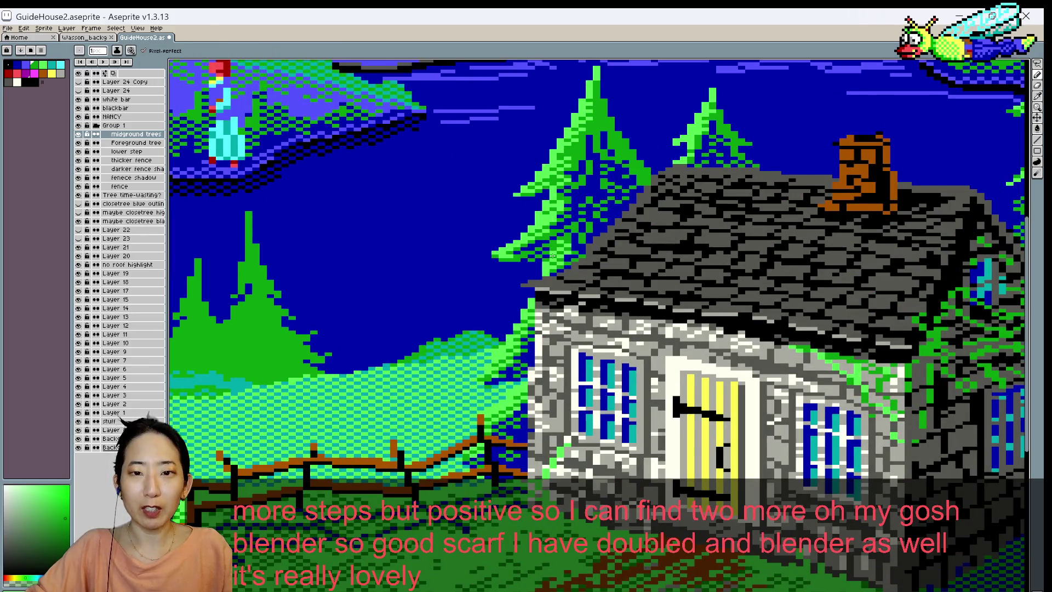
key("ctrl+z")
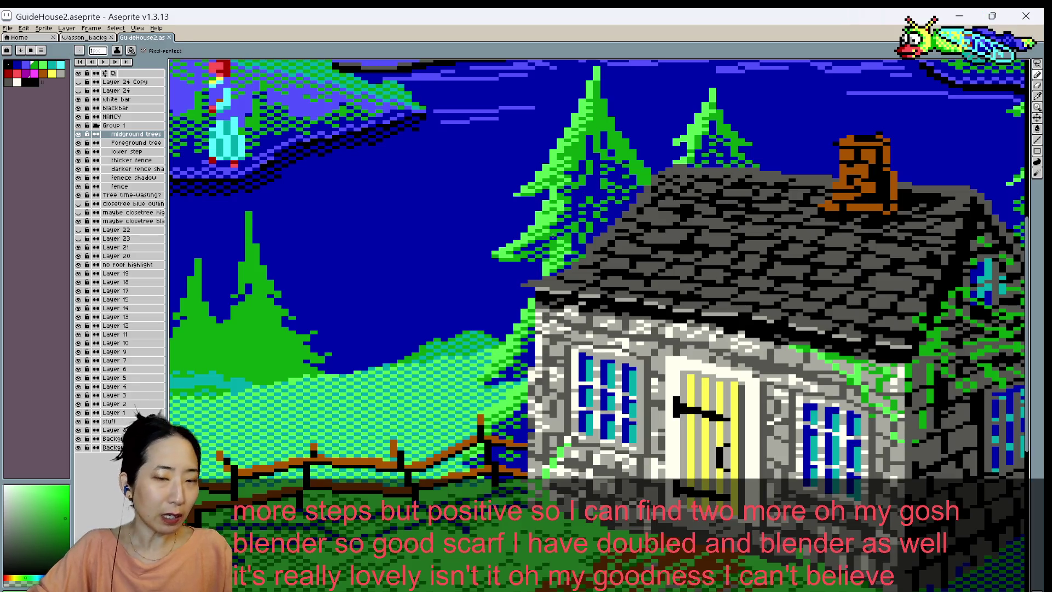
left_click(542, 199, "alt")
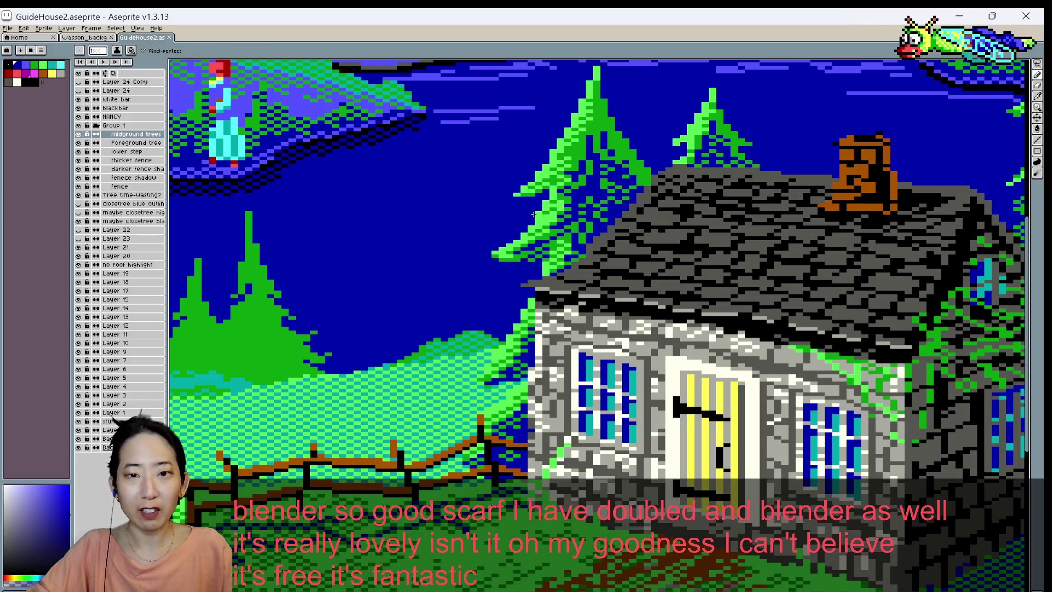
left_click(540, 202, "alt")
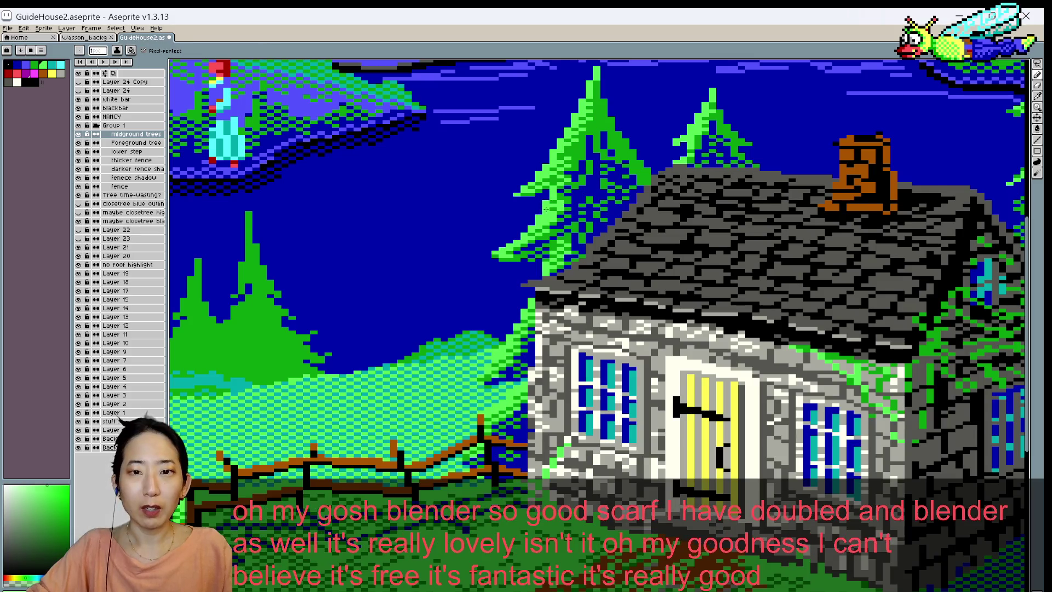
left_click(531, 190)
- Add an empty Layer 25 at the top of Group 1 with Shift+N
scroll(531, 189, "down", 1)
scroll(530, 190, "down", 2)
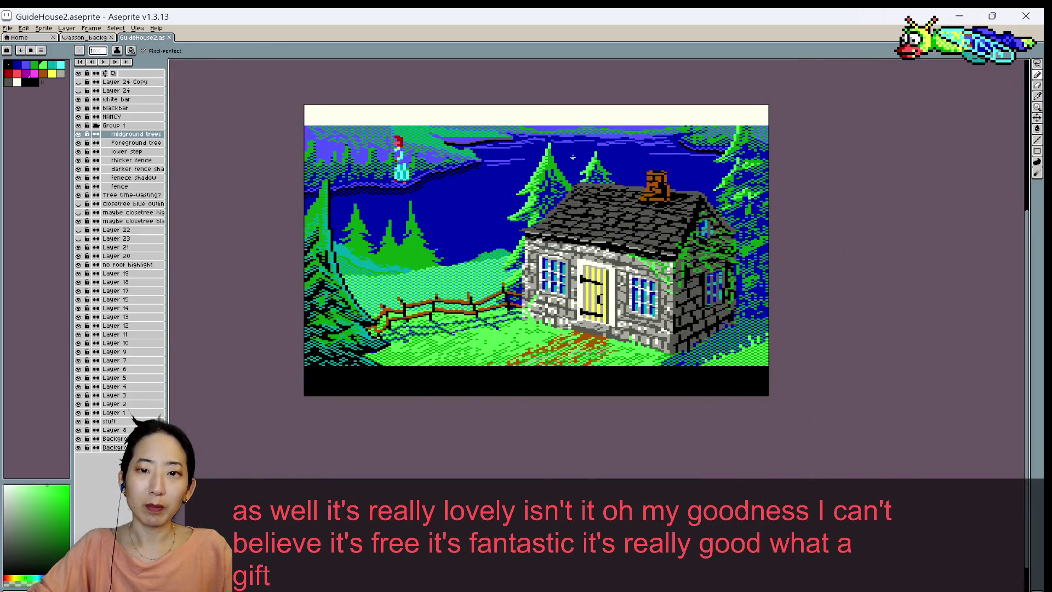
scroll(586, 178, "up", 1)
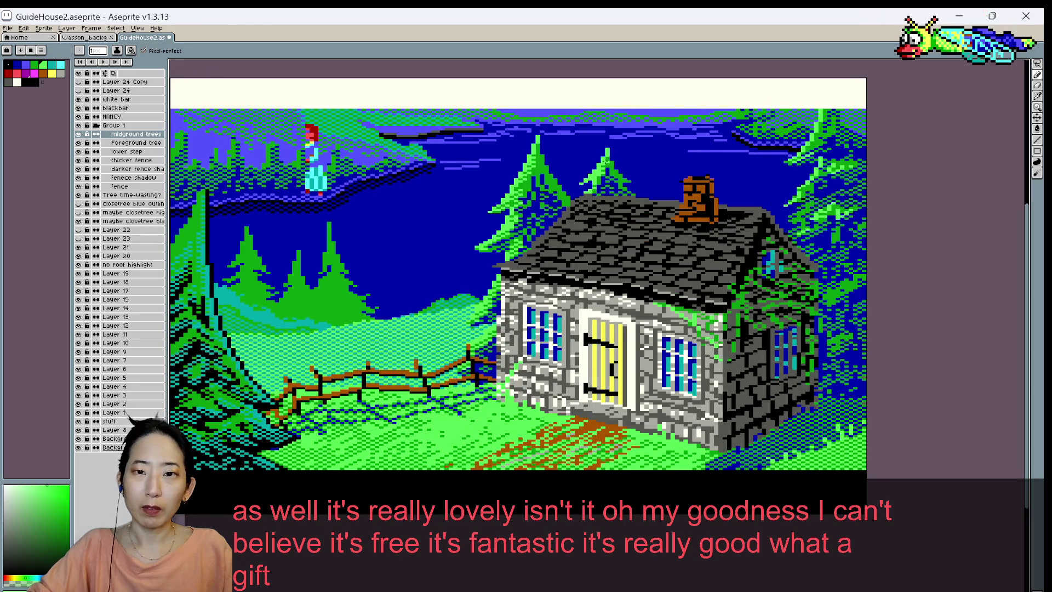
scroll(609, 151, "down", 1)
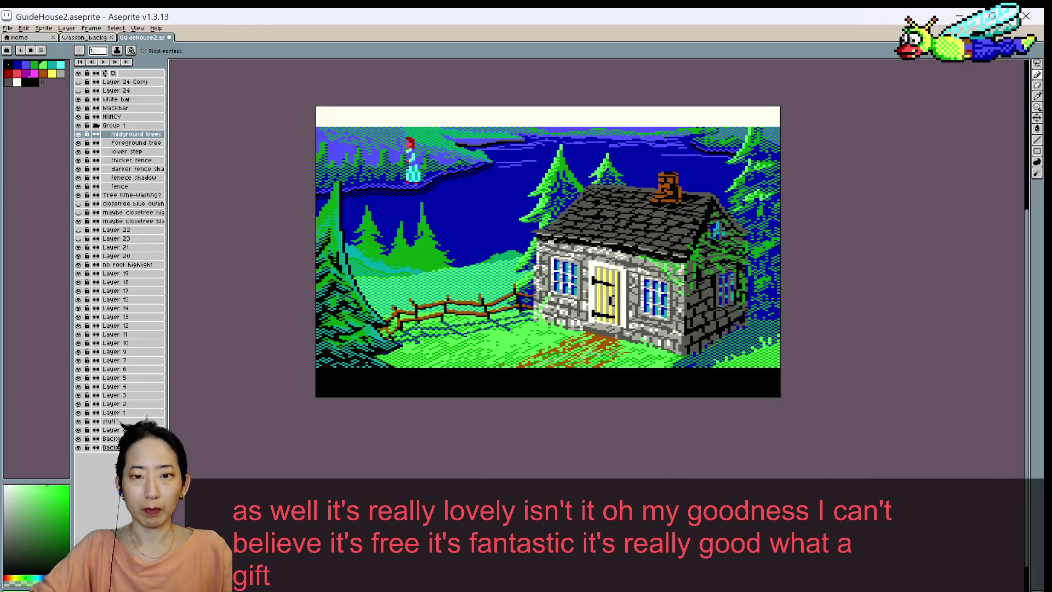
scroll(505, 229, "down", 1)
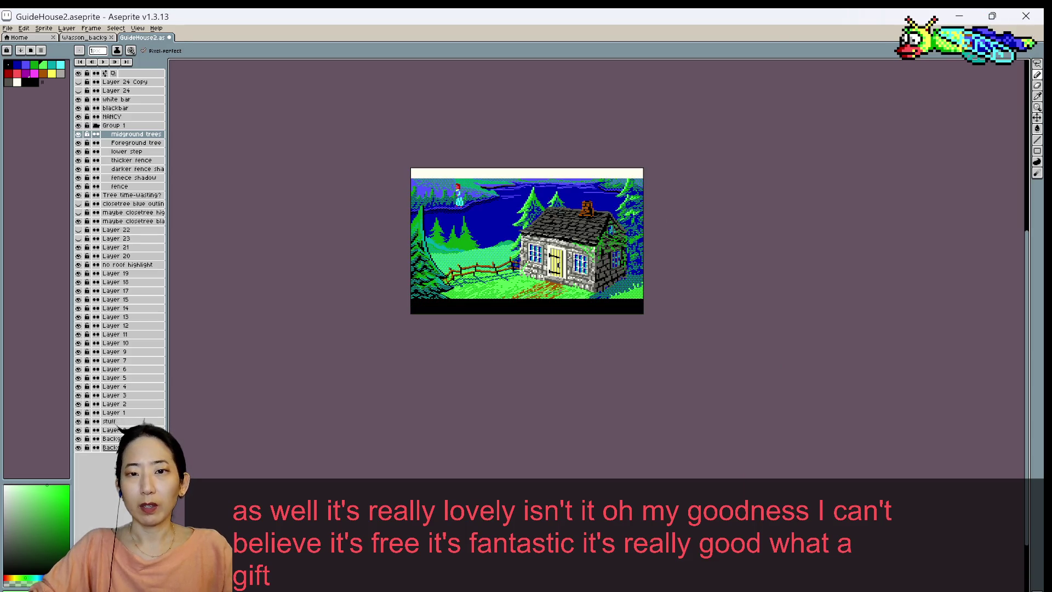
scroll(588, 209, "up", 2)
left_click_drag(406, 199, 532, 186)
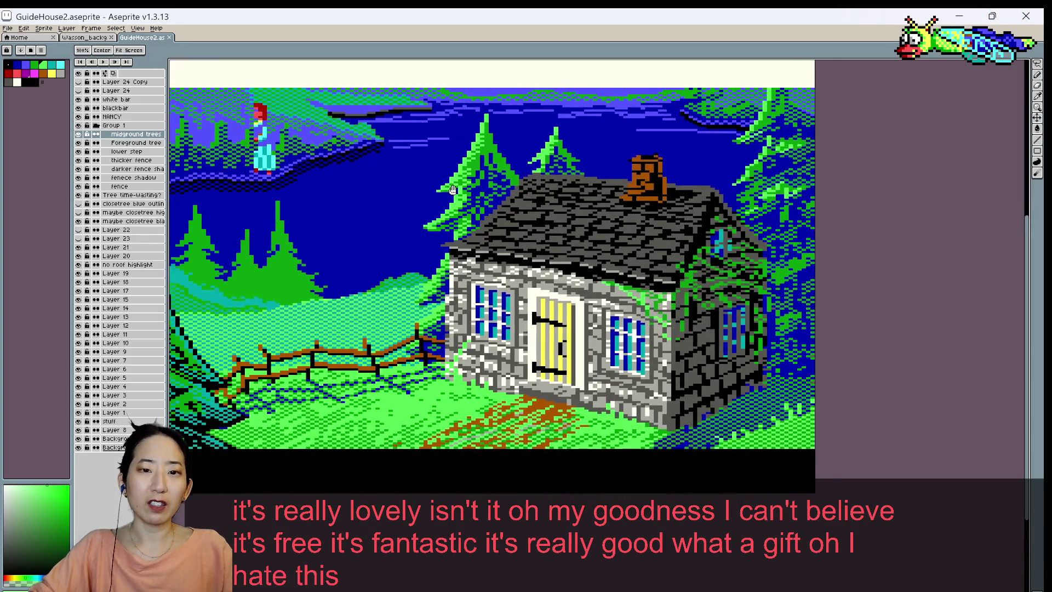
key("shift+n")
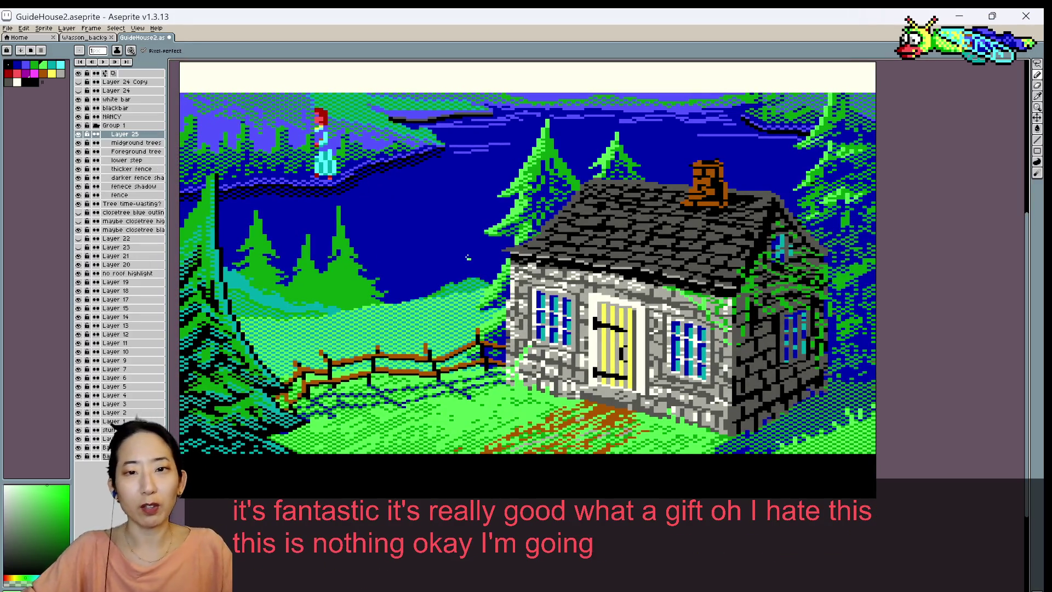
- Alternate sampling tree green and sky blue, save, then paint a sky-blue pixel beside the pine
left_click(550, 185, "alt")
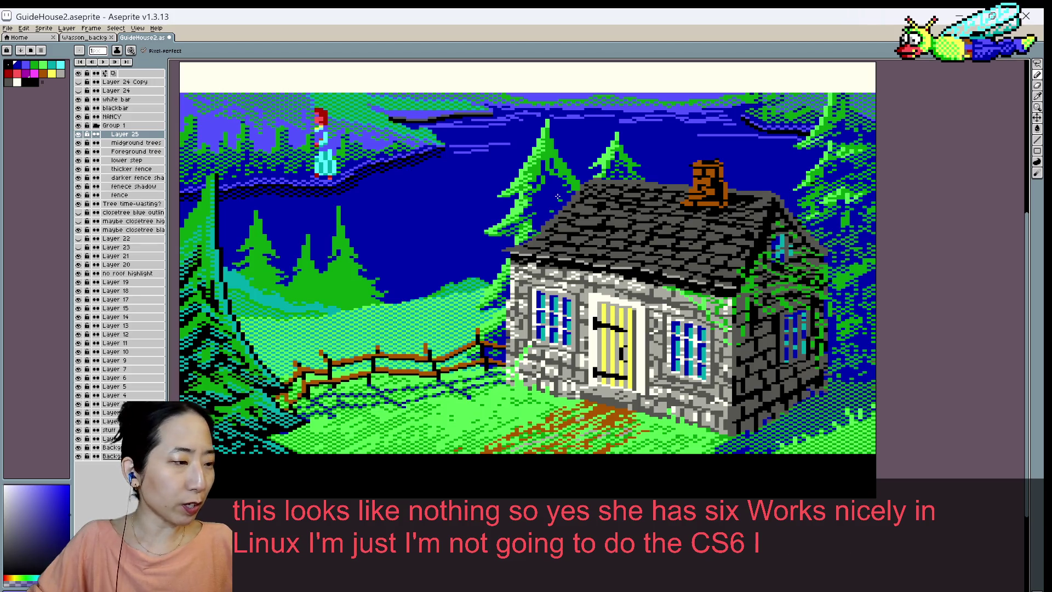
key("i")
key("b")
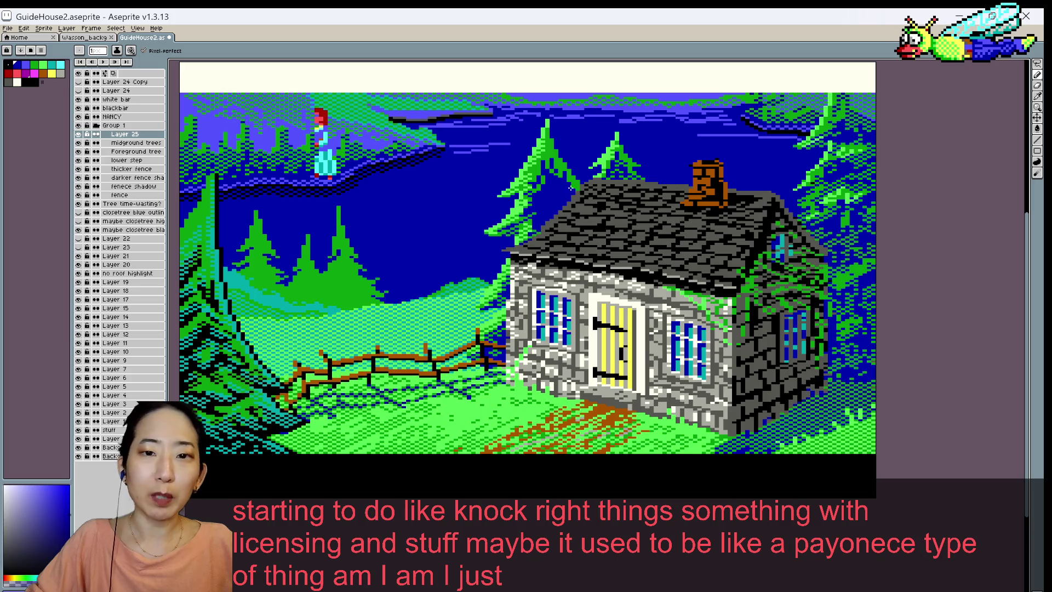
left_click(538, 179, "alt")
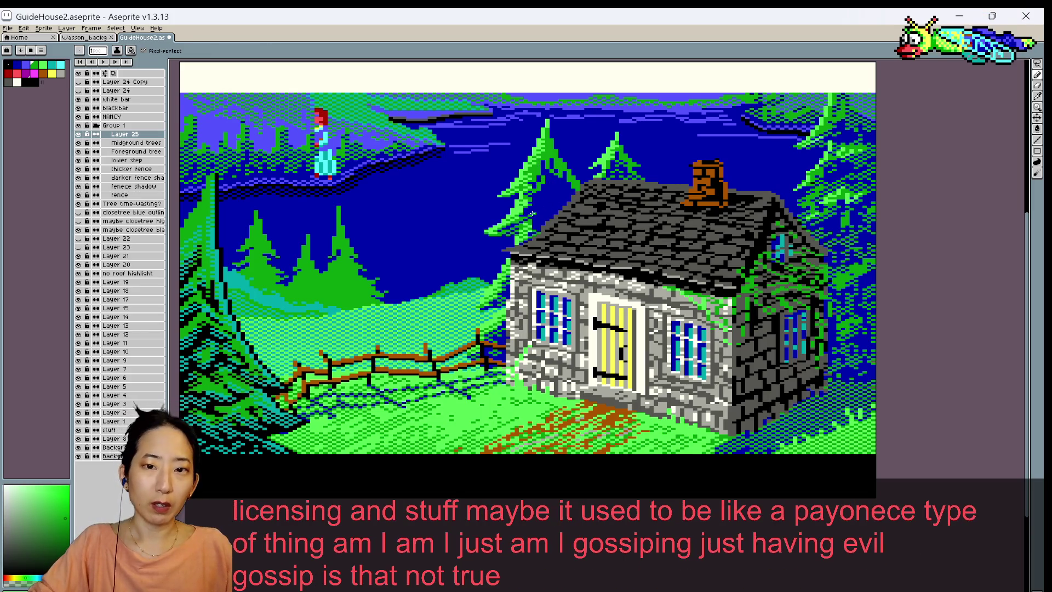
left_click(530, 213, "alt")
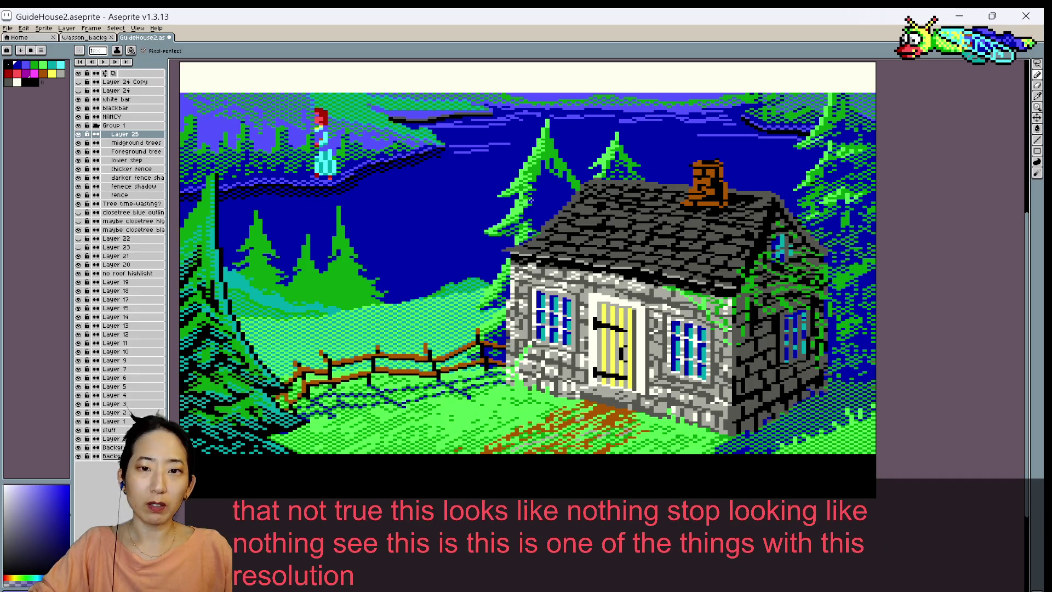
key("i")
key("b")
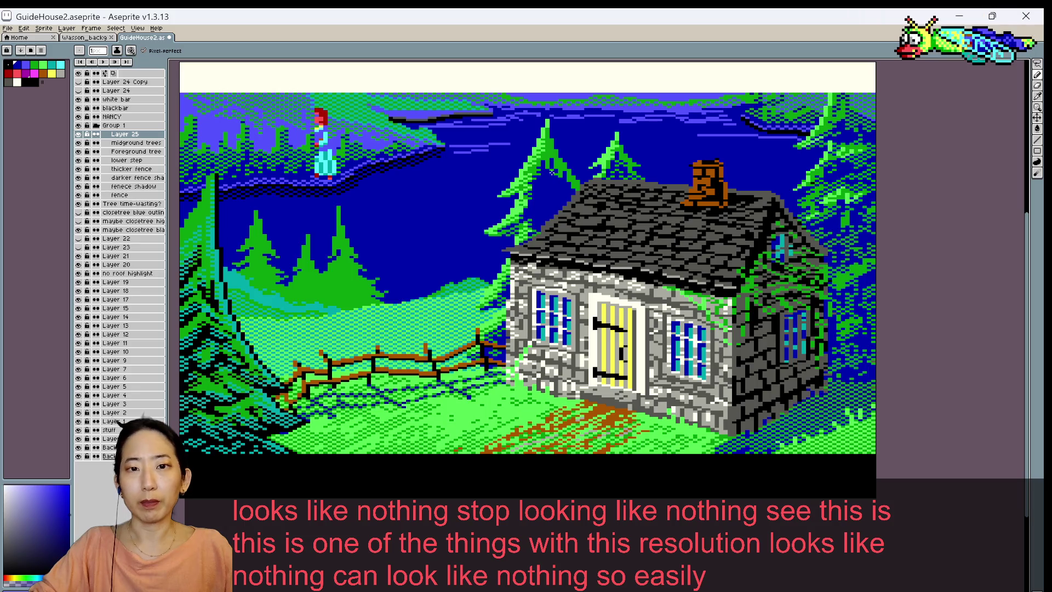
key("ctrl+s")
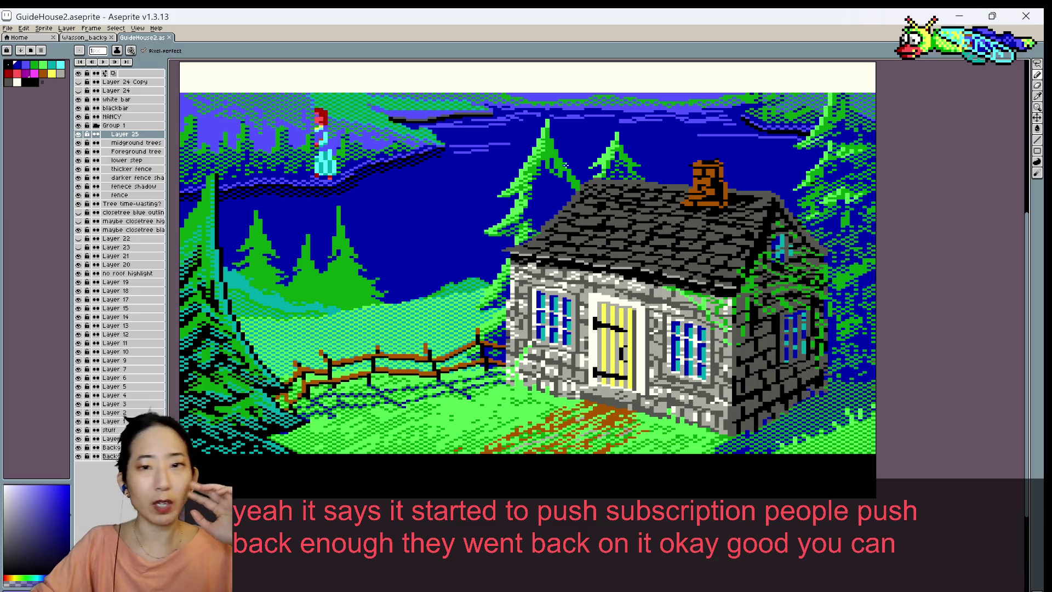
left_click(534, 171)
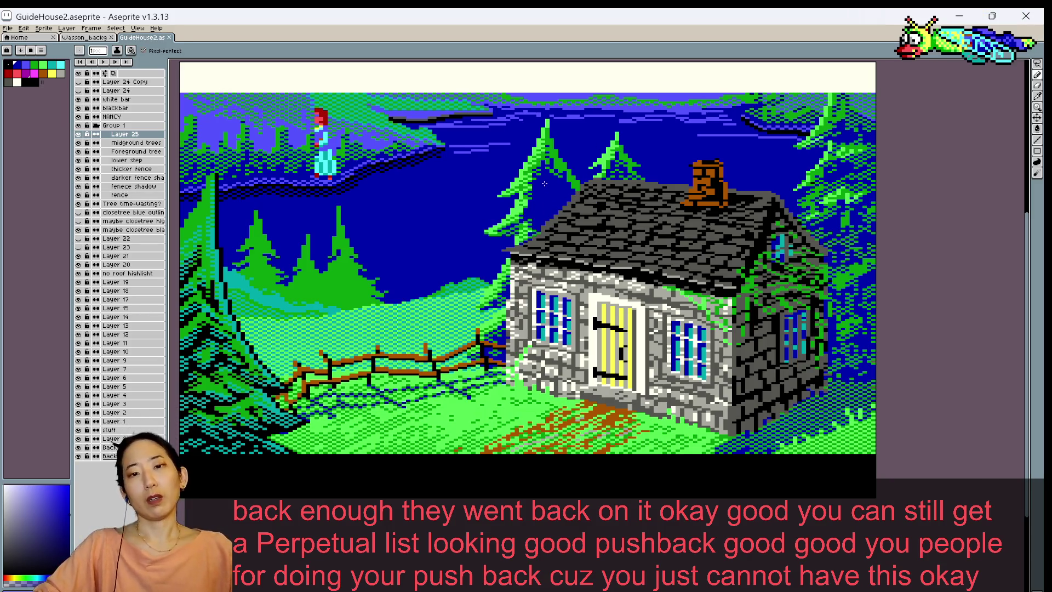
- Alternate eyedropping pine green and dark sky blue, ending on tree green, and save
key("i")
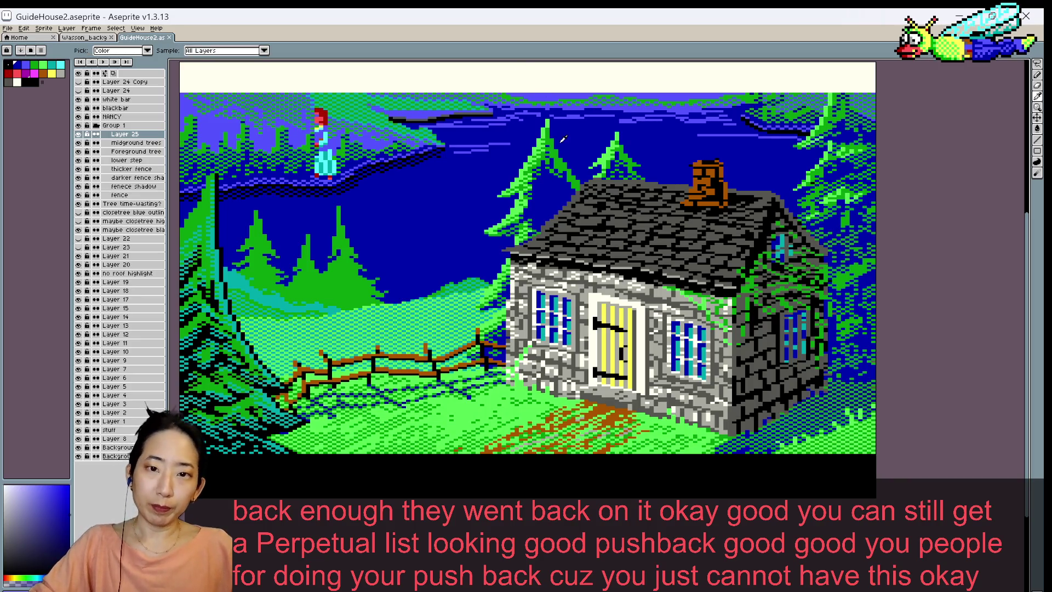
left_click(541, 187)
key("b")
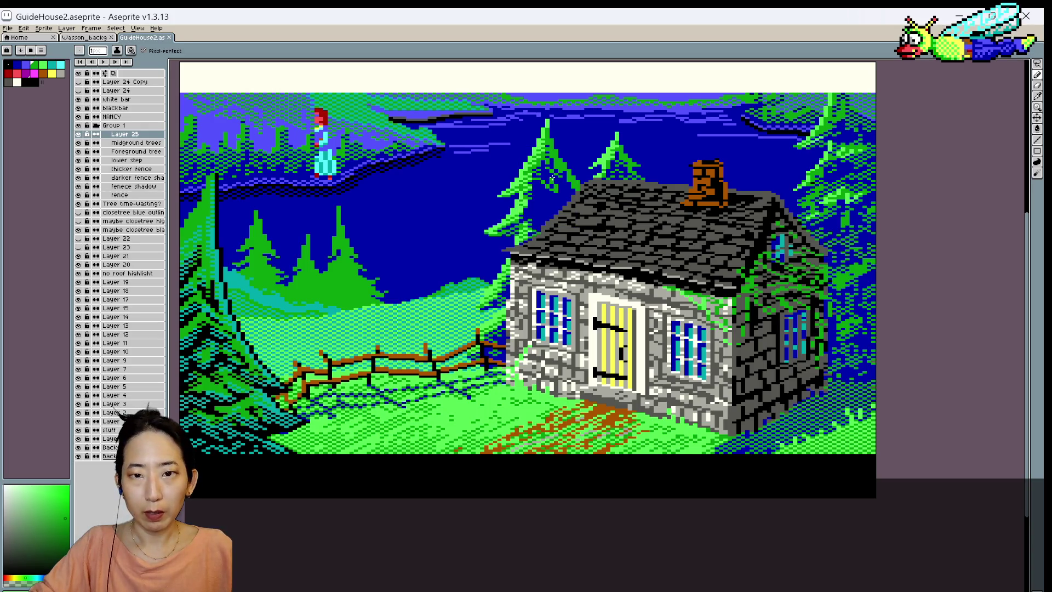
left_click(552, 181, "alt")
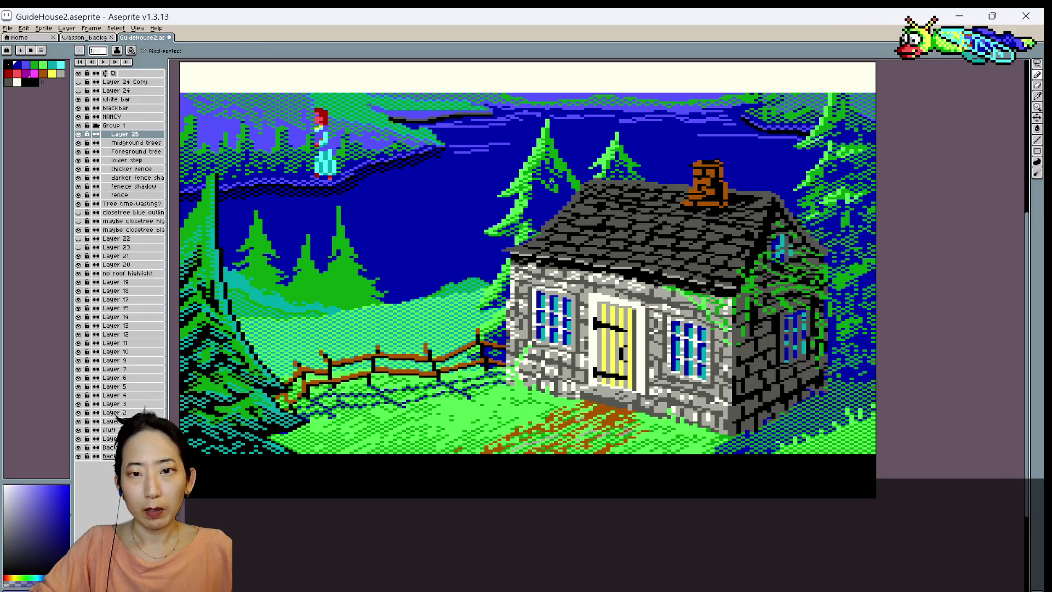
left_click(551, 179, "alt")
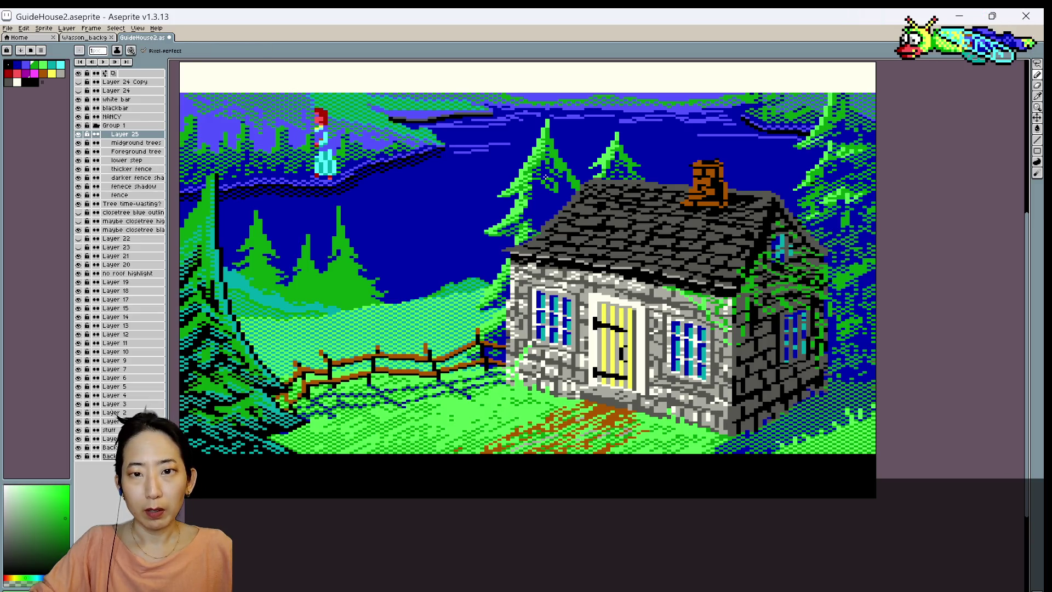
left_click(548, 181, "alt")
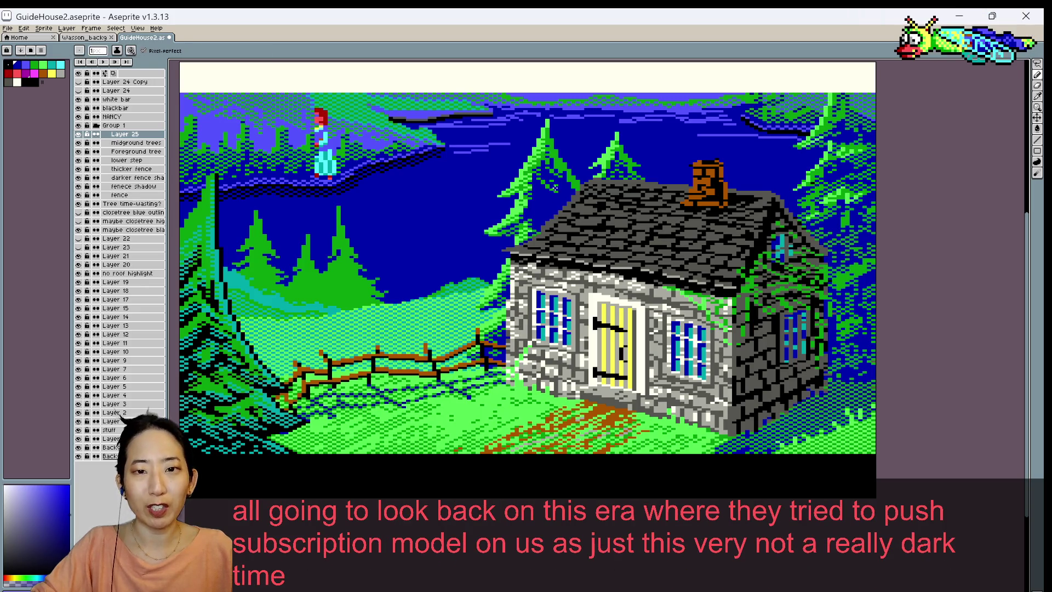
left_click(562, 156, "alt")
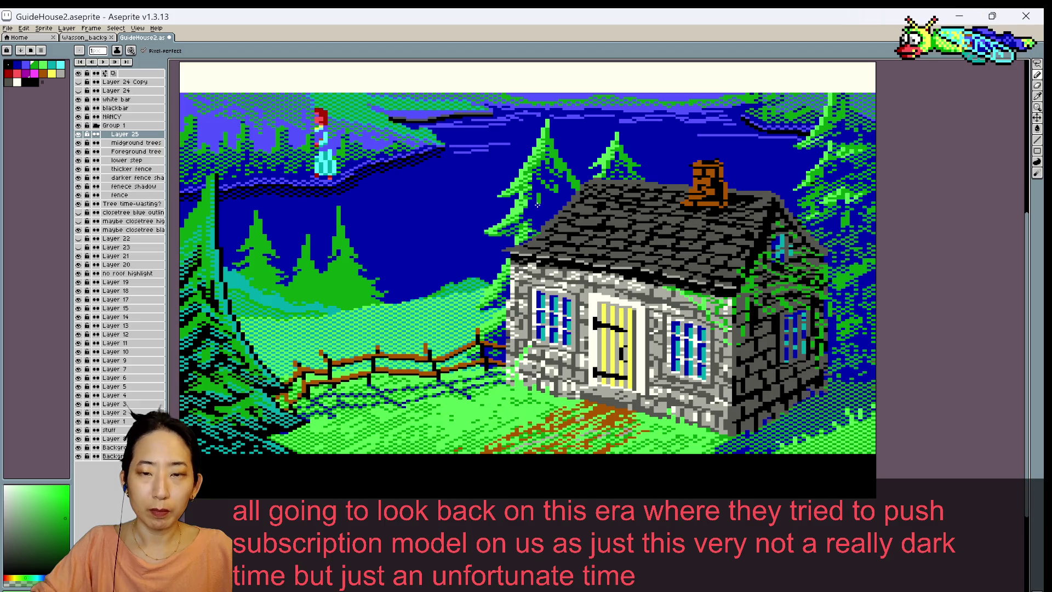
key("ctrl+s")
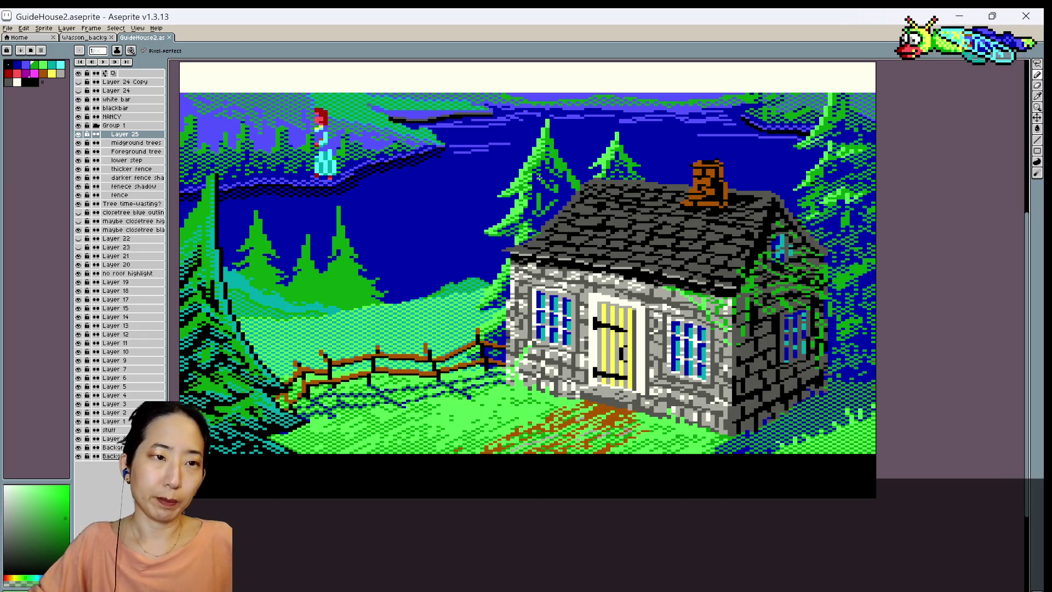
- Swap between sky blue and tree green again, finishing on sky blue, and save
left_click(537, 204, "alt")
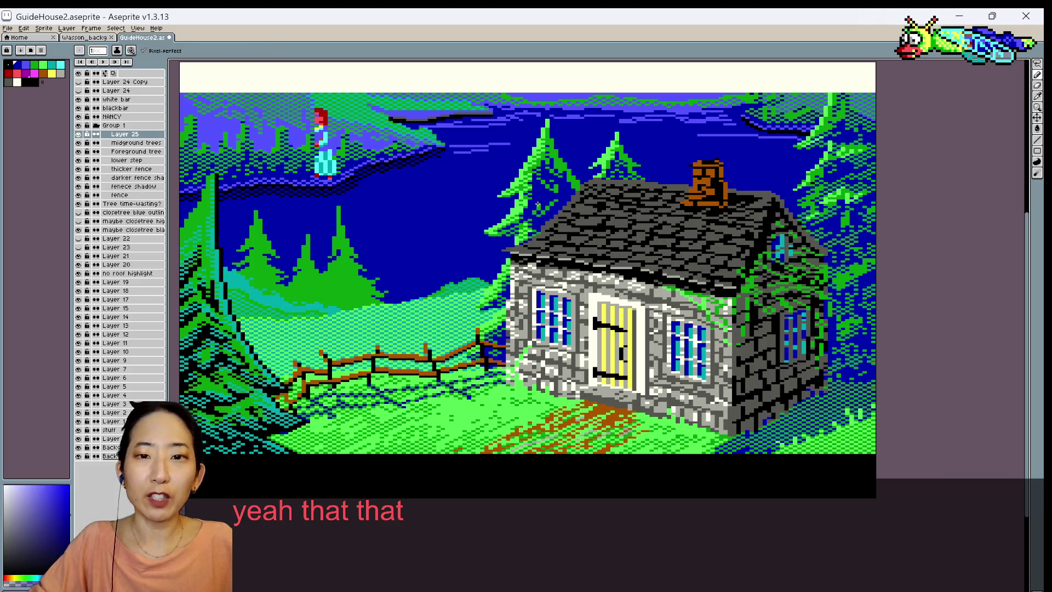
left_click(540, 199, "alt")
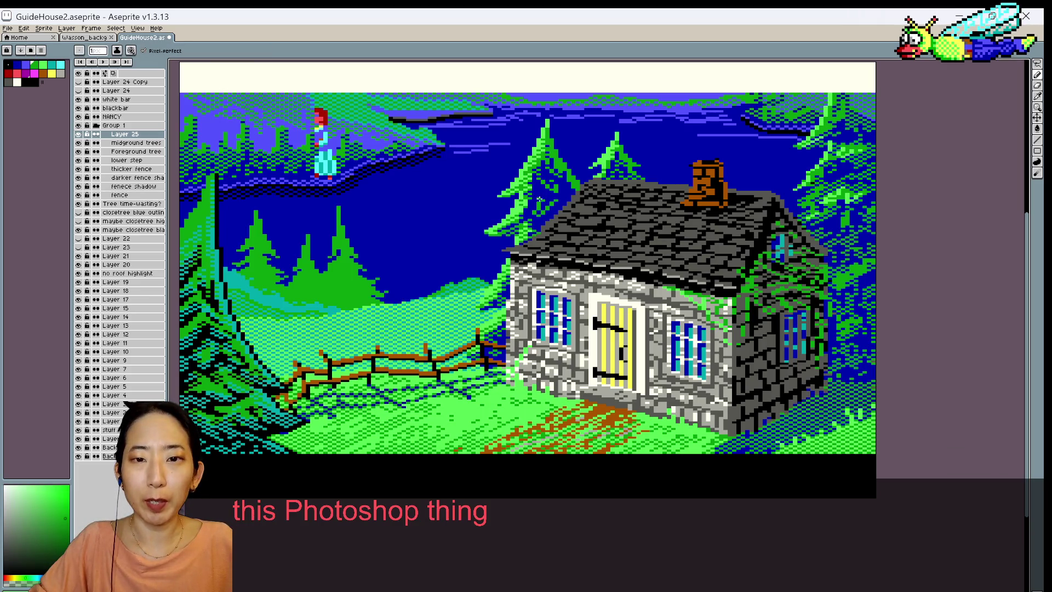
left_click(535, 203, "alt")
left_click(541, 199, "alt")
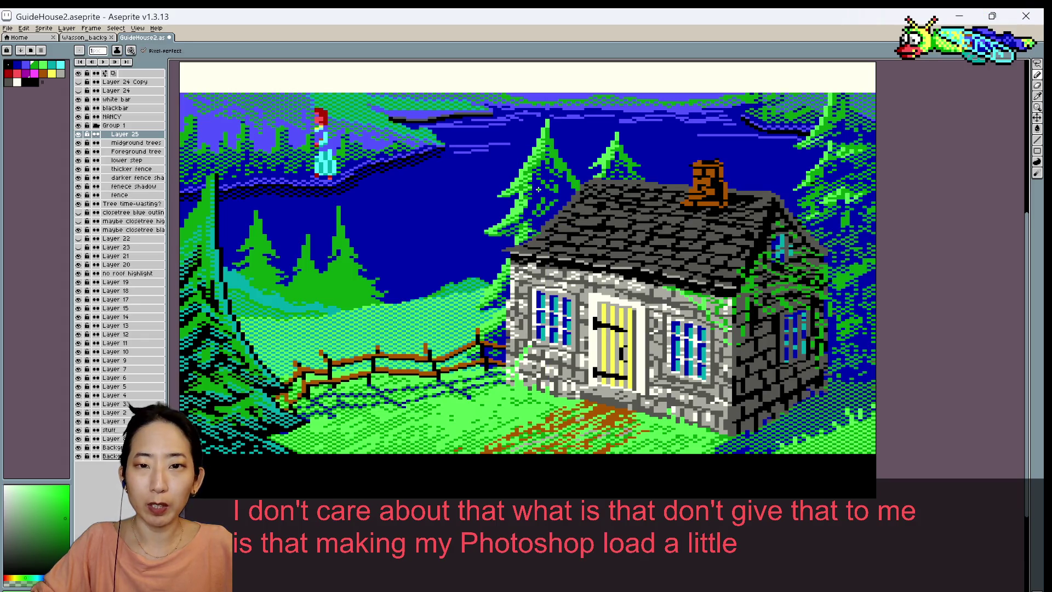
left_click(528, 194, "alt")
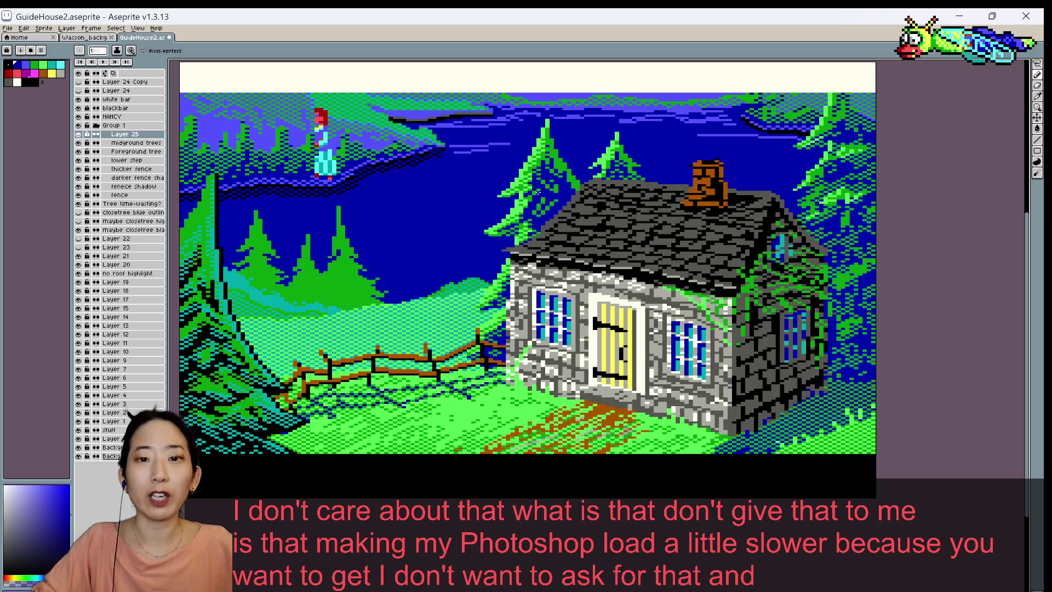
key("ctrl+s")
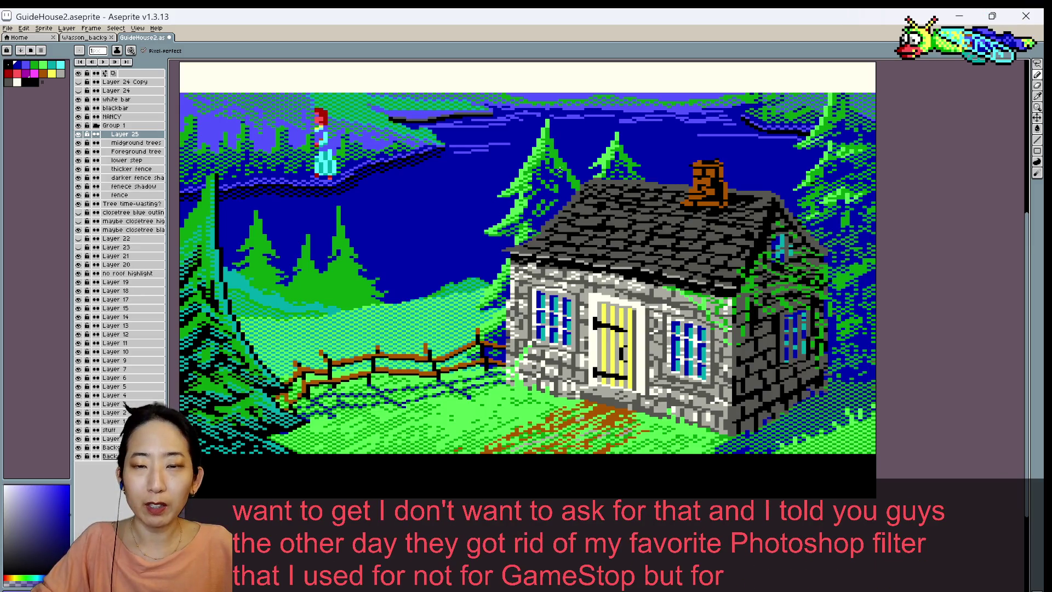
- Sample the tree green, then settle on the dark sky blue as drawing colour
left_click(539, 208, "alt")
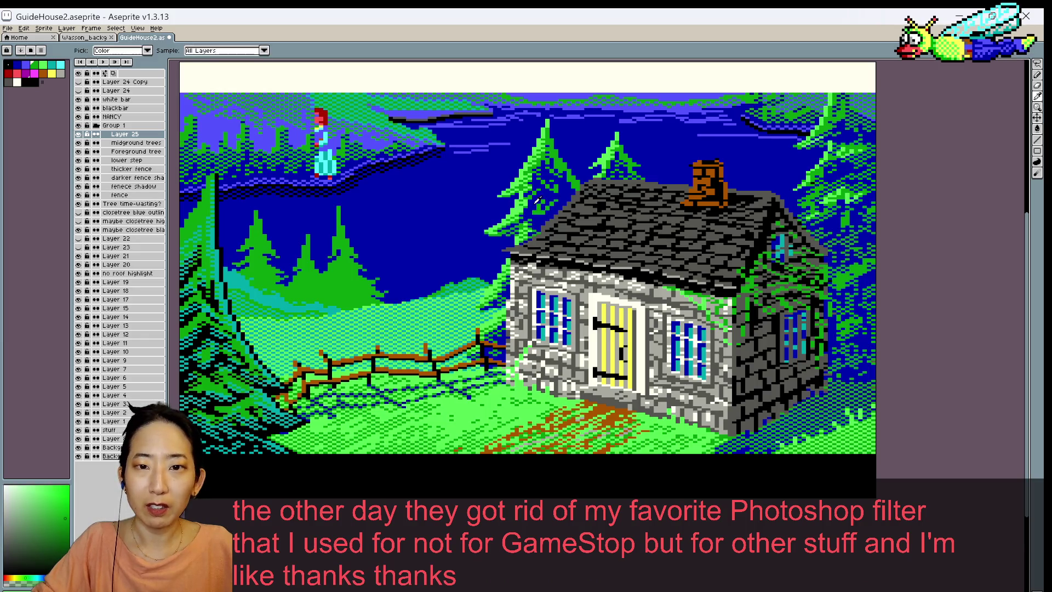
left_click(539, 214, "alt")
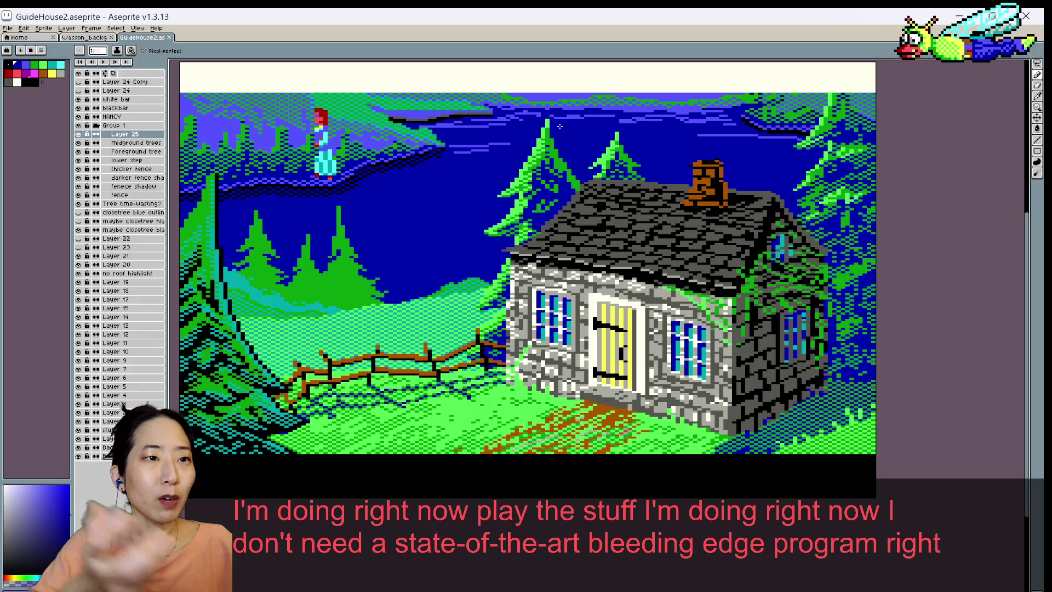
key("v")
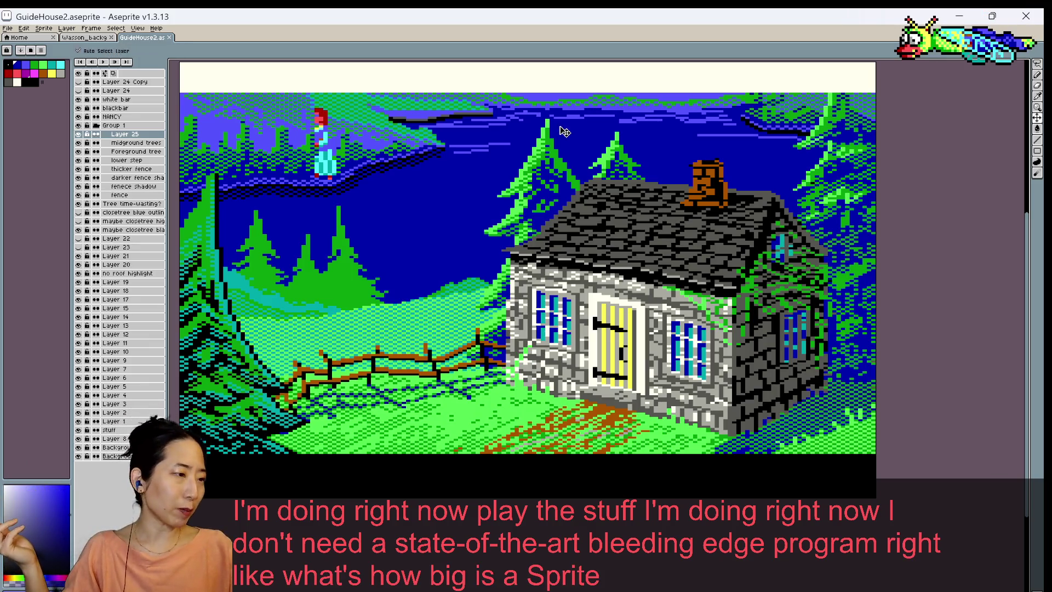
key("b")
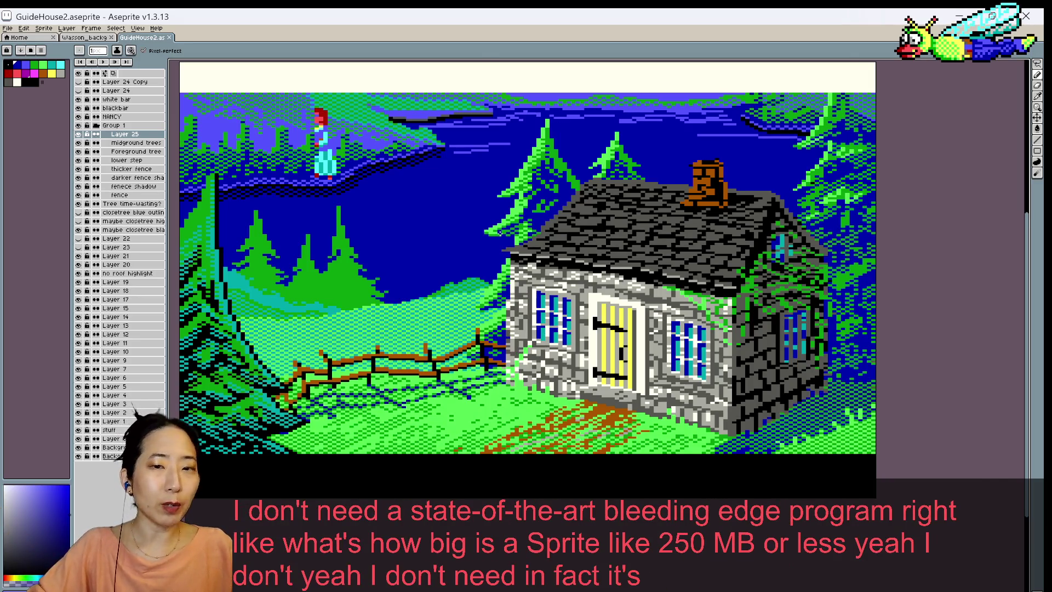
scroll(509, 241, "up", 1)
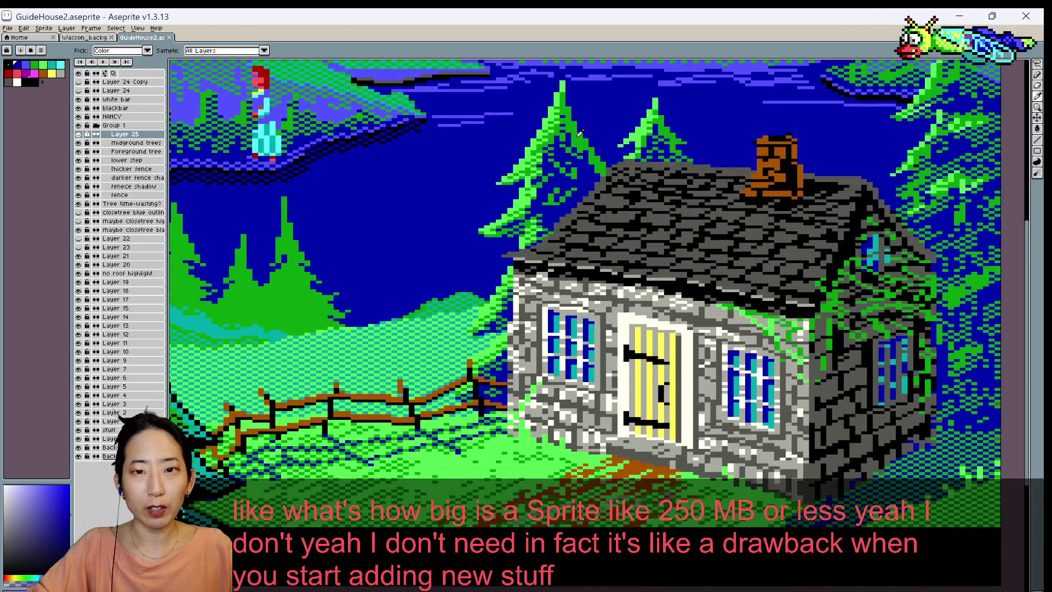
- Pick the tree green, pencil a green pixel, and zoom out to fit the whole picture
left_click(542, 210, "alt")
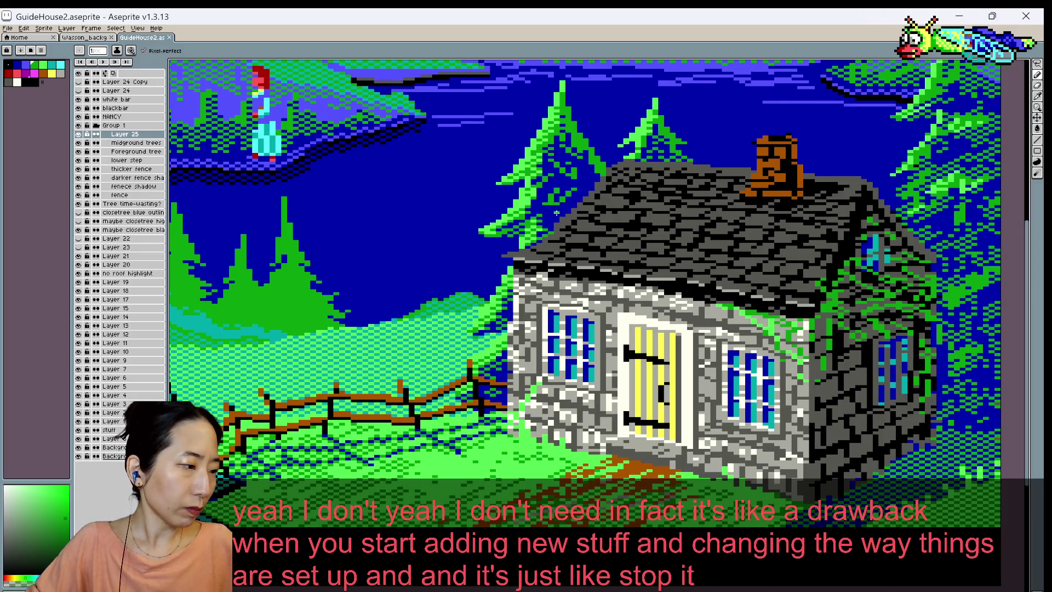
key("v")
key("b")
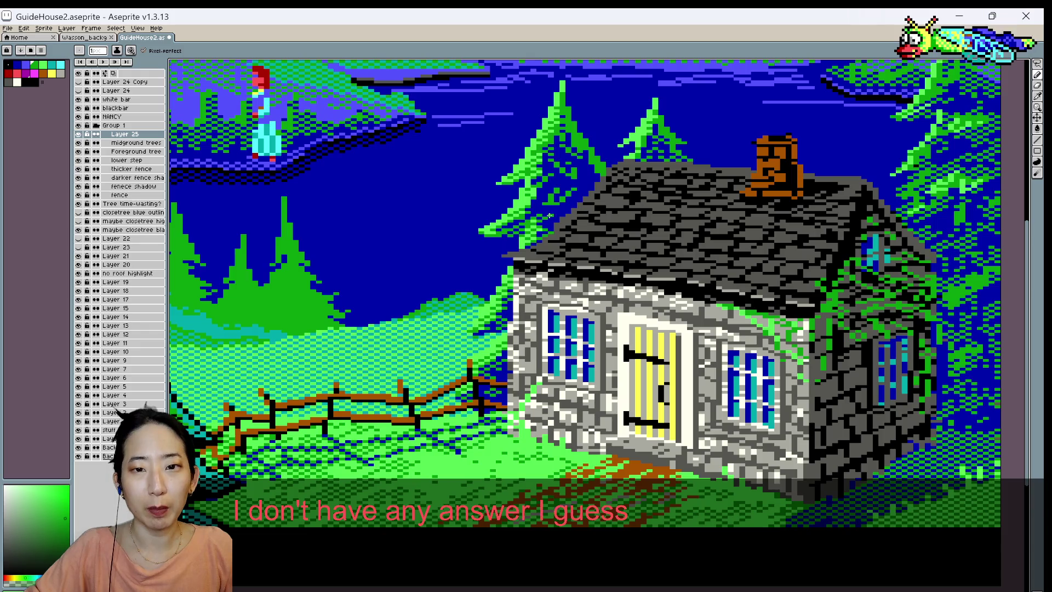
left_click(540, 221)
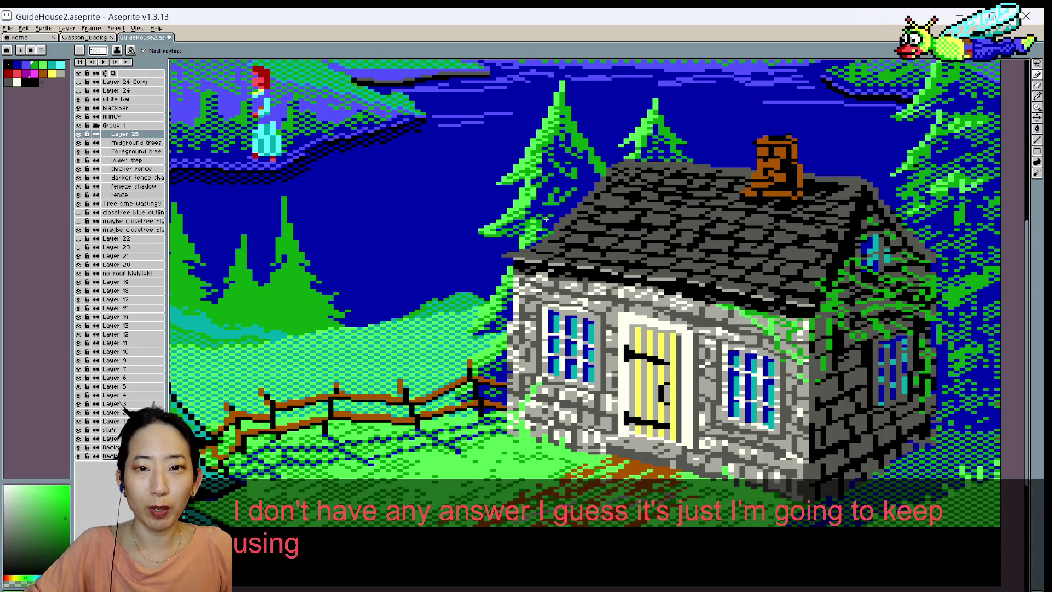
scroll(570, 161, "down", 1)
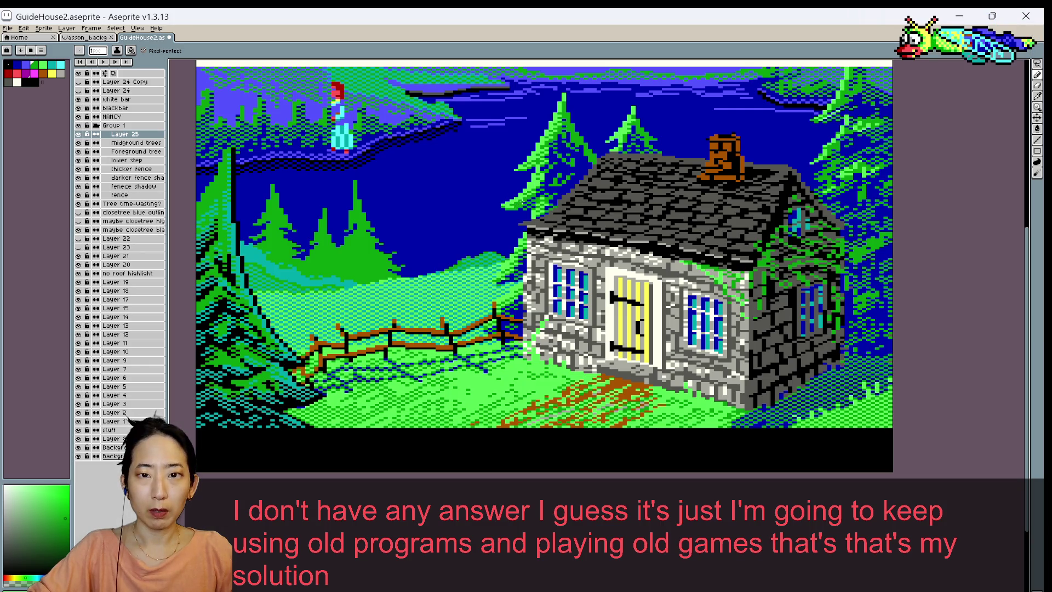
- Sample the dark sky blue with the eyedropper, return to the brush, and save
scroll(548, 156, "down", 1)
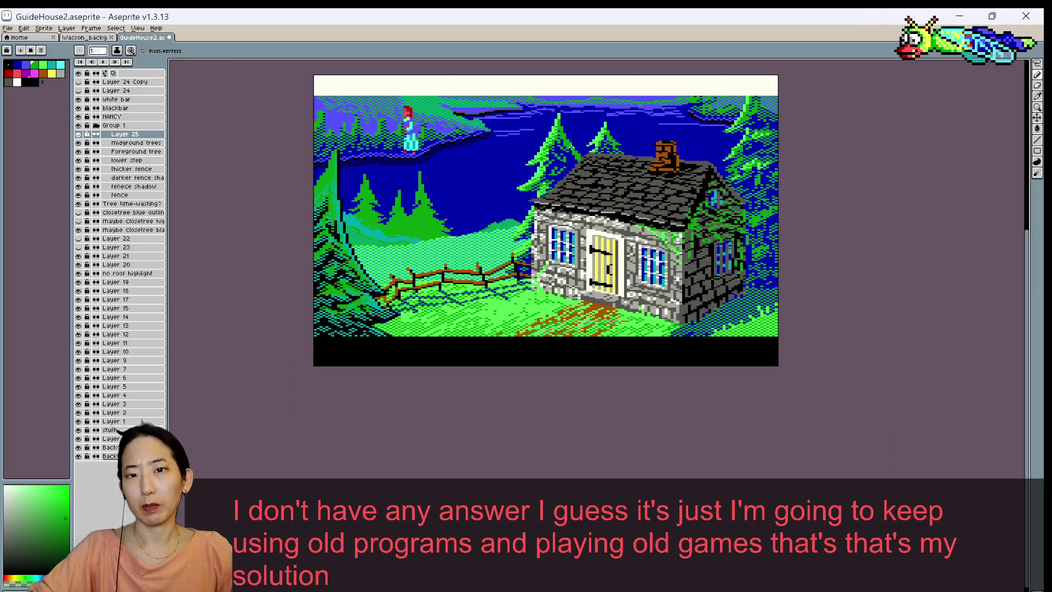
scroll(556, 163, "up", 1)
scroll(556, 163, "down", 1)
scroll(556, 164, "up", 1)
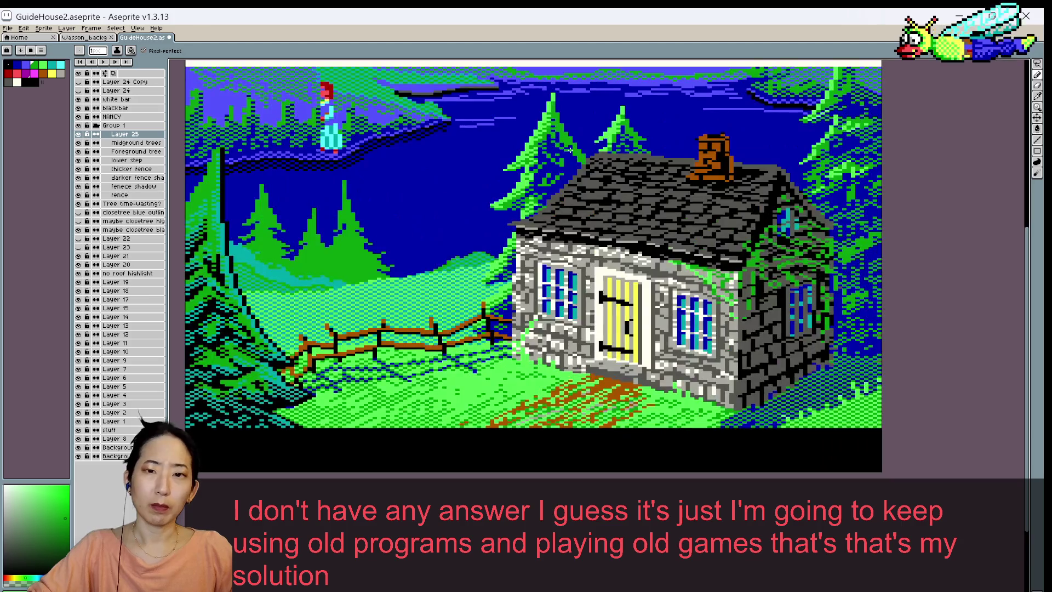
key("i")
left_click(552, 168)
key("b")
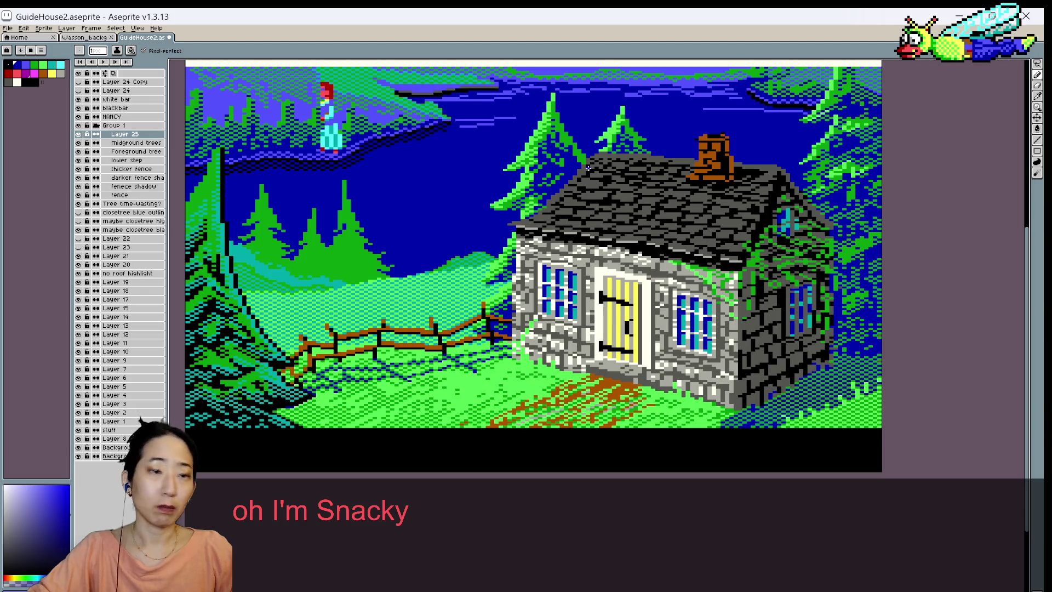
key("ctrl+s")
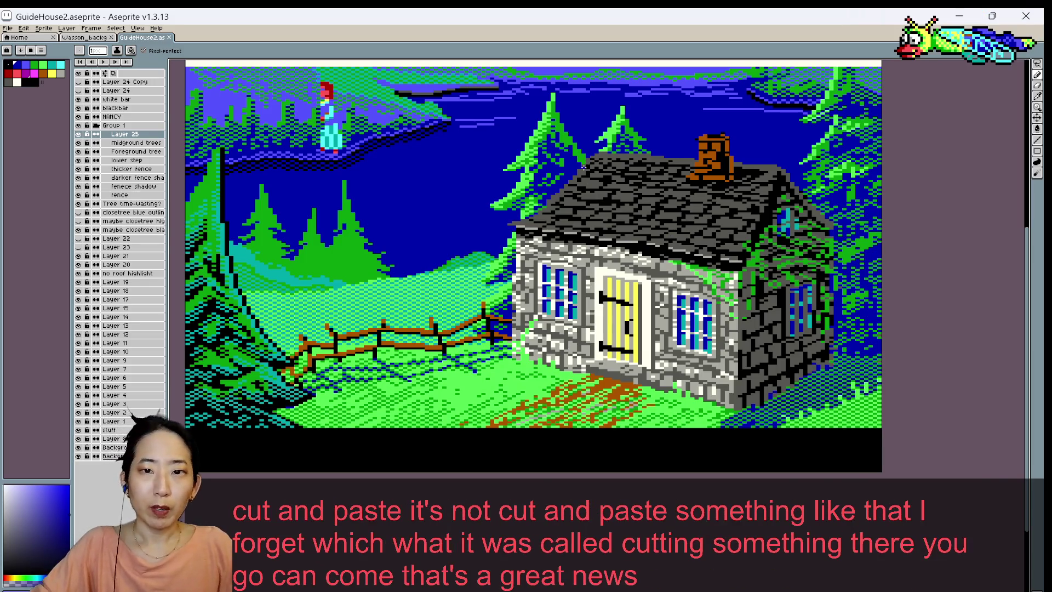
- Resample the sky blue from the canvas and save the artwork again
scroll(587, 137, "up", 2)
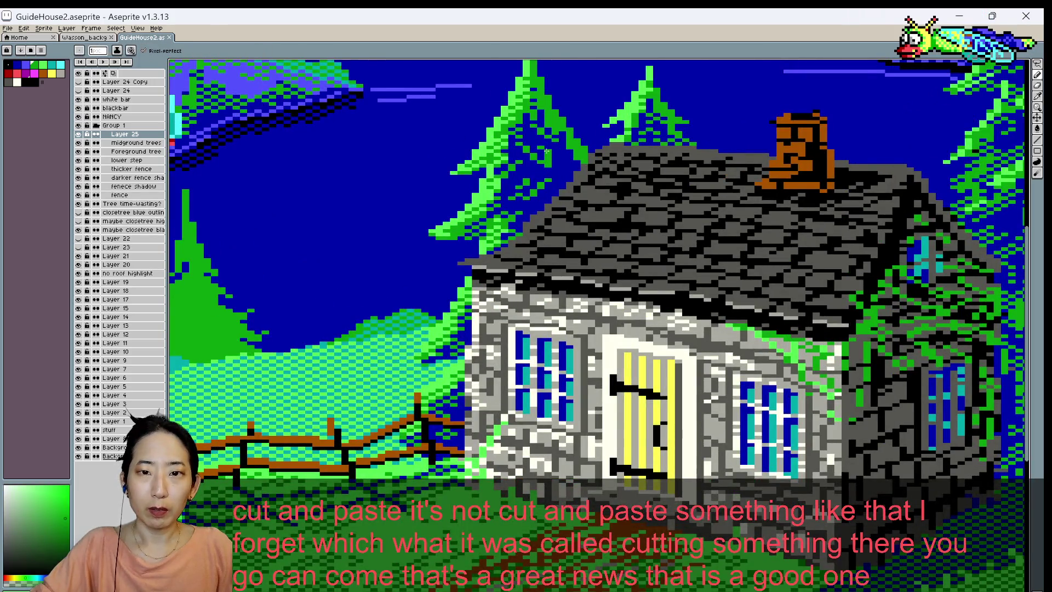
key("ctrl+s")
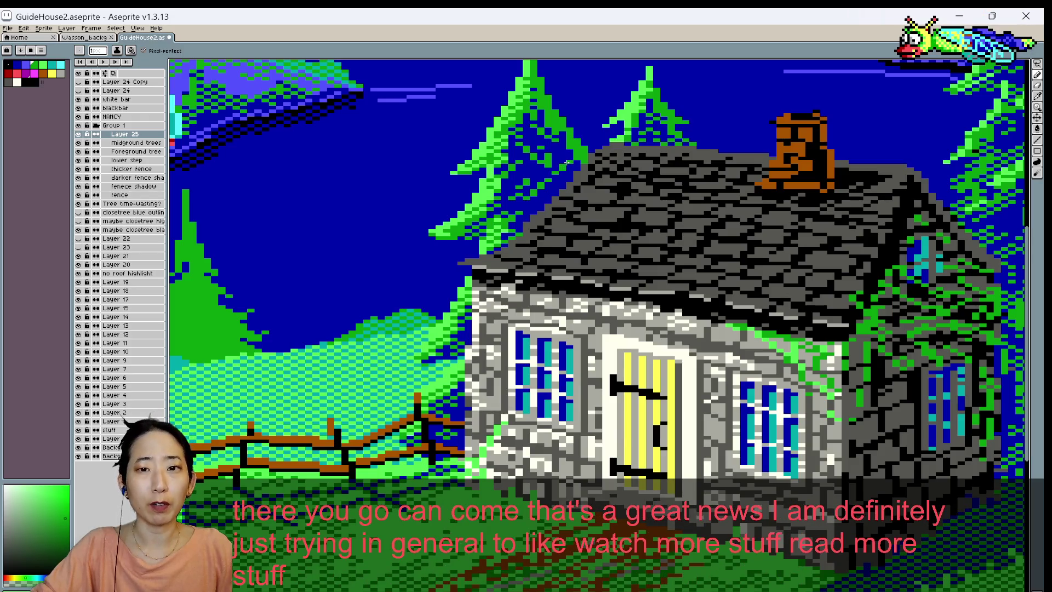
left_click(570, 148, "alt")
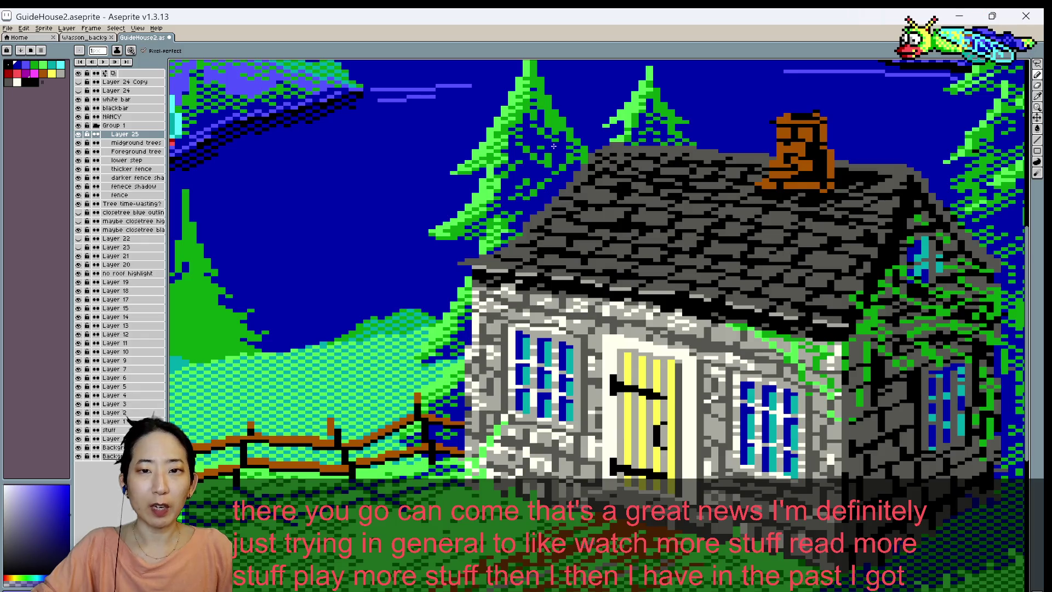
scroll(555, 118, "down", 2)
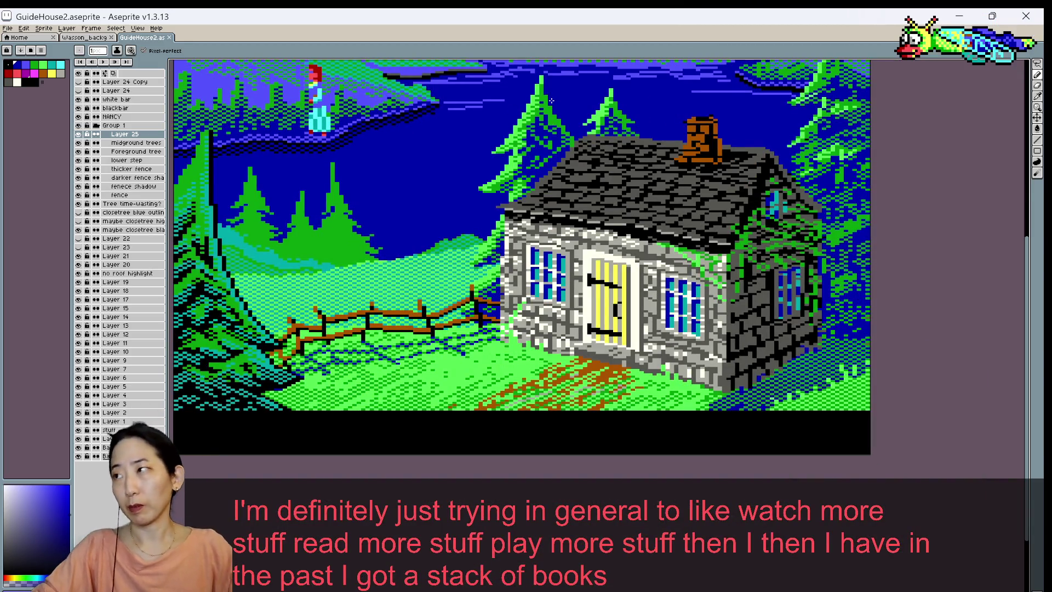
key("ctrl+s")
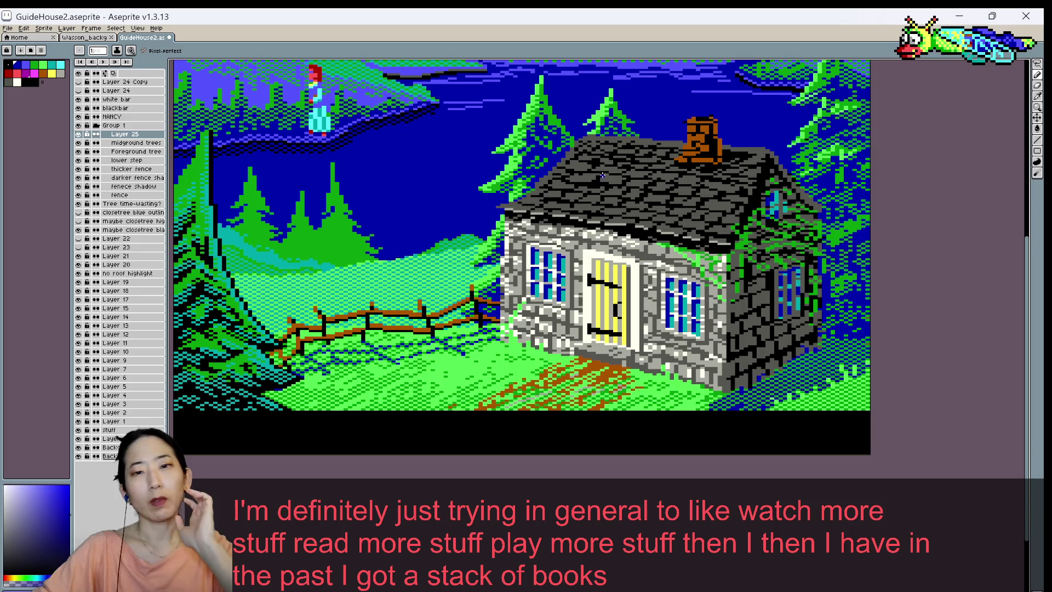
- Pick the bright green from a pine tree, then zoom back out to the whole scene
scroll(576, 120, "down", 1)
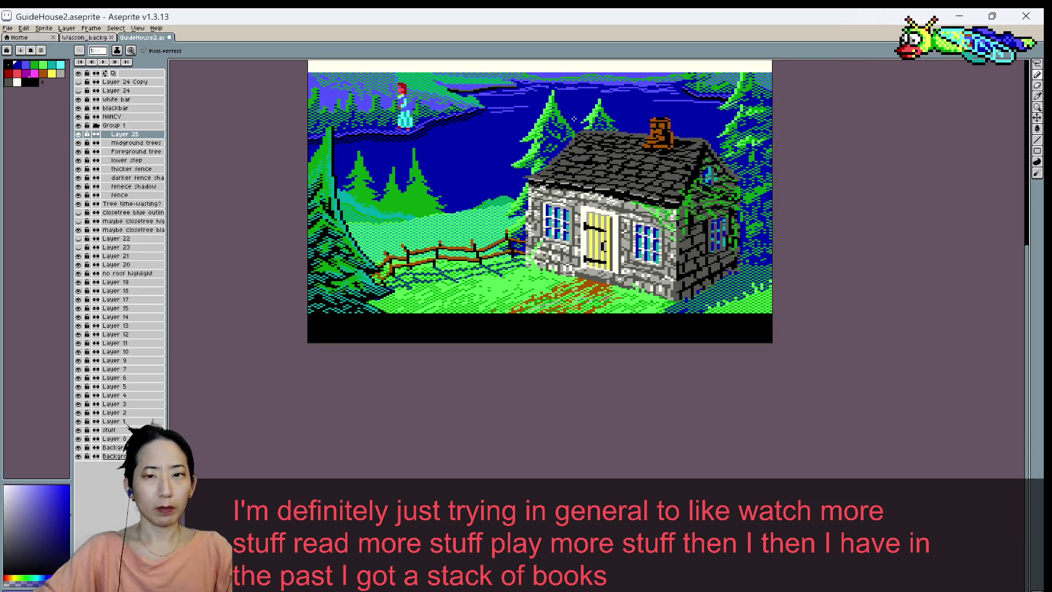
scroll(574, 118, "up", 1)
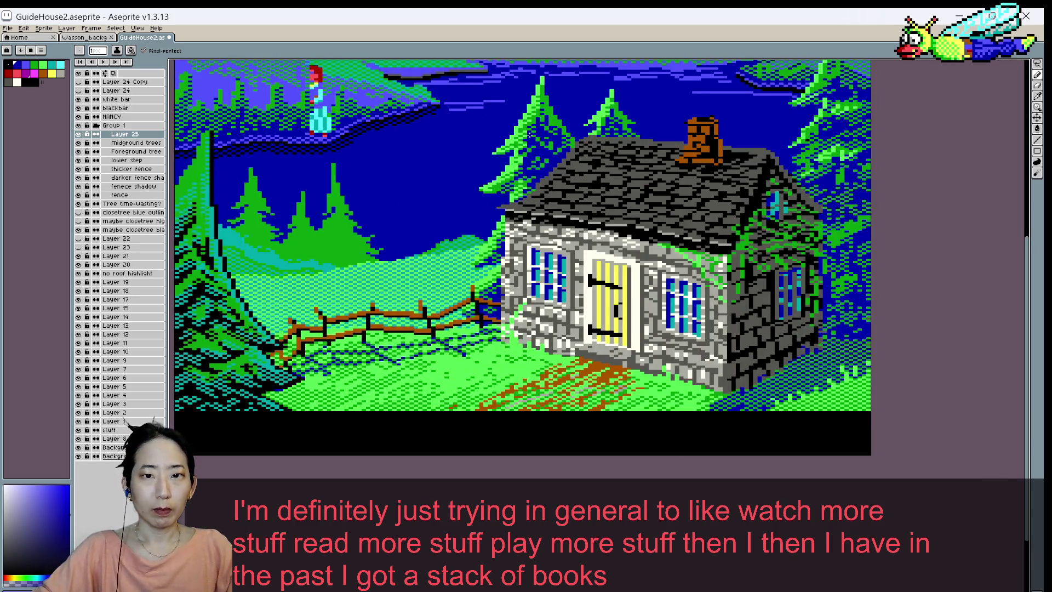
scroll(529, 132, "up", 1)
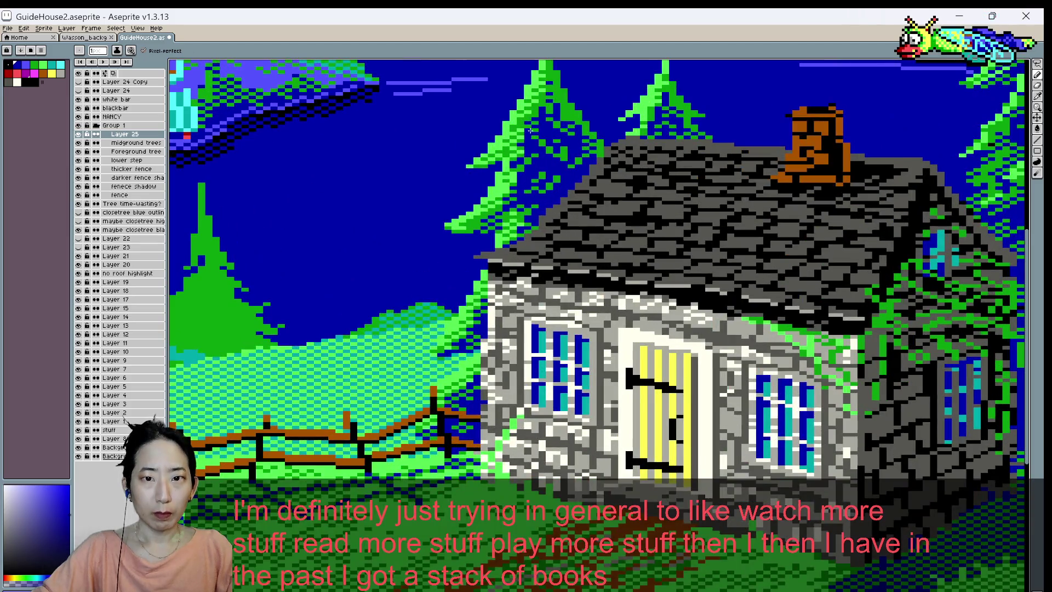
left_click(531, 124, "alt")
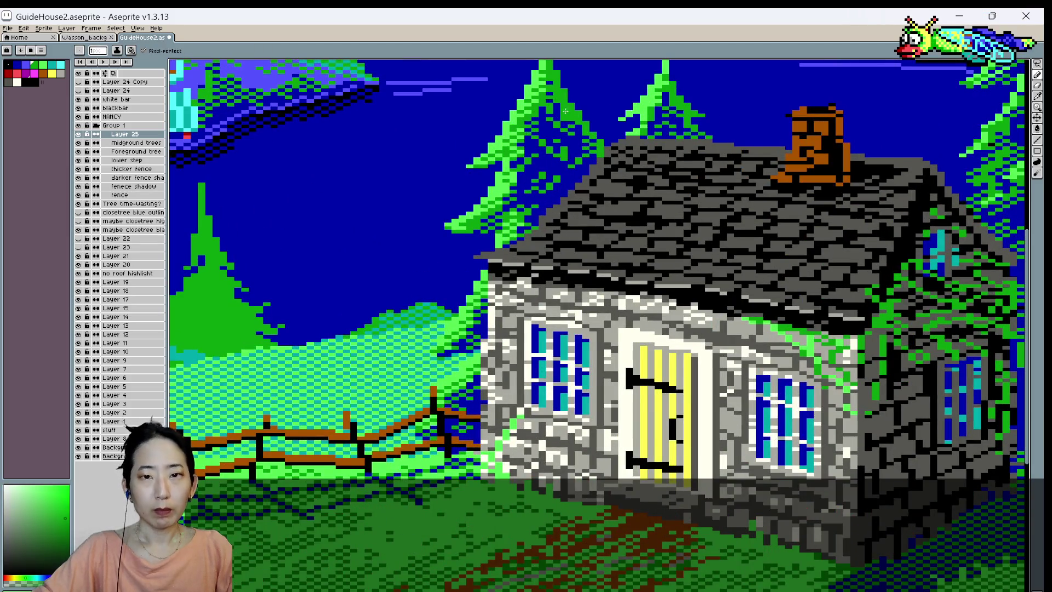
scroll(564, 111, "down", 1)
scroll(564, 111, "down", 1)
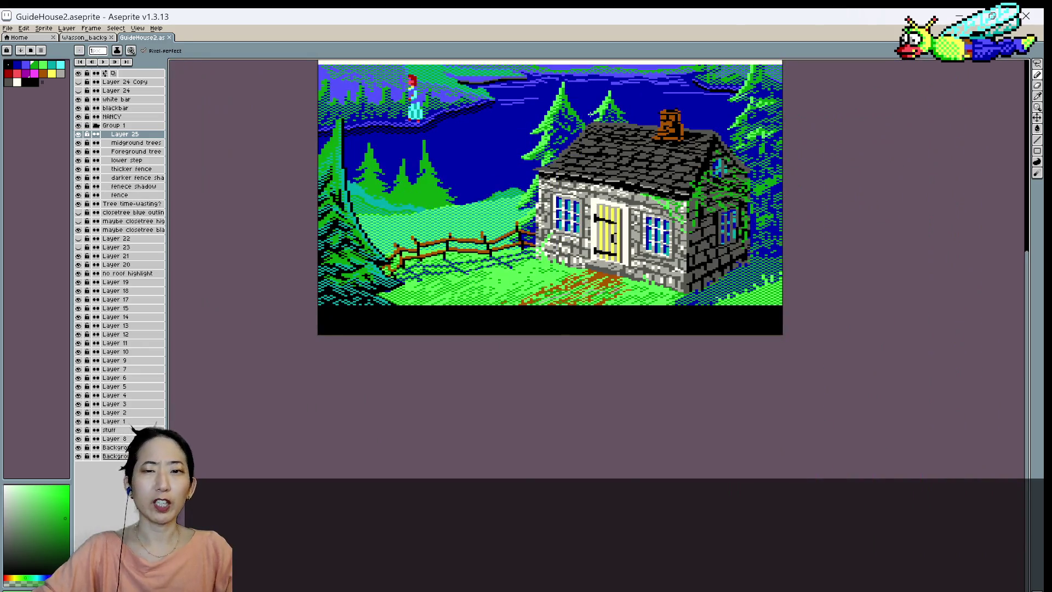
- Toggle the midground trees layer on and off to compare the scene around the cottage
left_click(80, 142)
left_click(79, 142)
left_click(80, 142)
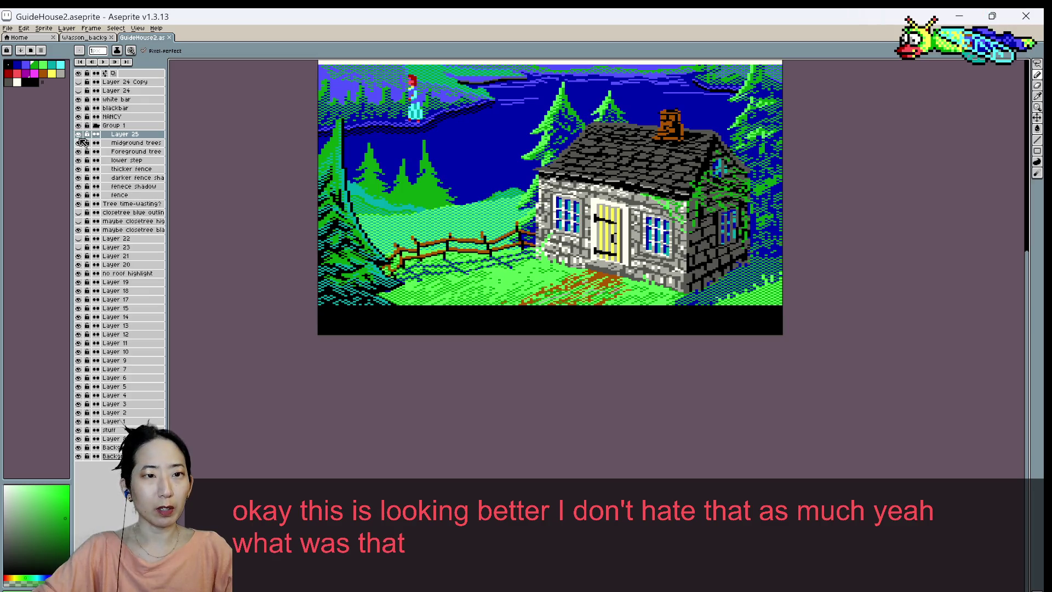
left_click(80, 142)
left_click(79, 142)
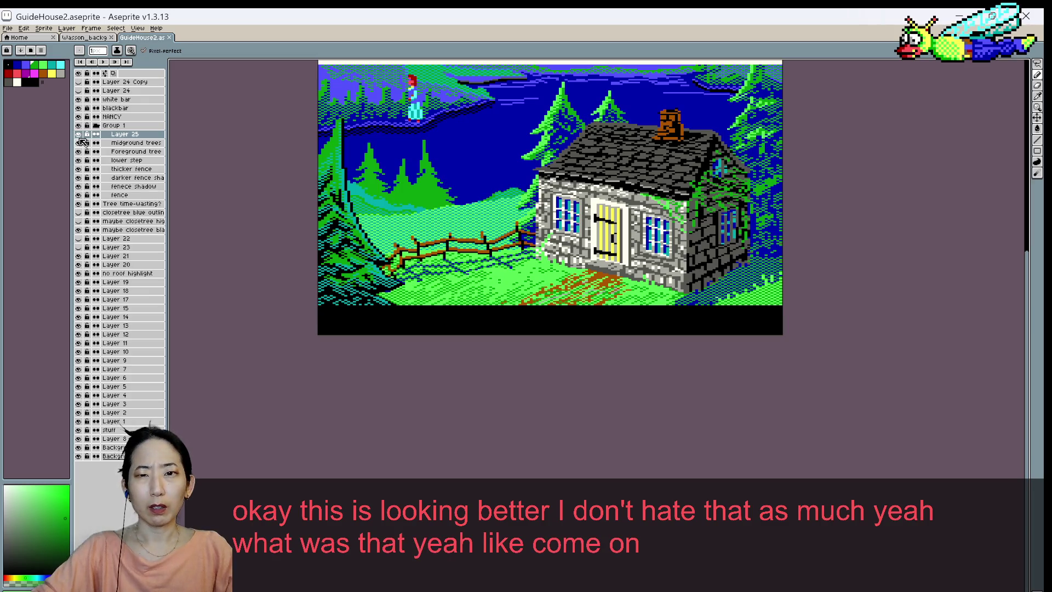
left_click(79, 142)
left_click(79, 142)
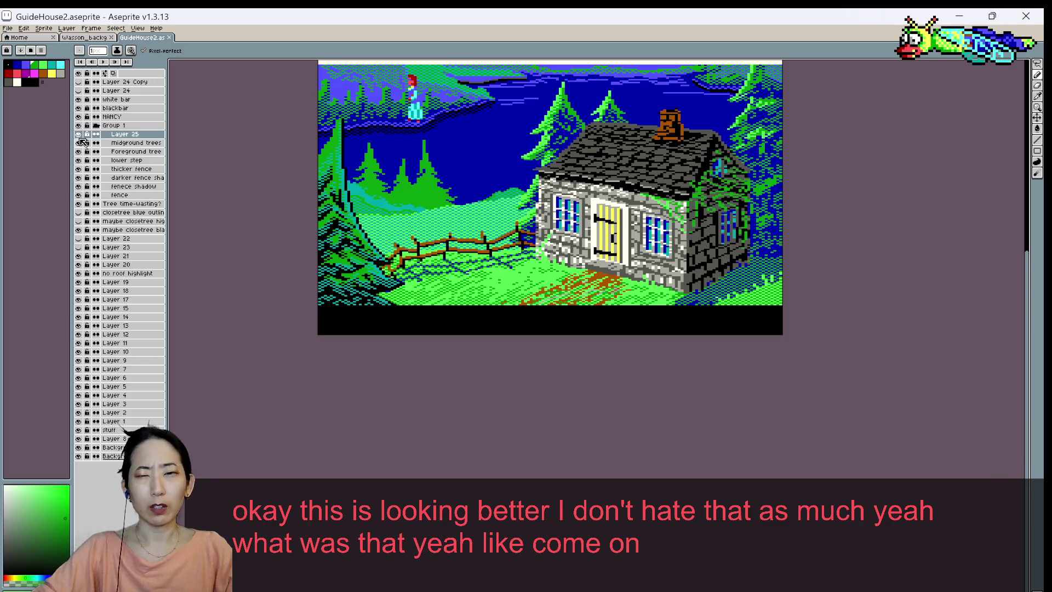
left_click(79, 142)
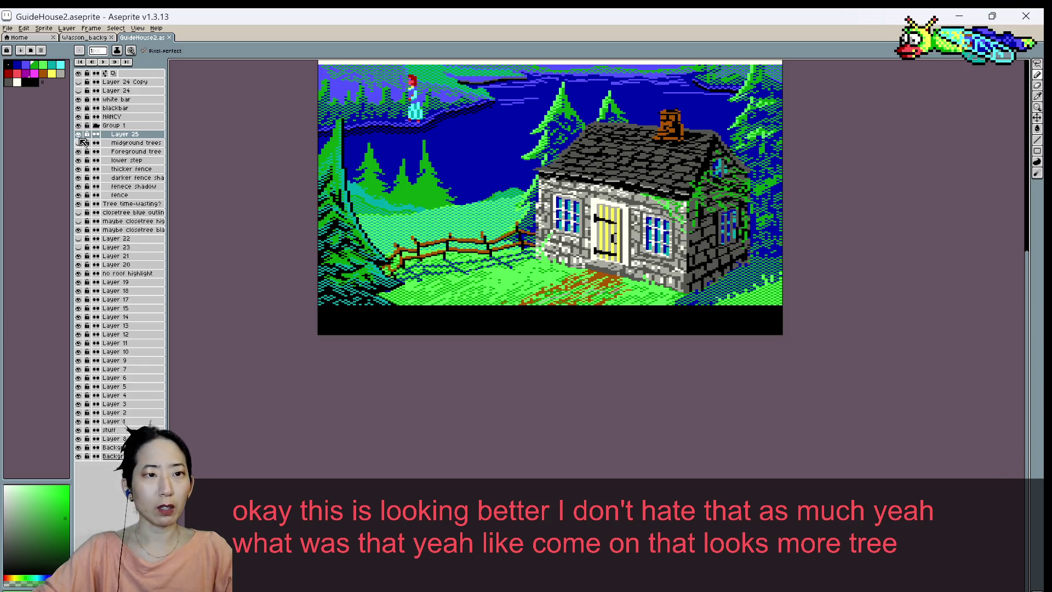
left_click(80, 141)
left_click(80, 142)
left_click(80, 142)
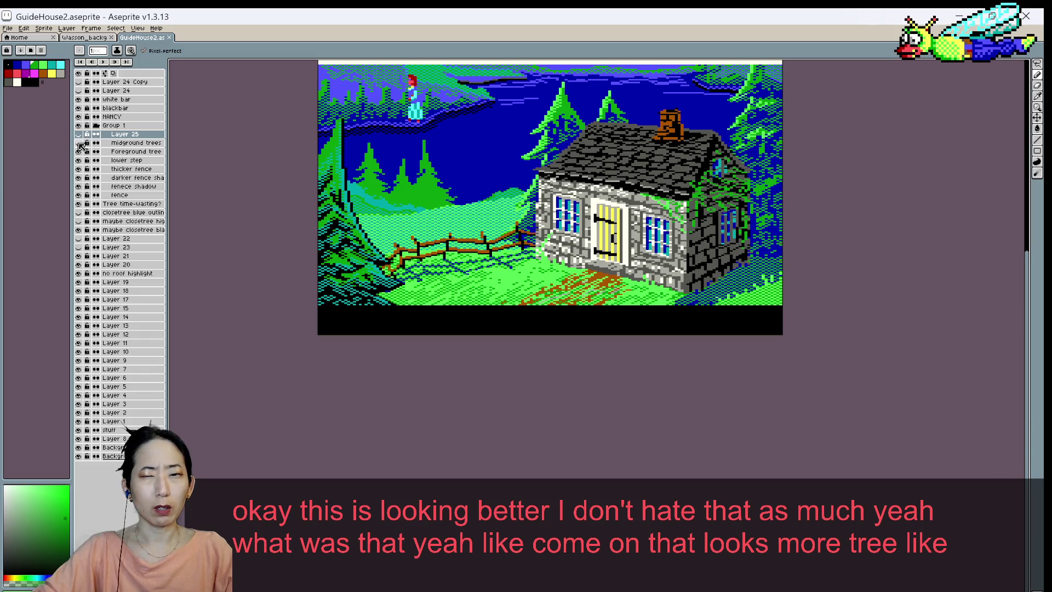
left_click(80, 142)
left_click(80, 138)
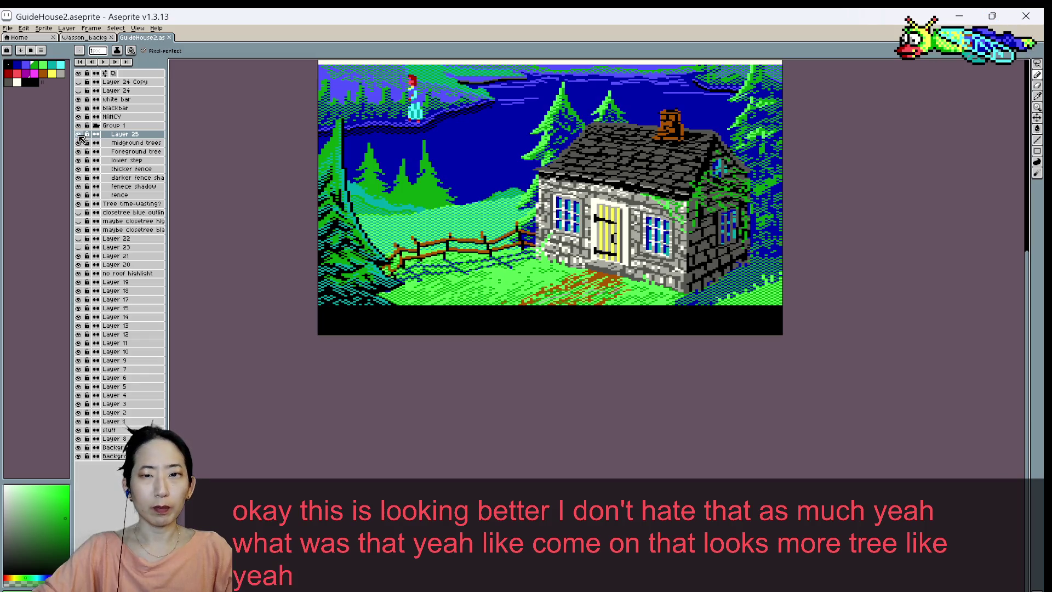
- With the midground trees left visible, save the cottage artwork with Ctrl+S
scroll(598, 132, "up", 1)
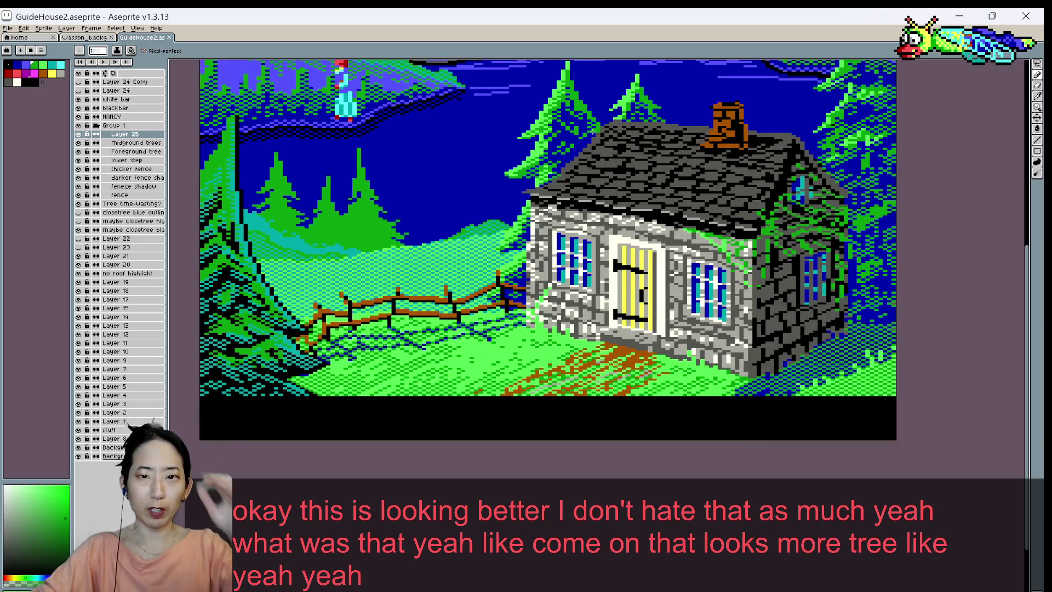
scroll(599, 132, "up", 1)
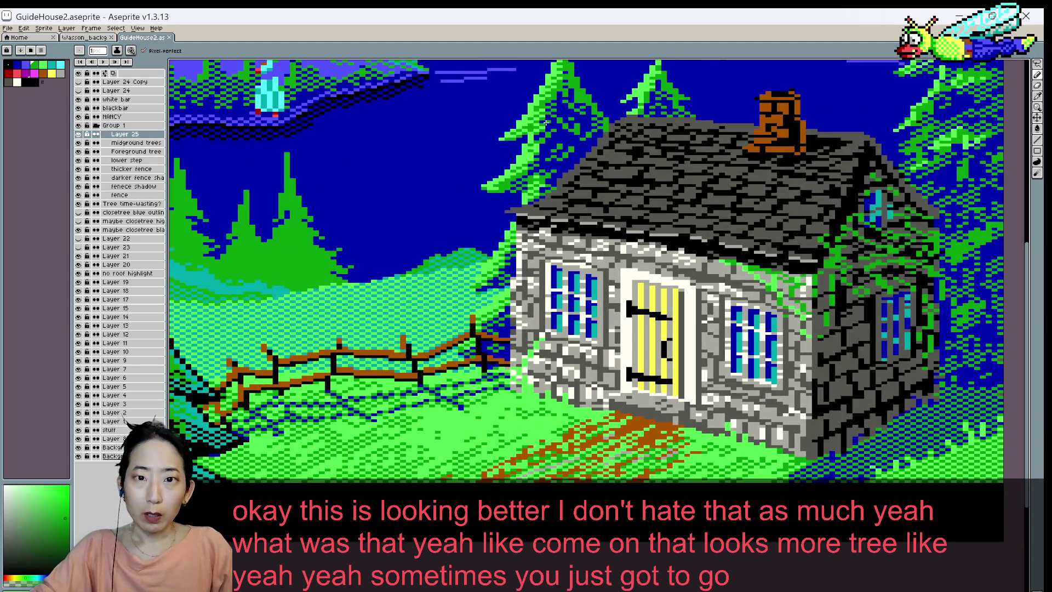
scroll(525, 92, "down", 2)
scroll(524, 92, "down", 1)
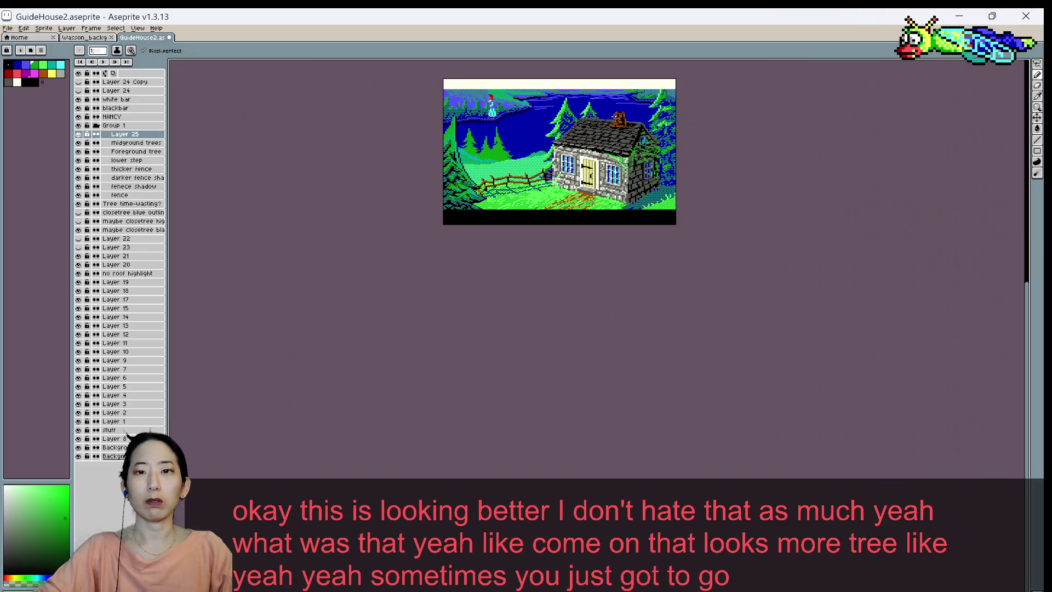
scroll(598, 117, "up", 2)
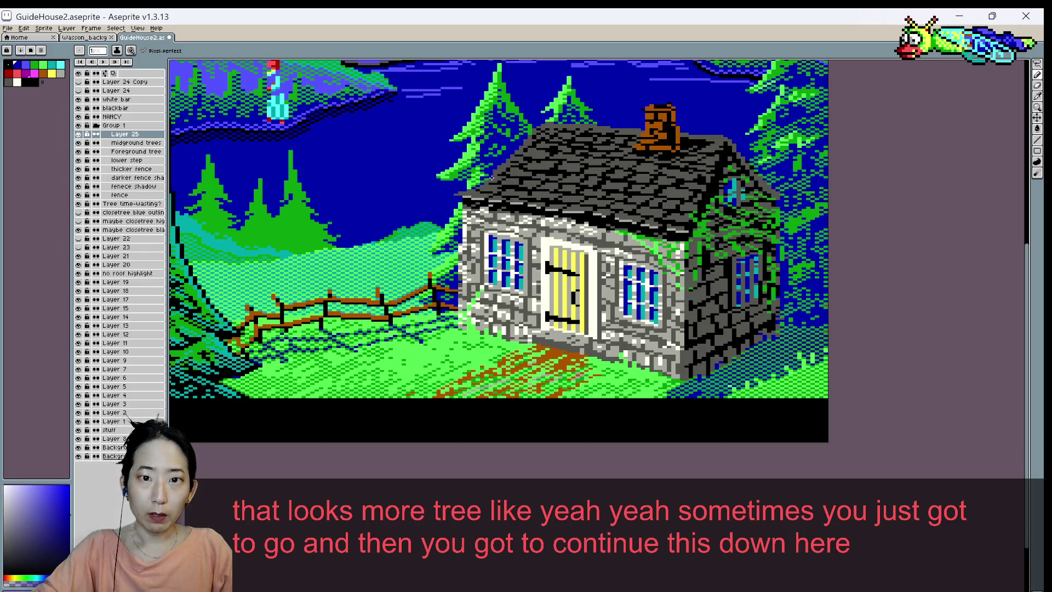
key("ctrl+s")
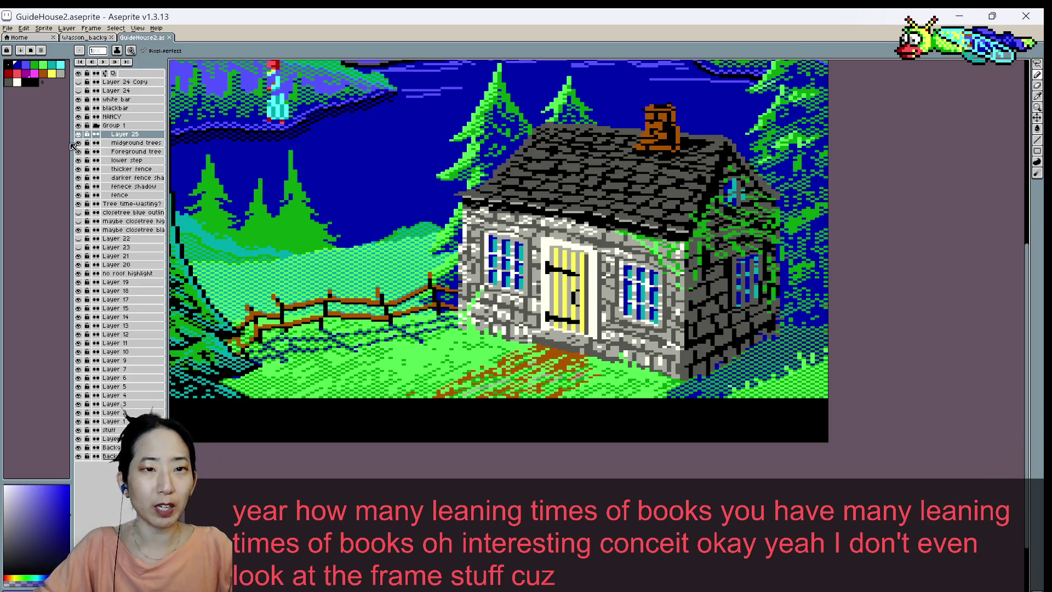
left_click(91, 28)
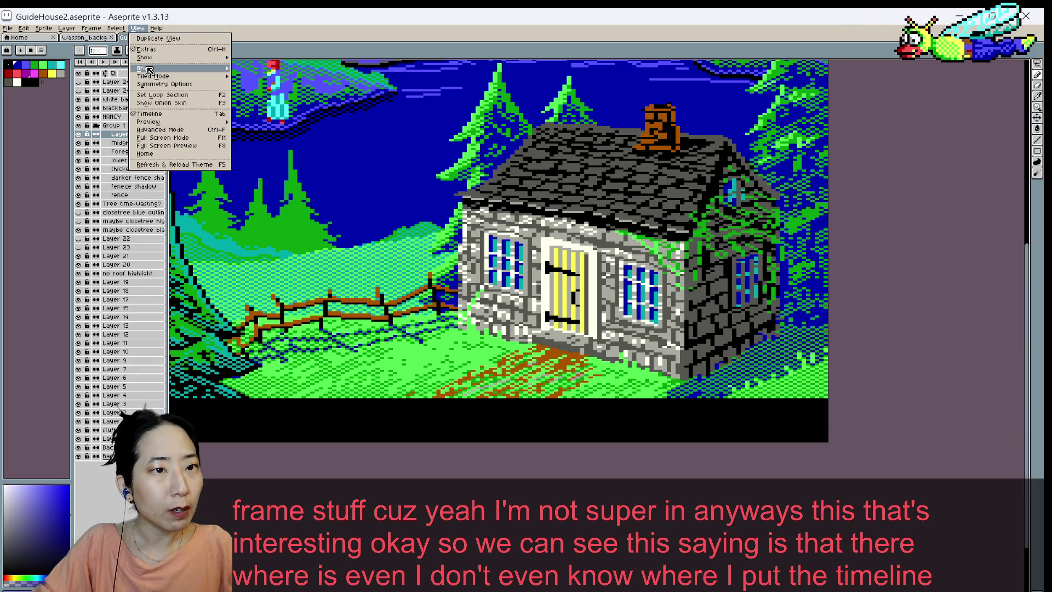
mouse_move(144, 67)
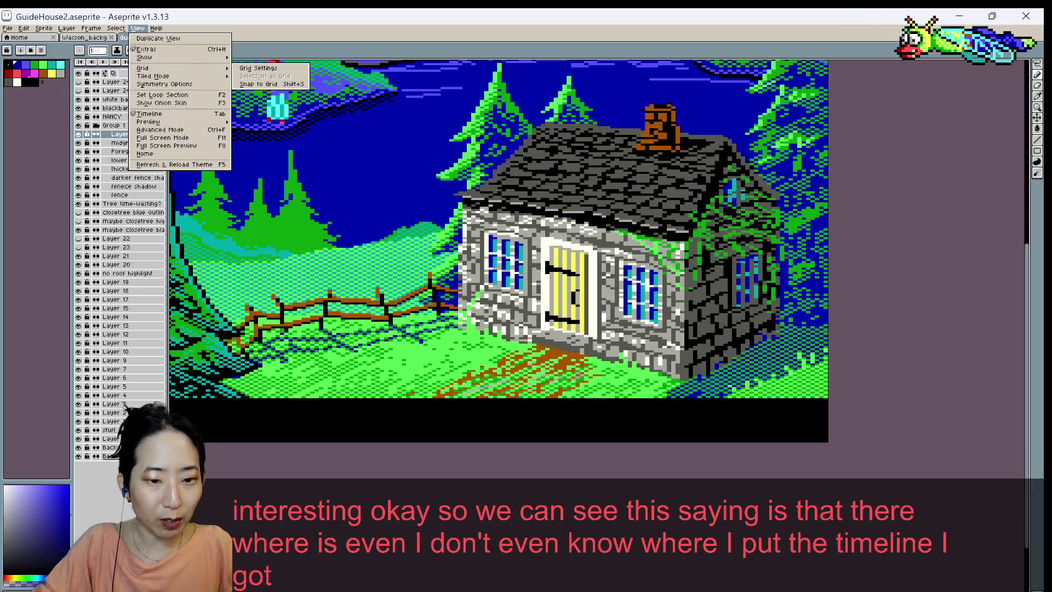
- Switch the editor to full-screen mode with F11
scroll(345, 434, "down", 4)
scroll(347, 438, "up", 3)
scroll(334, 438, "down", 1)
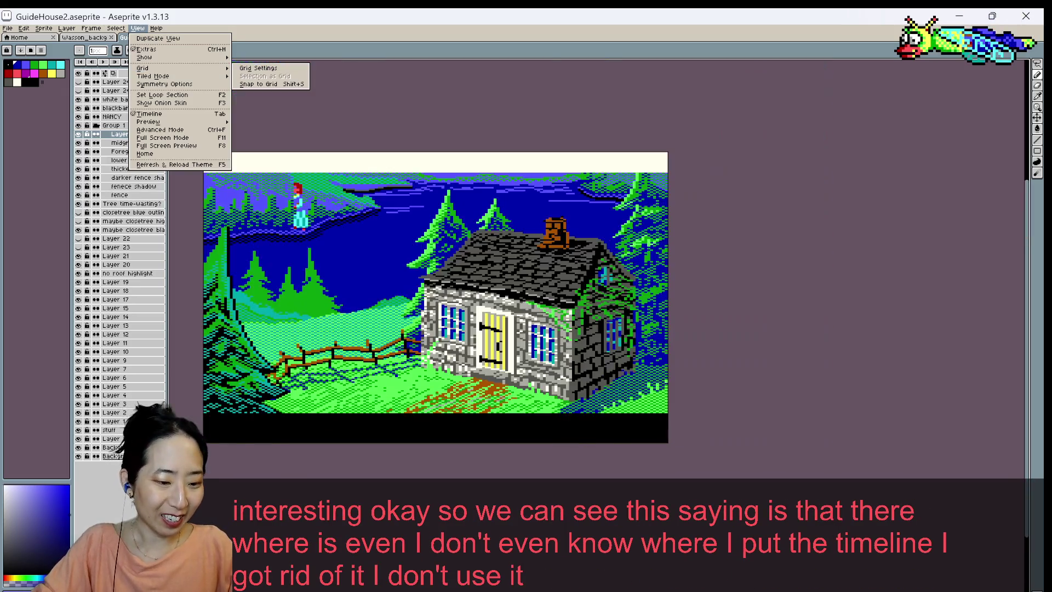
key("F11")
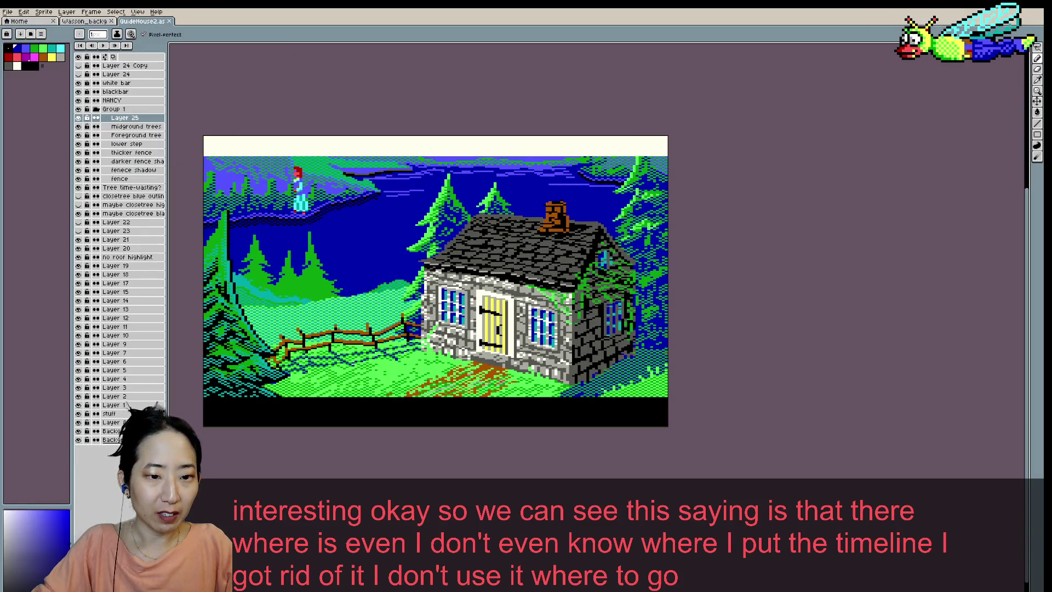
- Toggle the timeline panel with Tab and briefly show the artwork's preview window
key("Tab")
key("Tab")
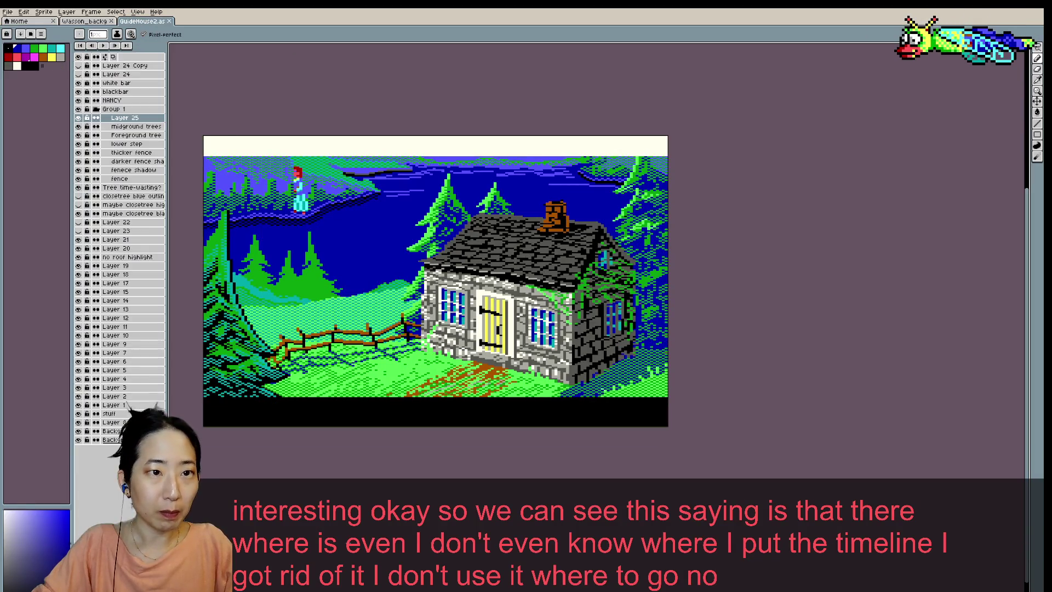
key("Tab")
key("Tab")
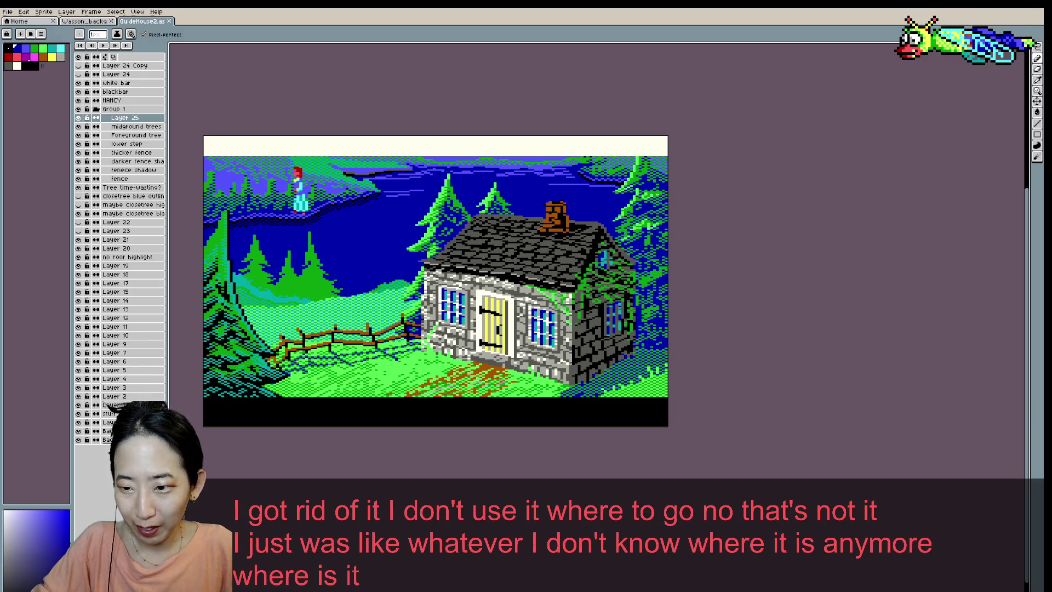
key("Tab")
key("Tab")
key("Tab")
key("Tab")
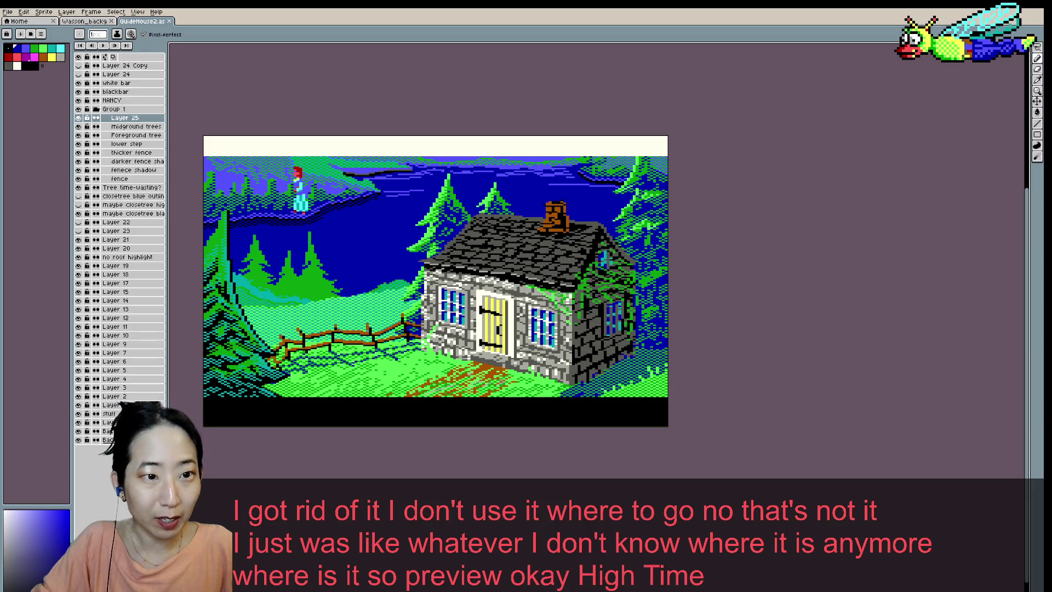
key("F7")
key("F7")
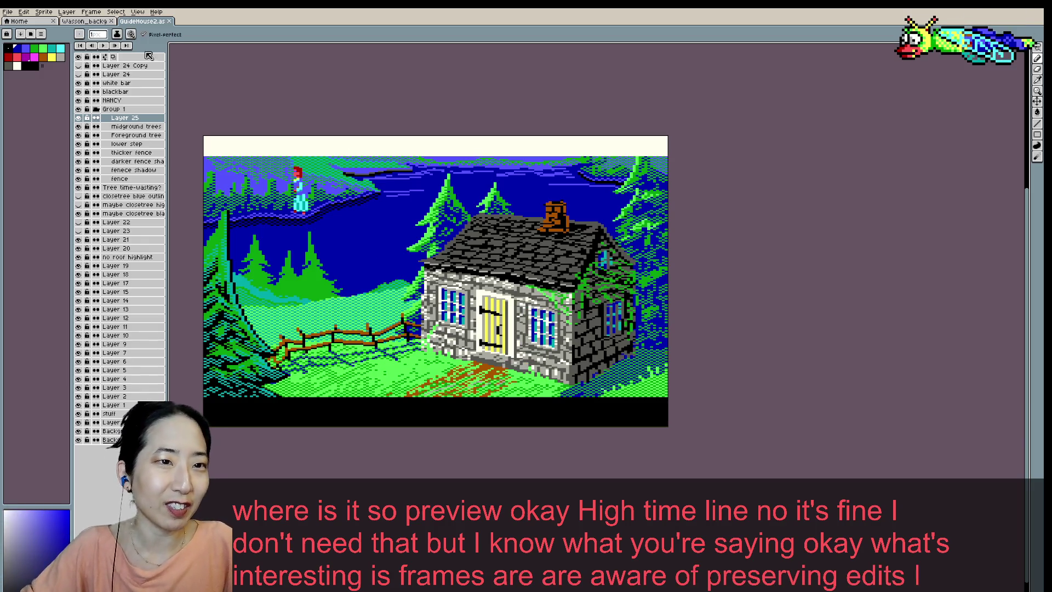
left_click(116, 12)
mouse_move(137, 12)
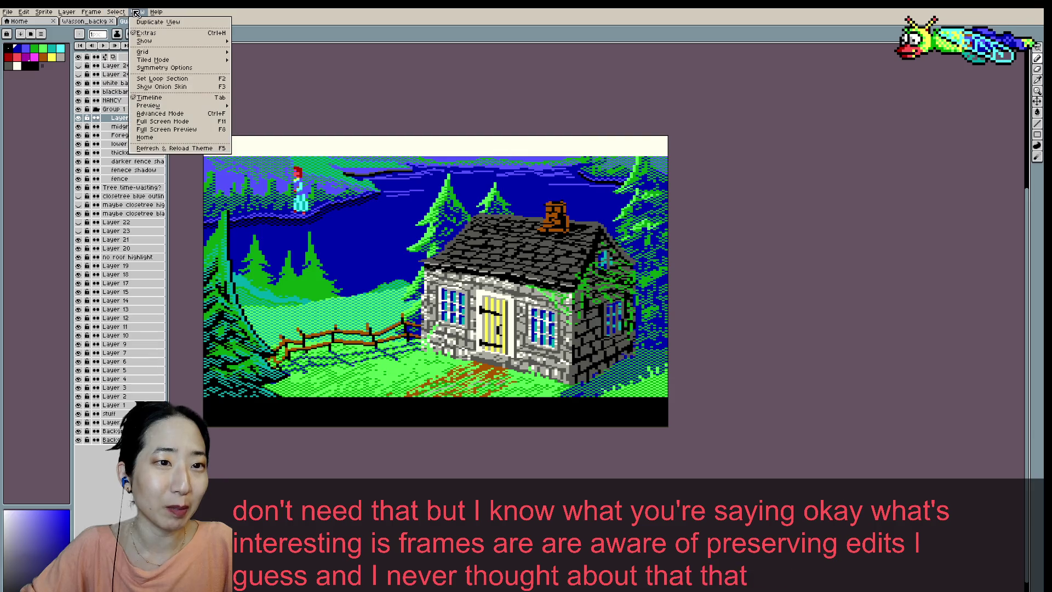
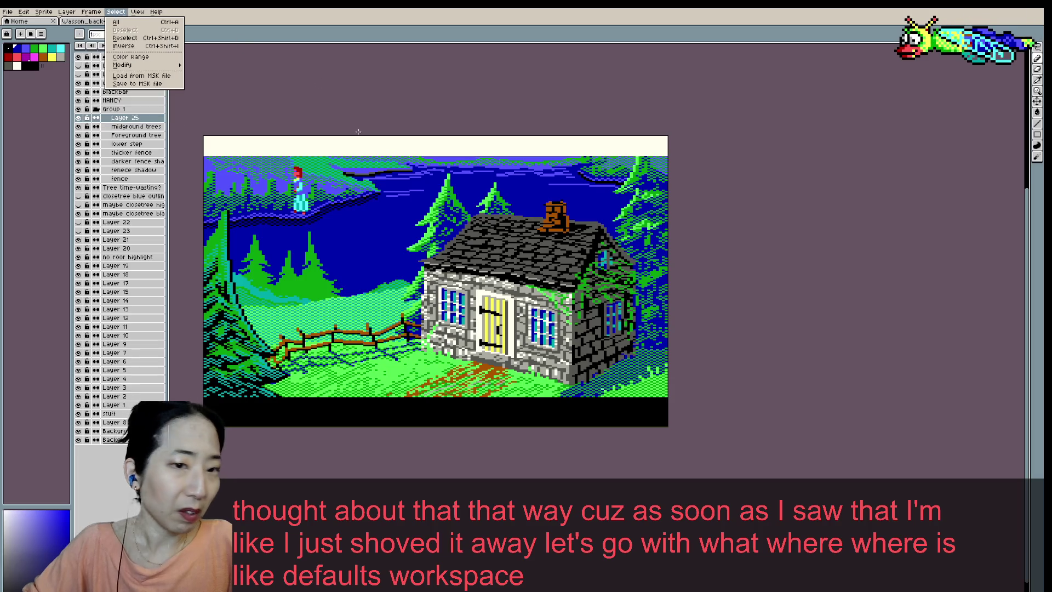
- Zoom in on the cottage scene and eyedrop the tree green
key("Escape")
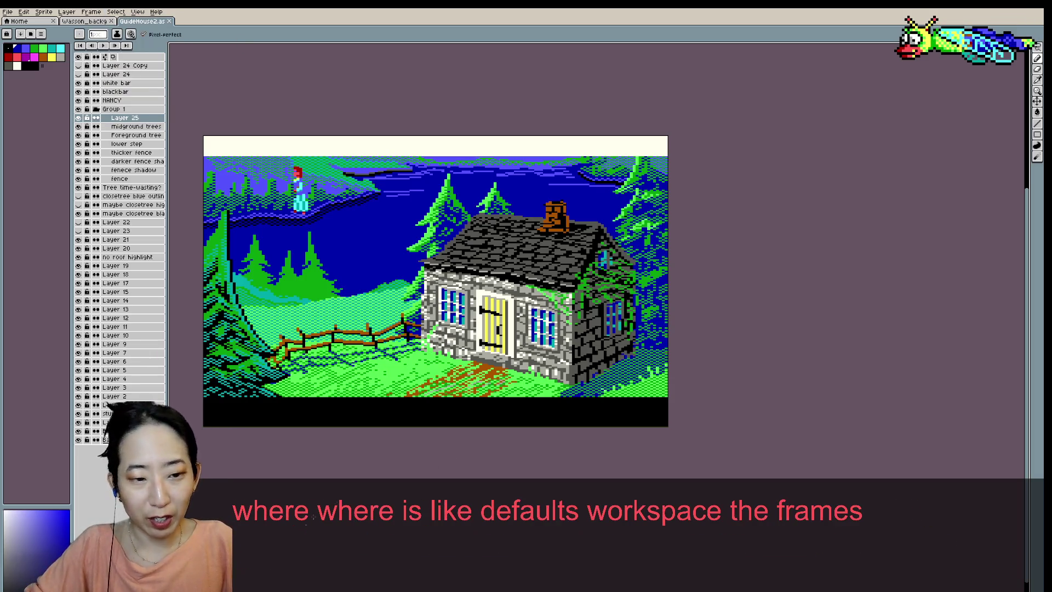
key("plus")
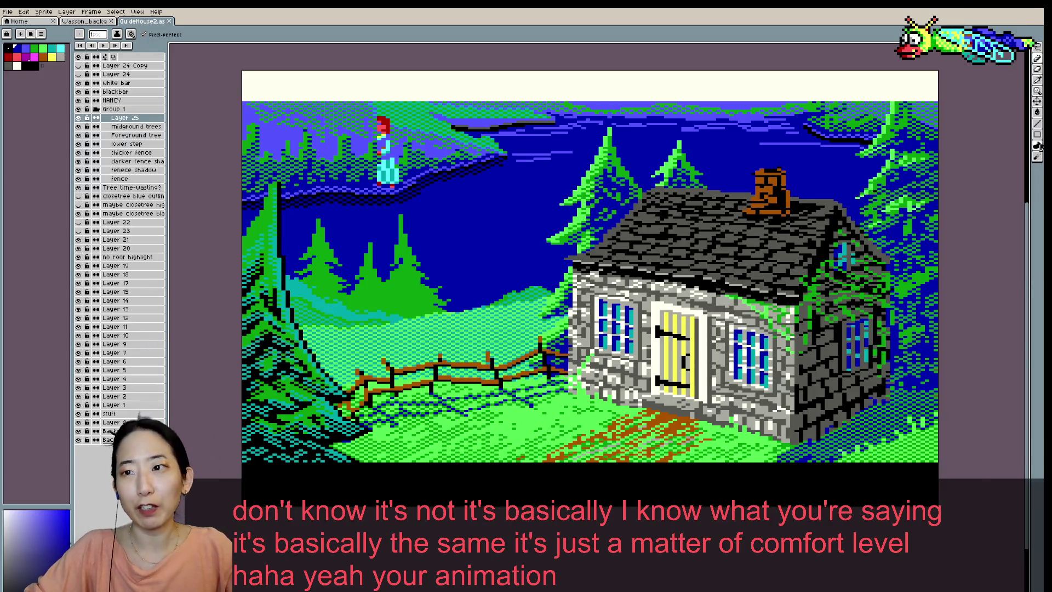
left_click(144, 12)
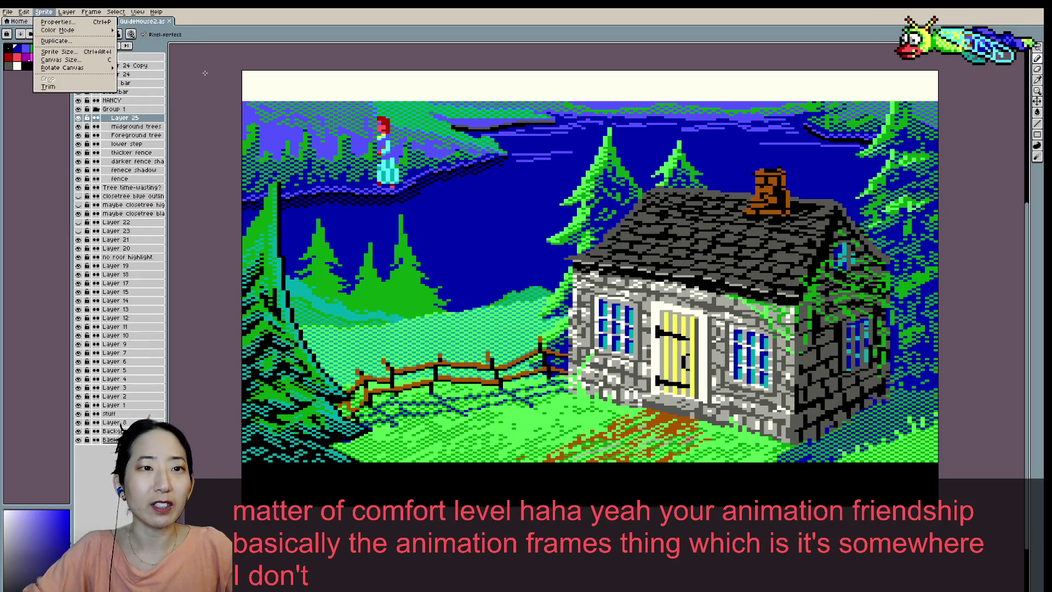
key("Escape")
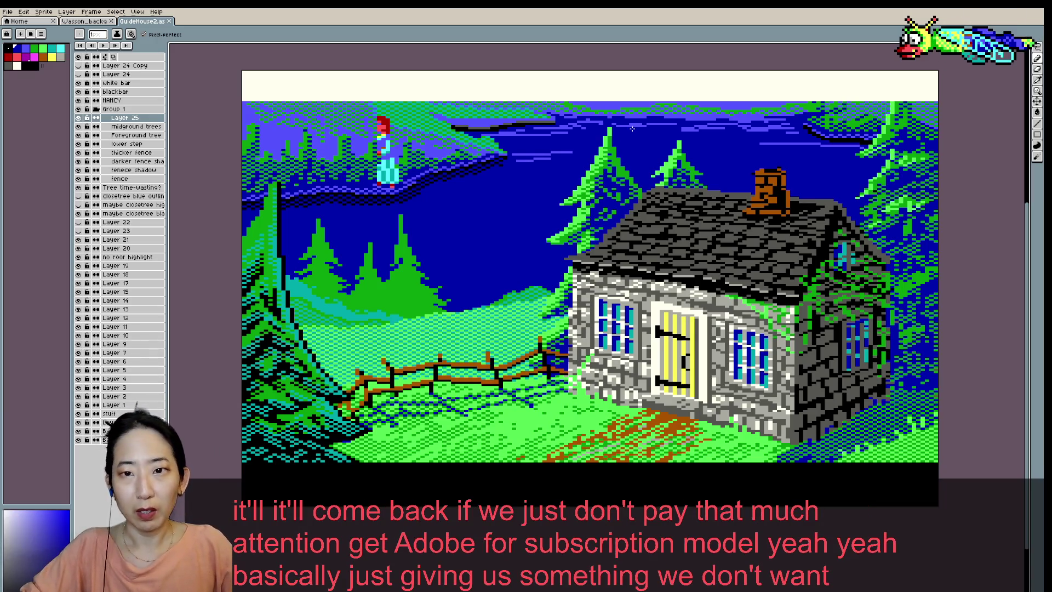
scroll(656, 142, "down", 1)
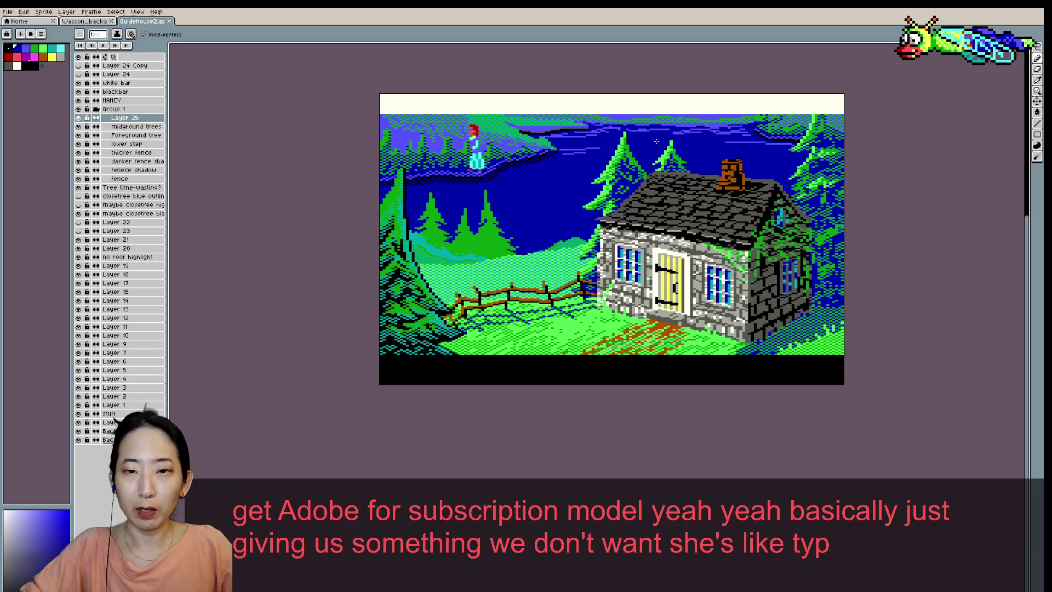
scroll(655, 141, "up", 1)
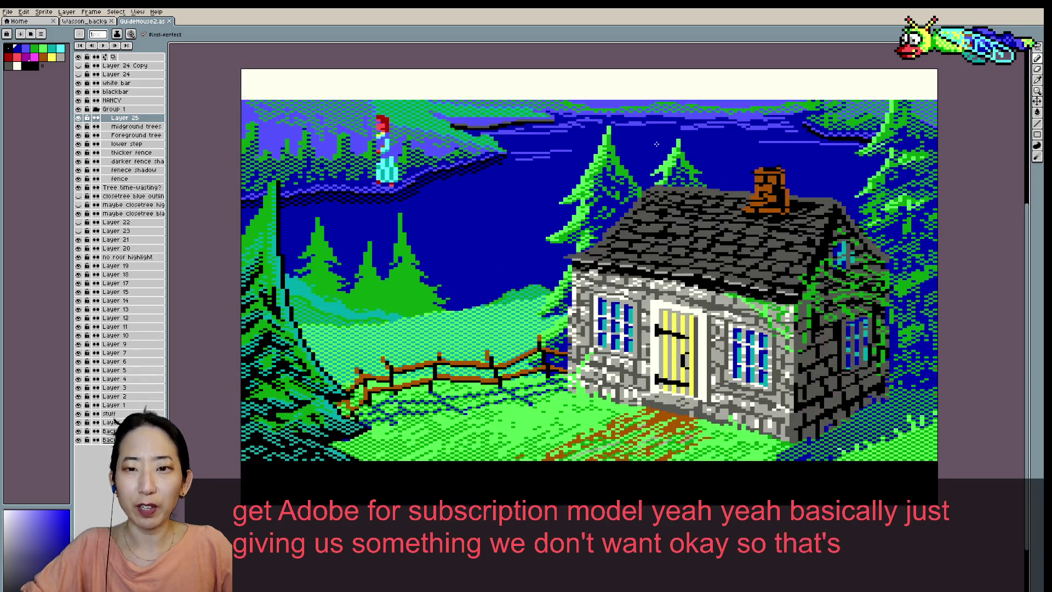
left_click(614, 207, "alt")
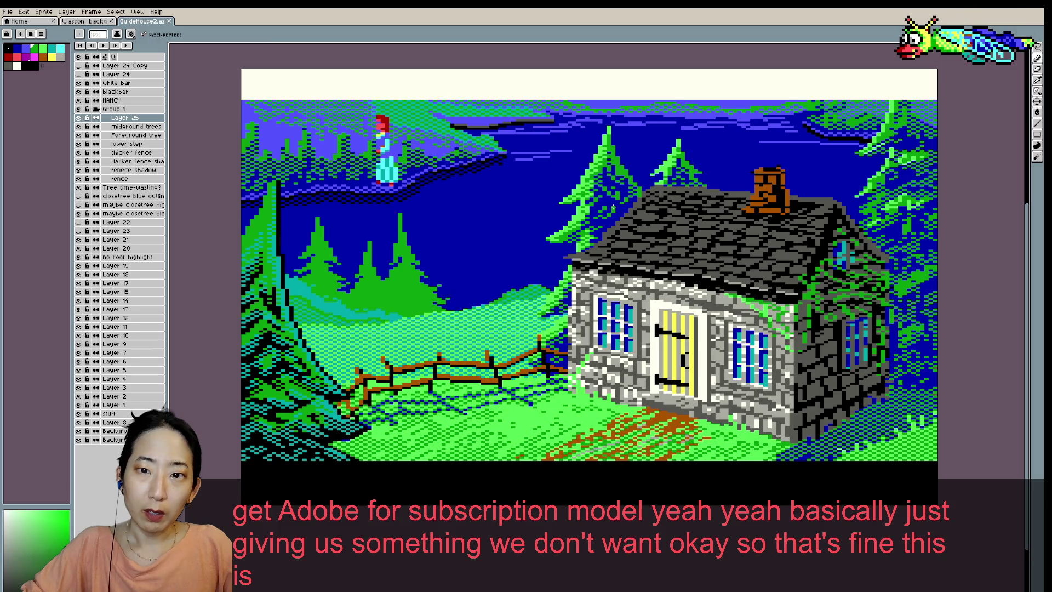
scroll(605, 179, "down", 1)
scroll(605, 180, "up", 1)
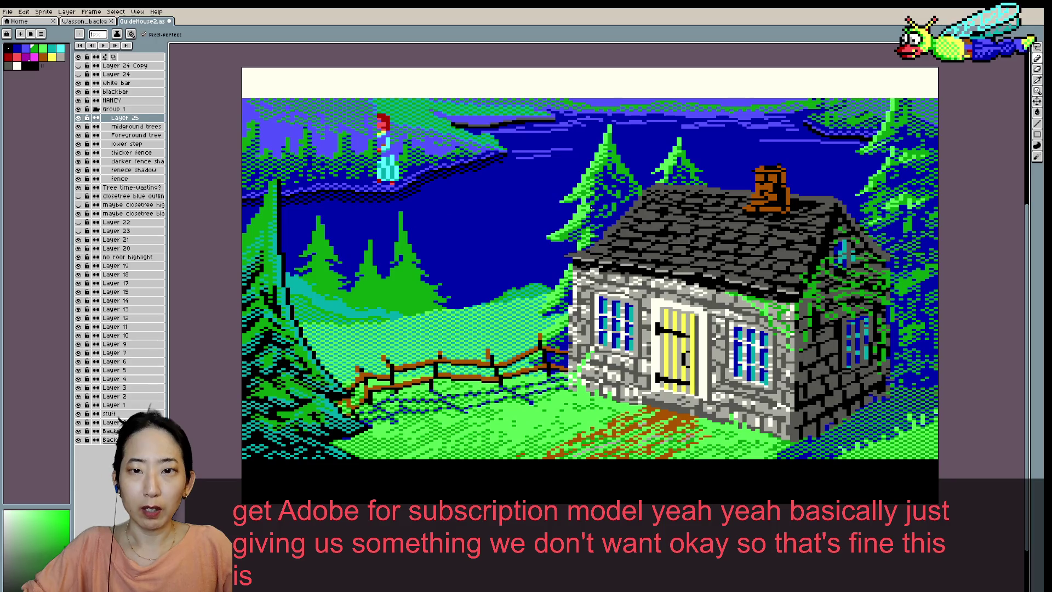
- Save, paint one green touch-up pixel, then eyedrop the sky blue
key("ctrl+s")
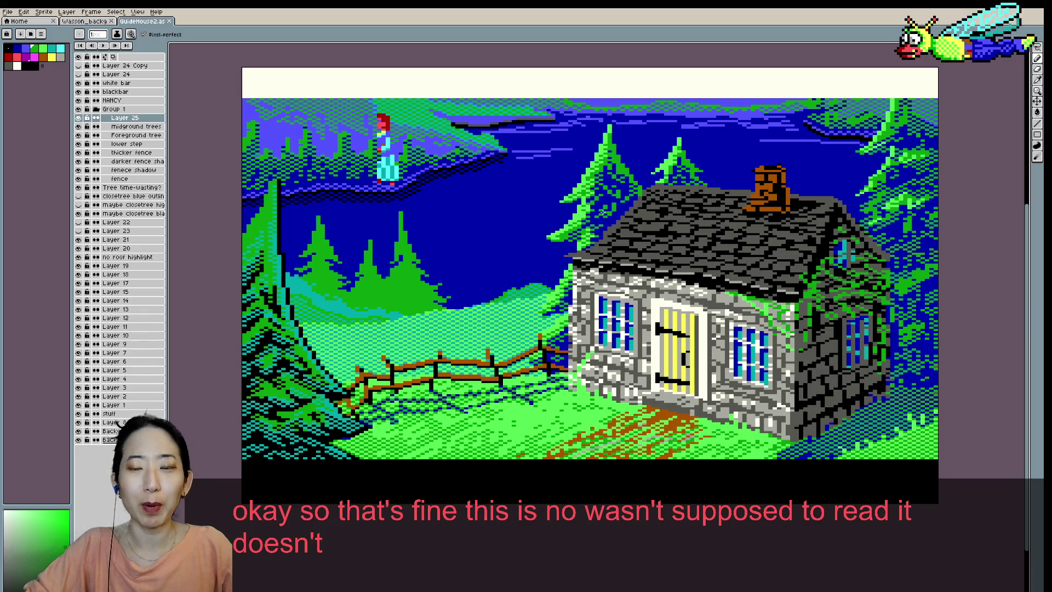
left_click(578, 227)
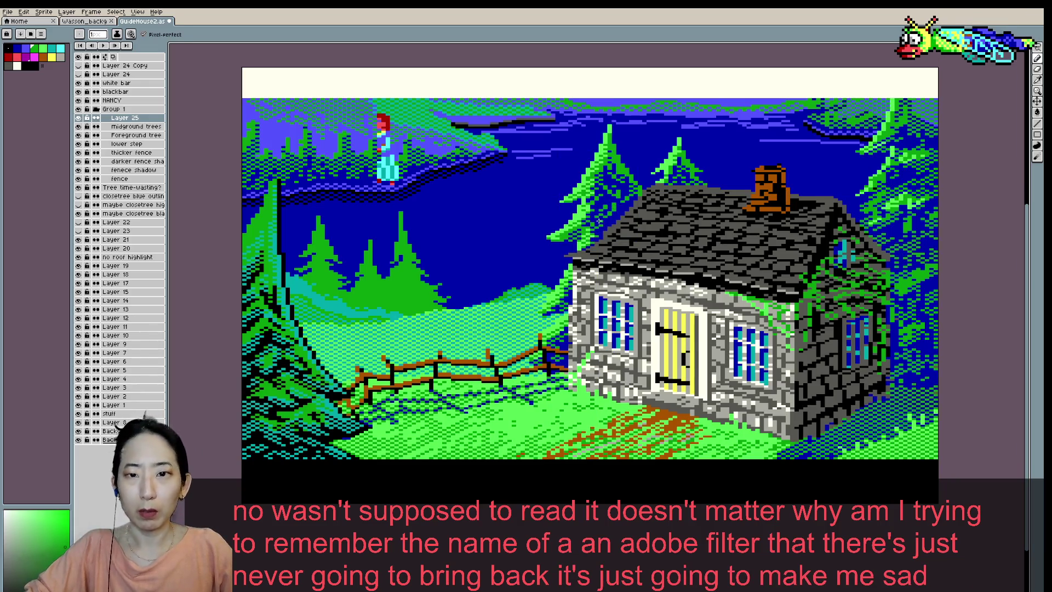
left_click(599, 220, "alt")
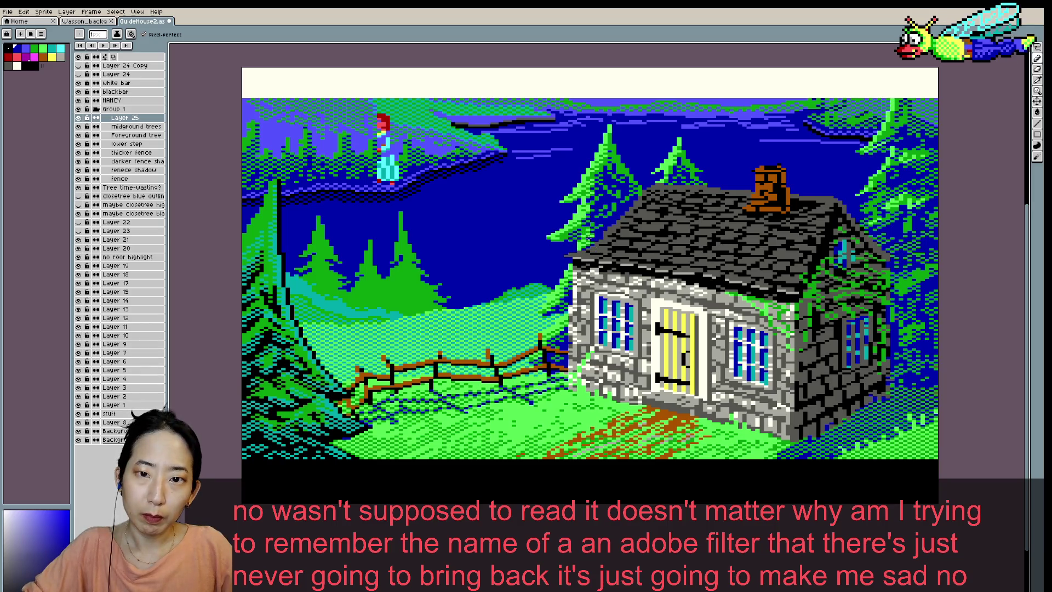
scroll(601, 241, "up", 1)
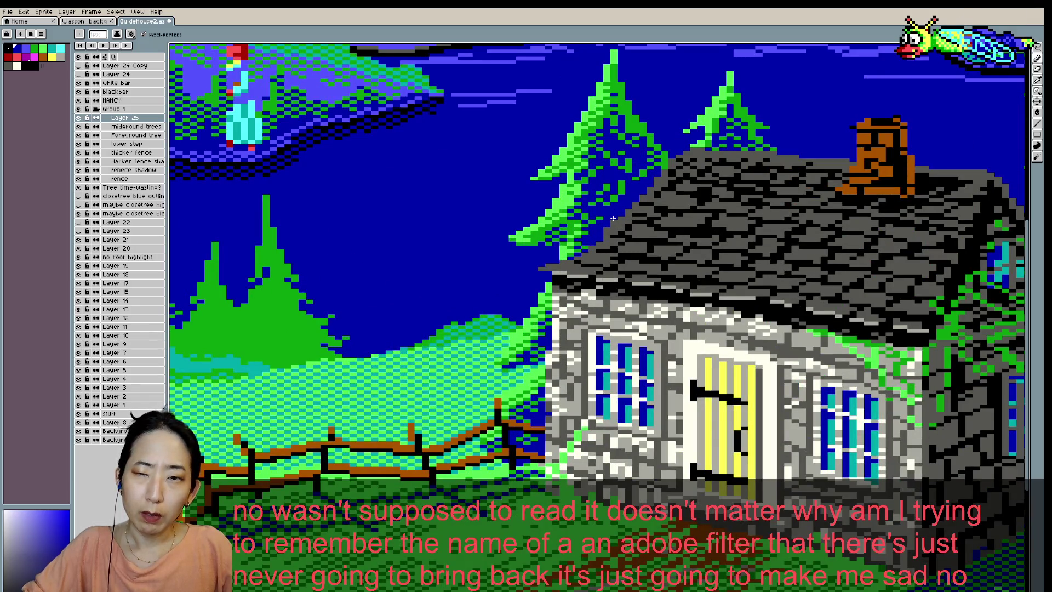
scroll(576, 235, "down", 1)
scroll(633, 211, "down", 1)
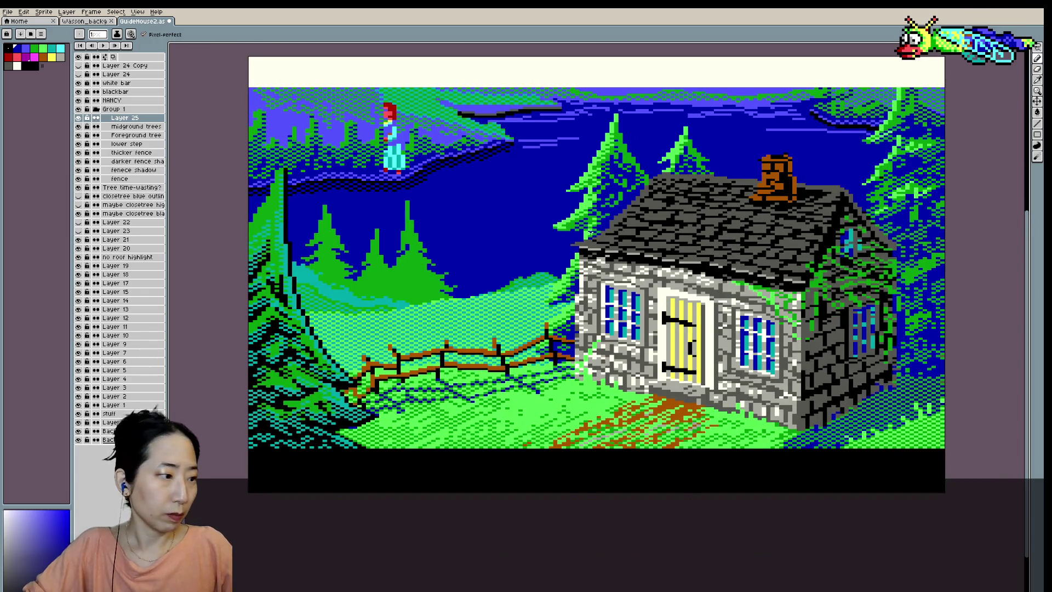
- Save, then sample the pine green and paint a pixel on the pine tree
key("ctrl+s")
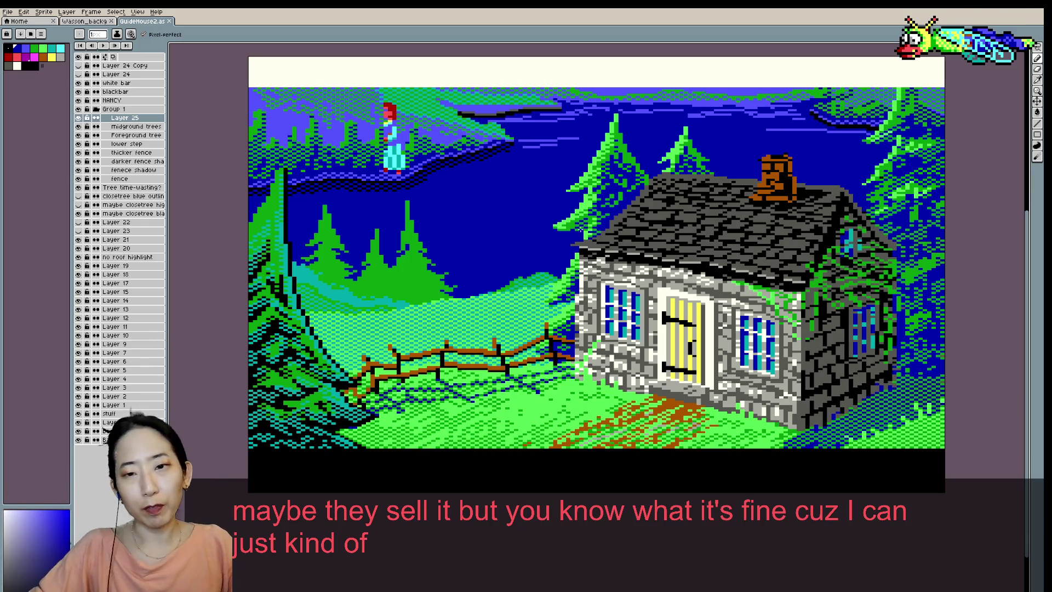
left_click_drag(612, 194, 570, 222)
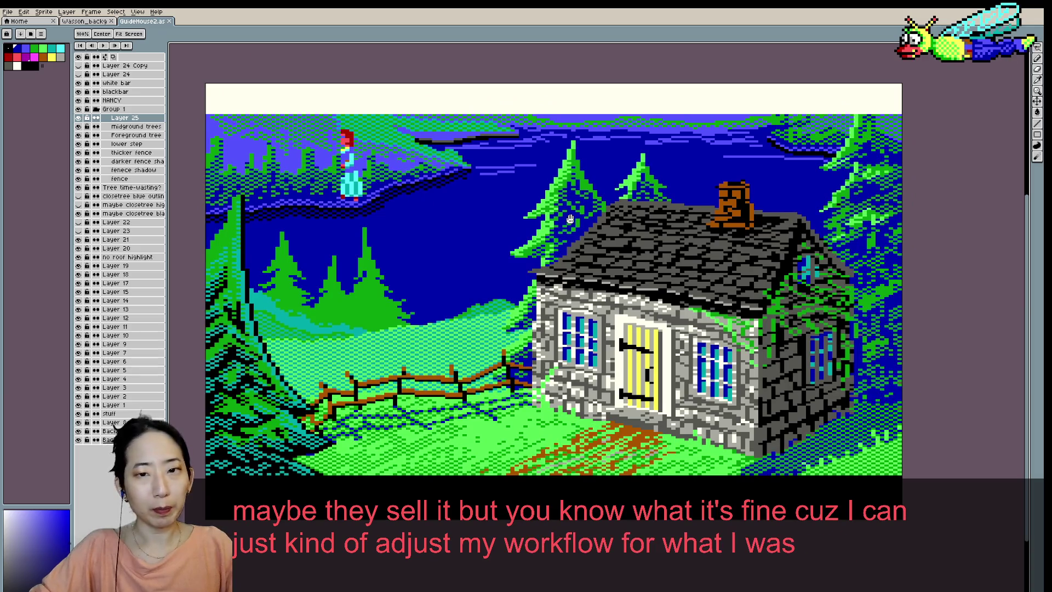
scroll(582, 211, "up", 1)
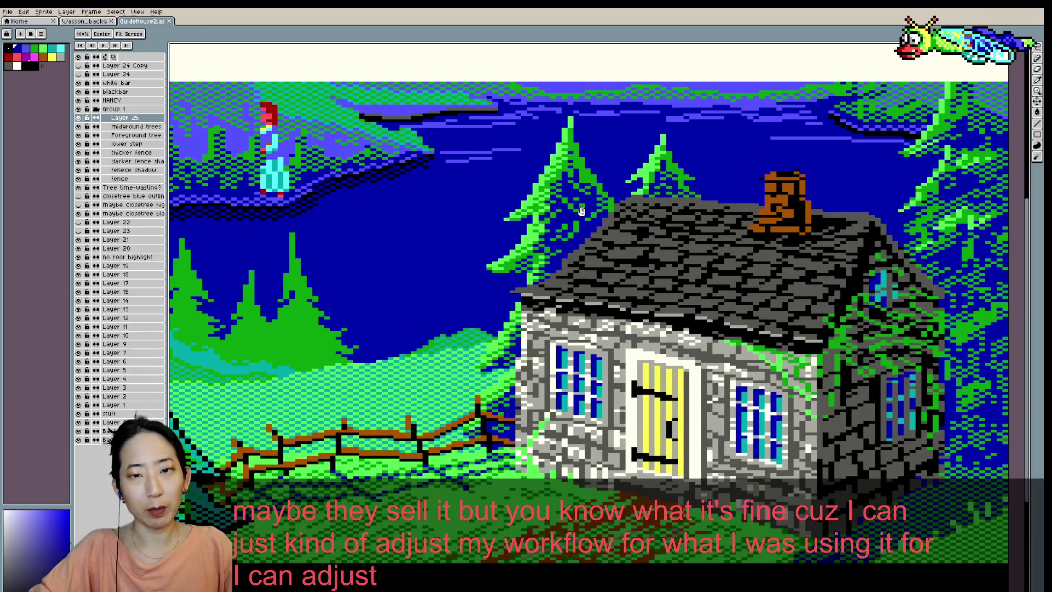
key("i")
left_click(585, 163)
key("b")
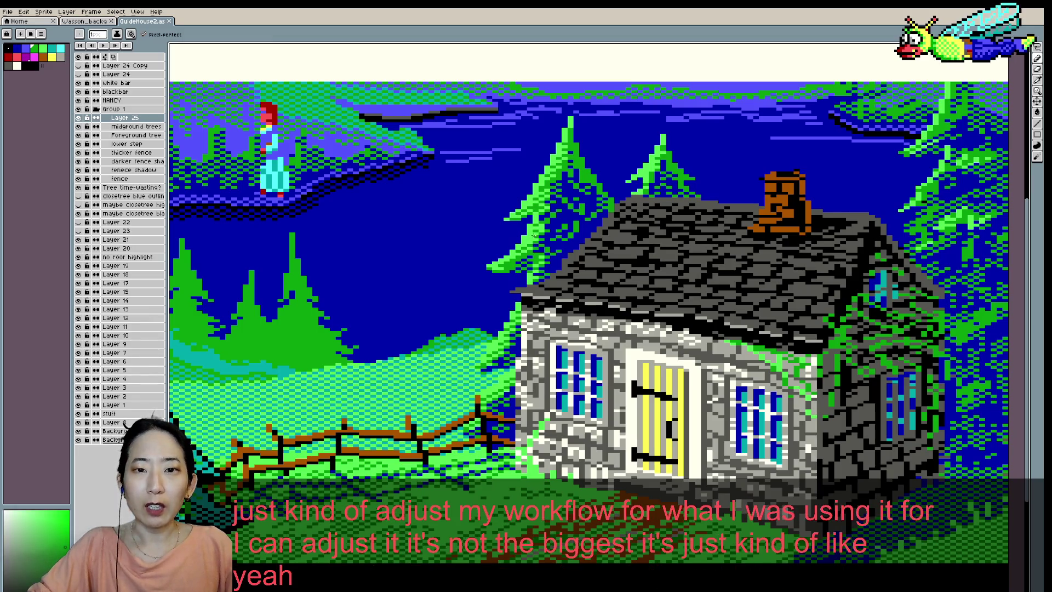
left_click(536, 233)
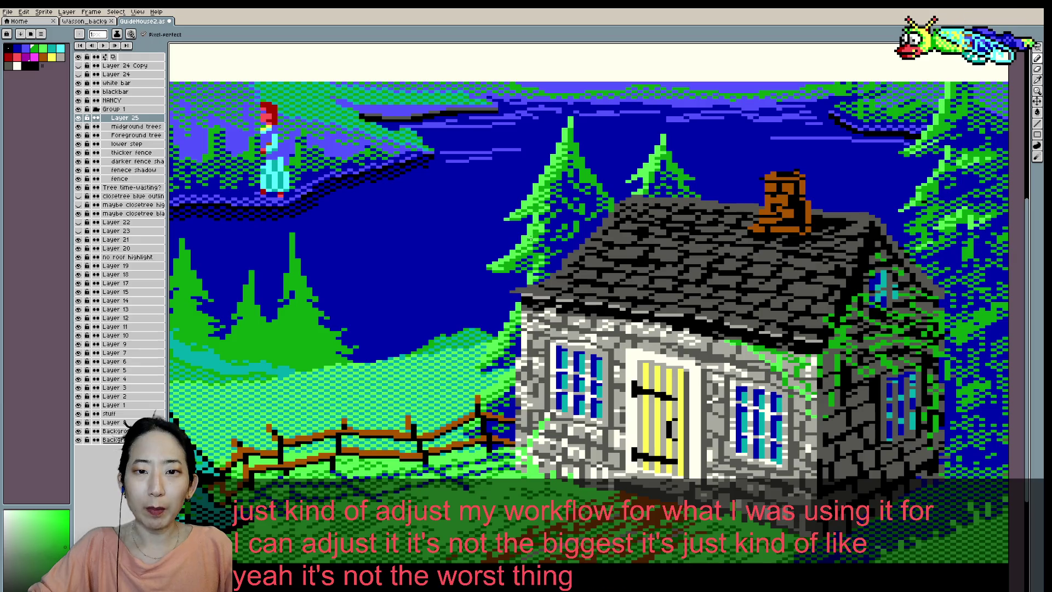
- Save again and add another green pixel to the pine tree
key("ctrl+s")
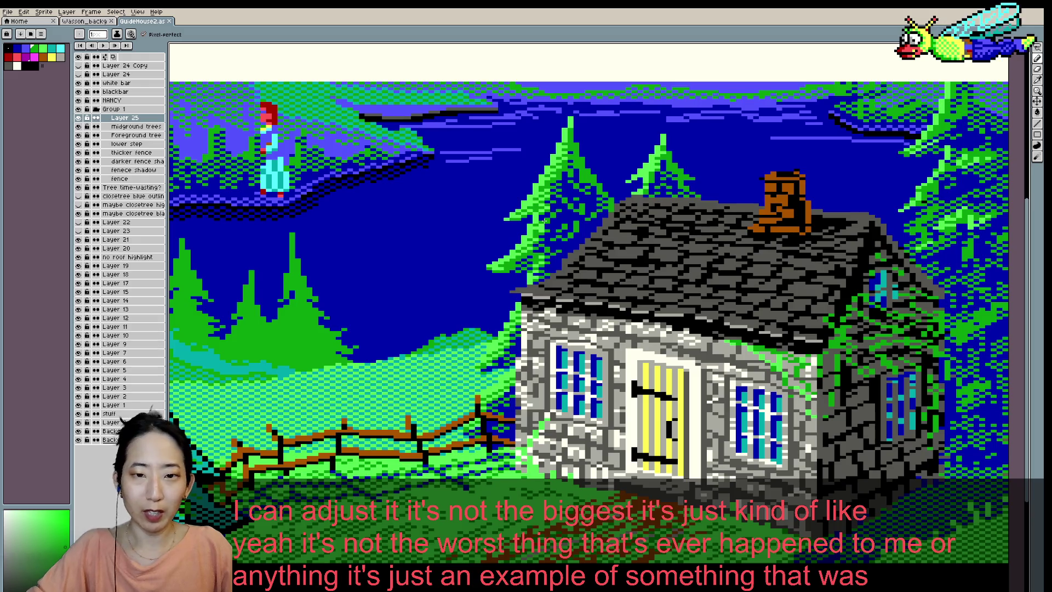
key("i")
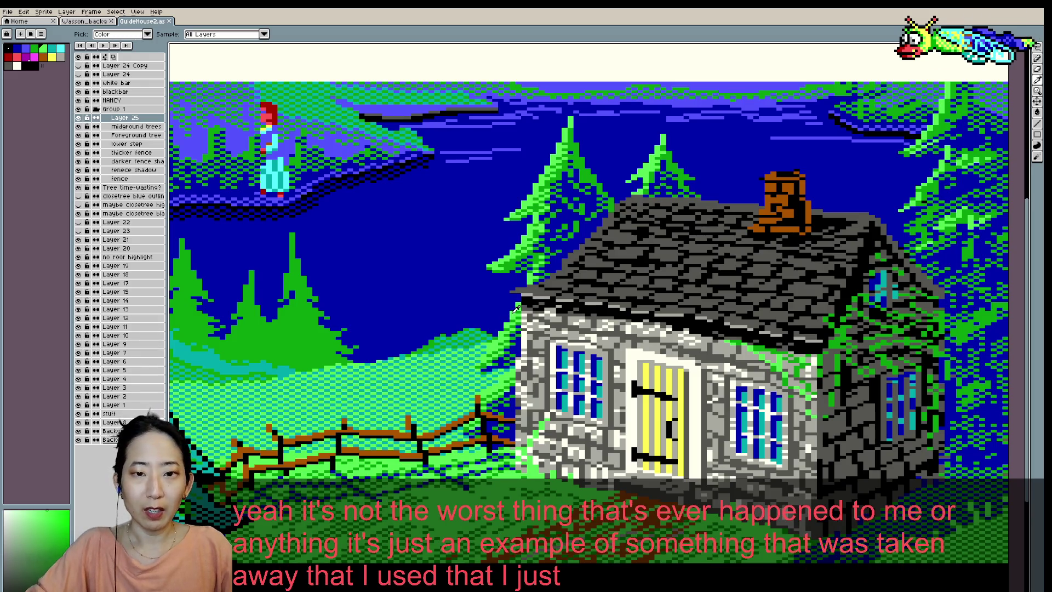
key("b")
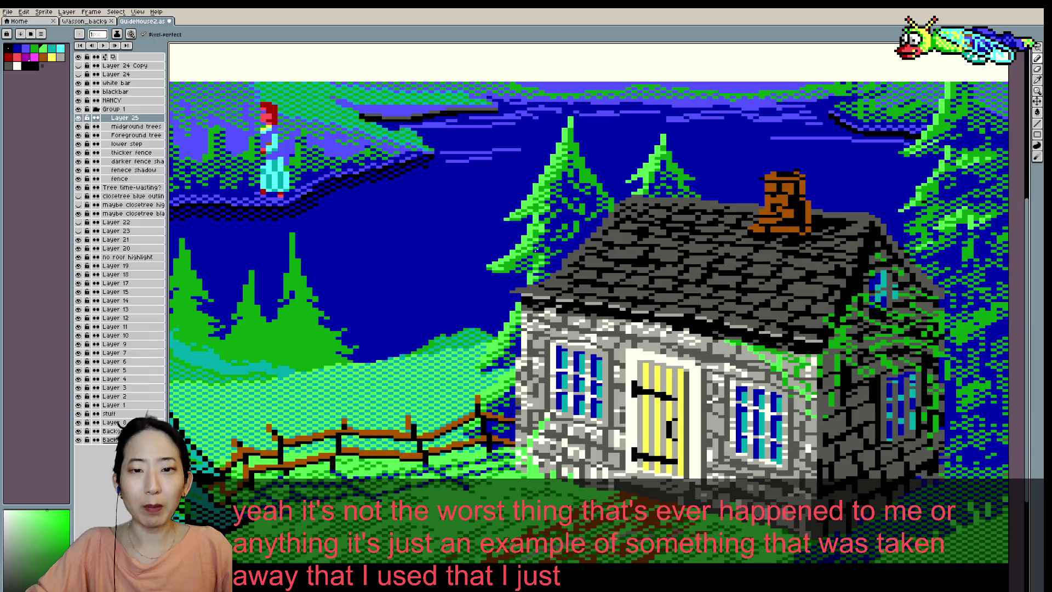
scroll(591, 175, "down", 1)
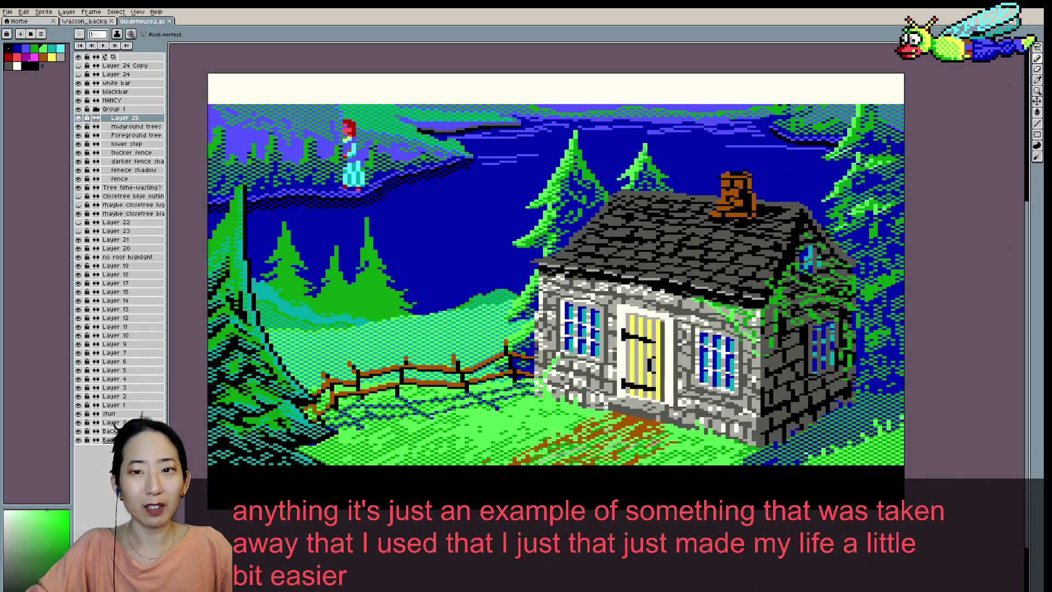
left_click(667, 132)
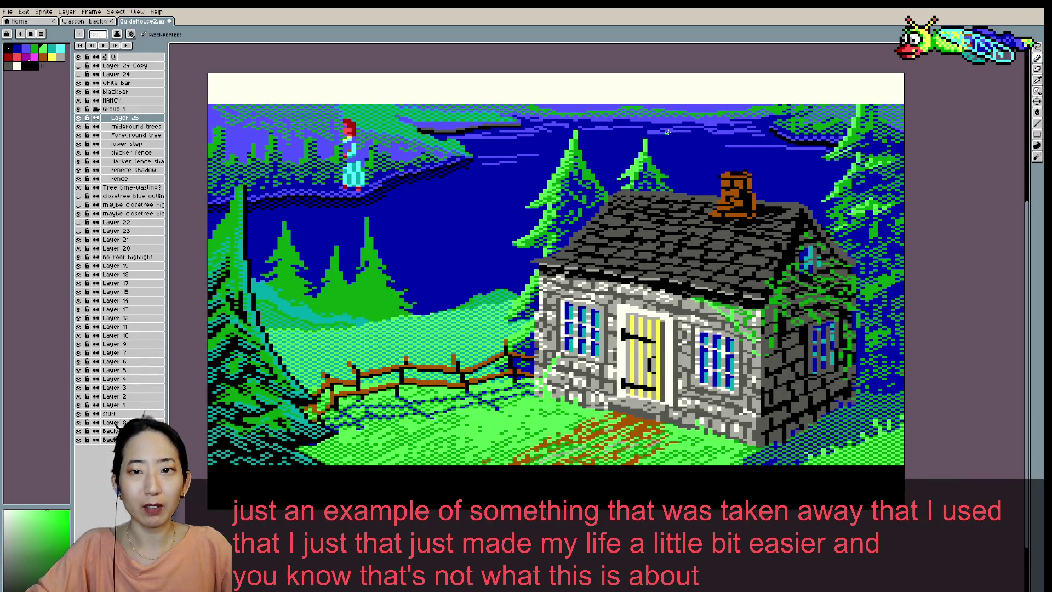
key("v")
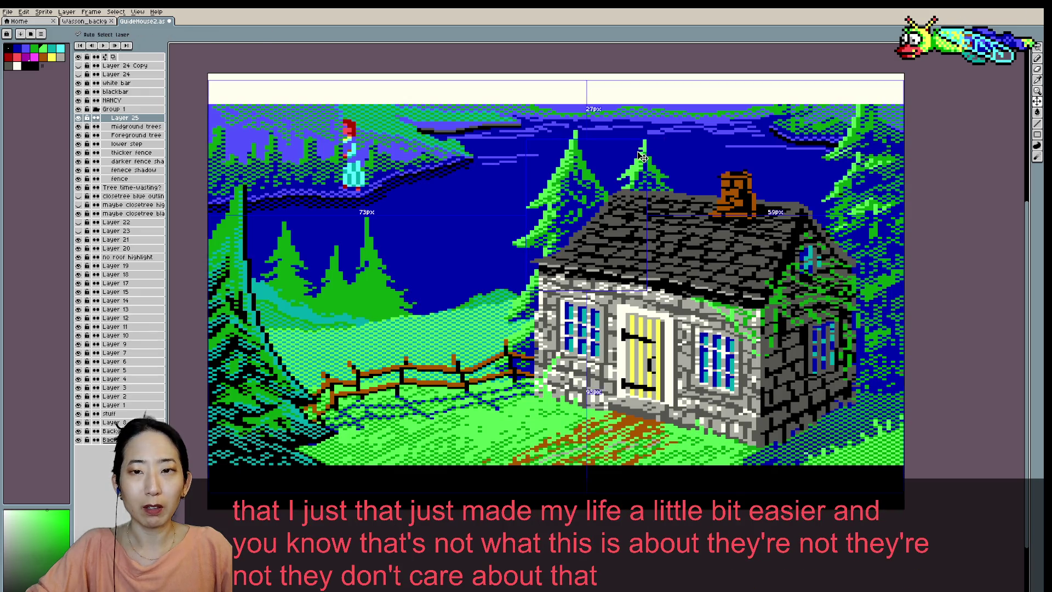
scroll(651, 142, "down", 1)
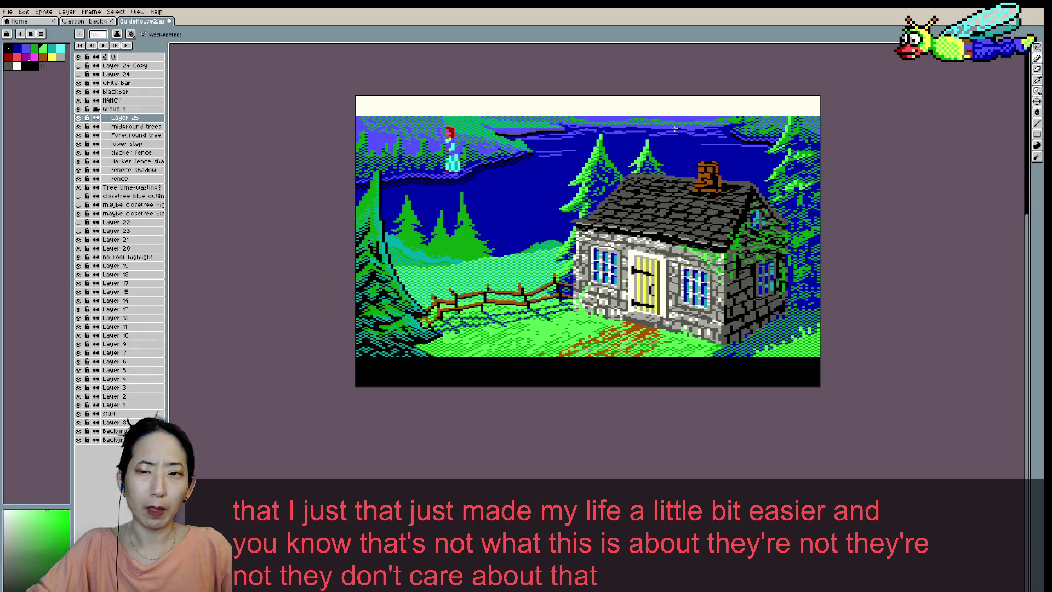
scroll(675, 128, "up", 2)
scroll(675, 128, "up", 1)
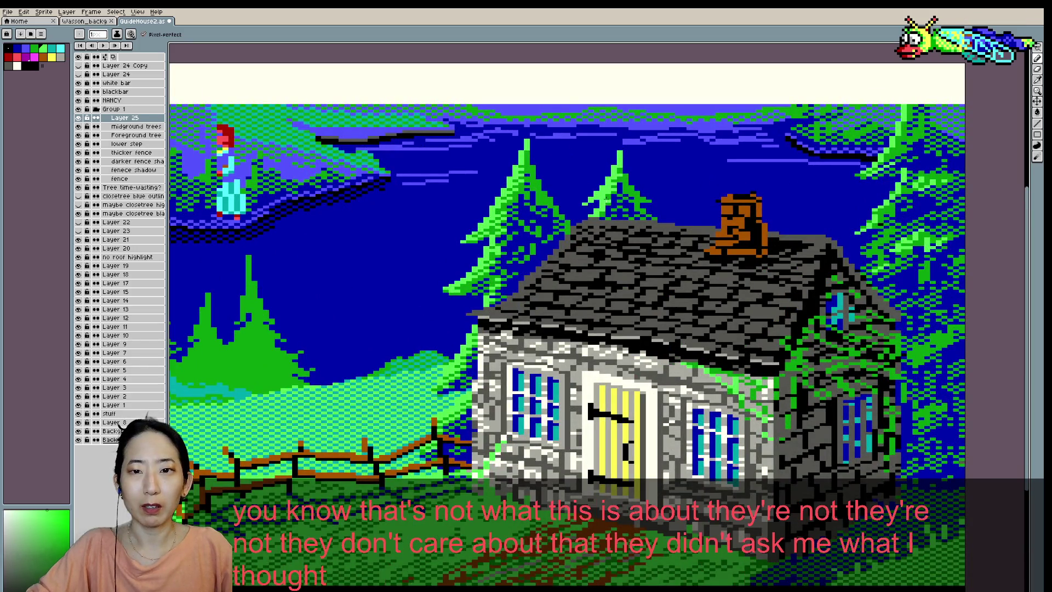
- Zoom in near the roof and pick the yellow, sky blue and pine green in turn
scroll(620, 149, "down", 1)
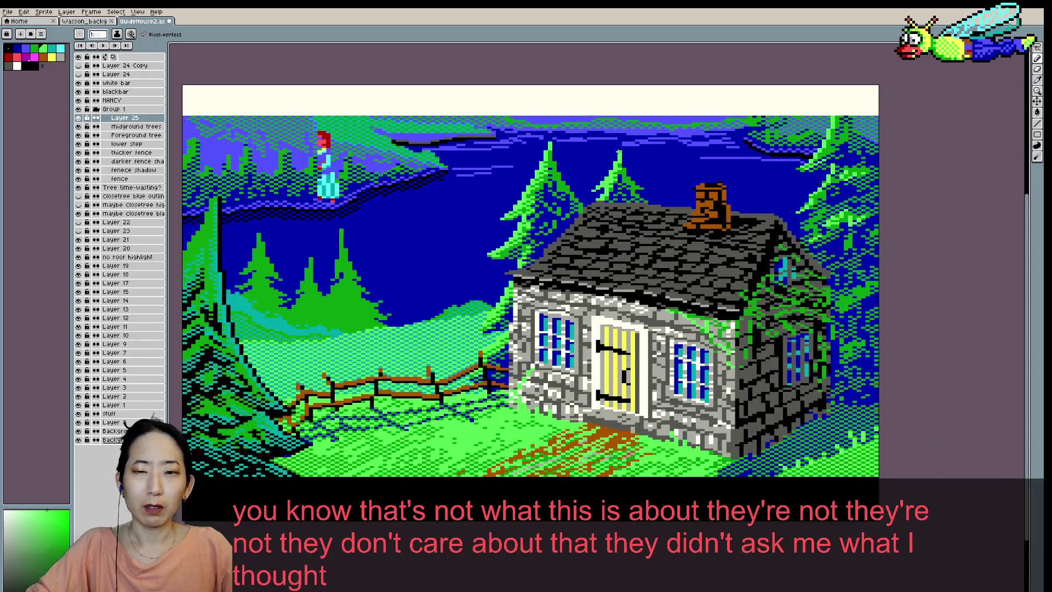
scroll(636, 149, "down", 1)
scroll(636, 163, "up", 1)
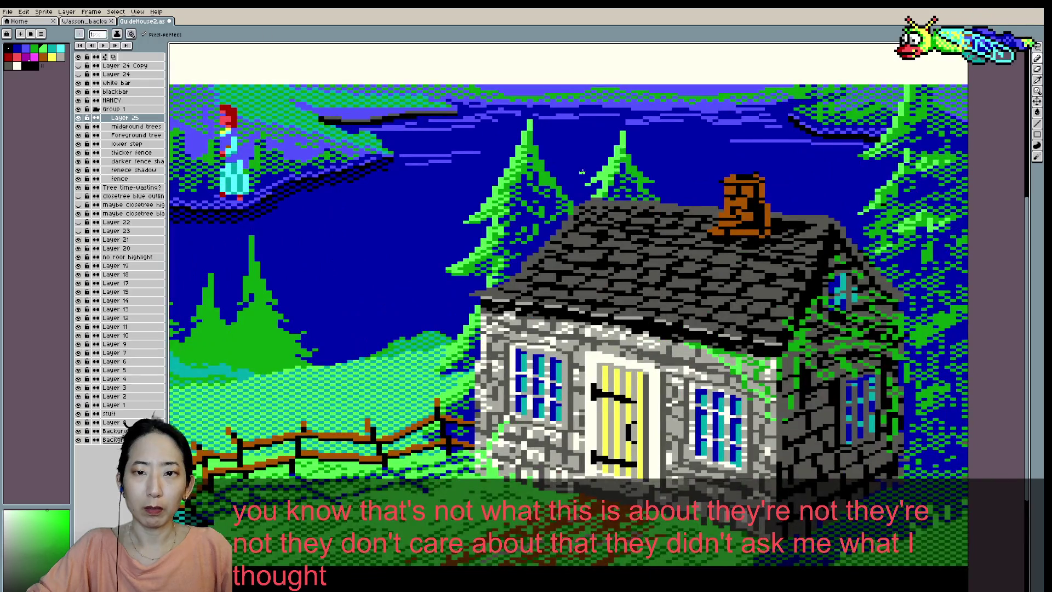
scroll(589, 204, "up", 1)
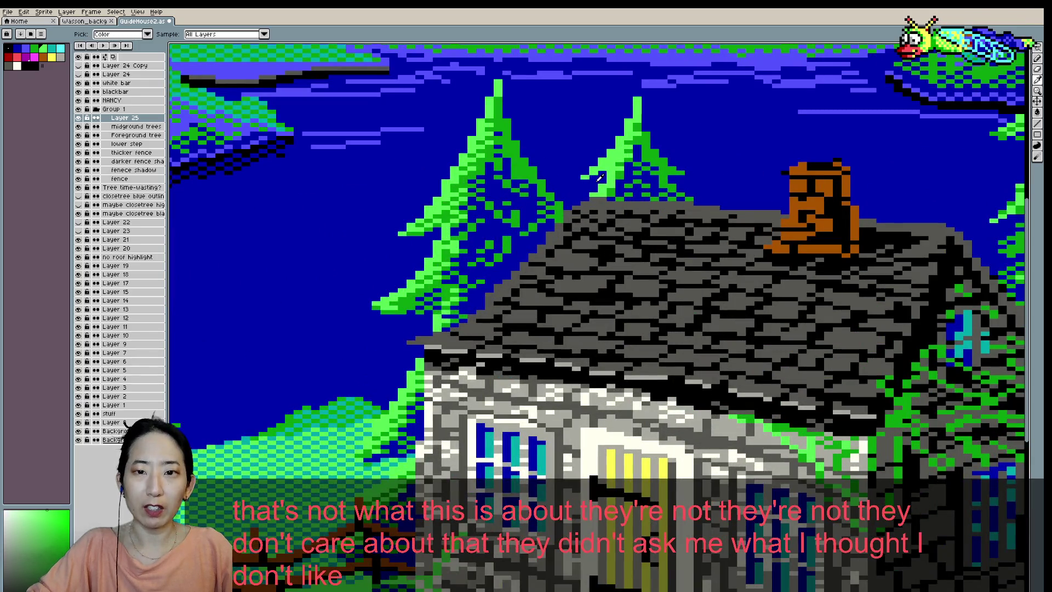
scroll(619, 173, "down", 1)
scroll(623, 181, "down", 1)
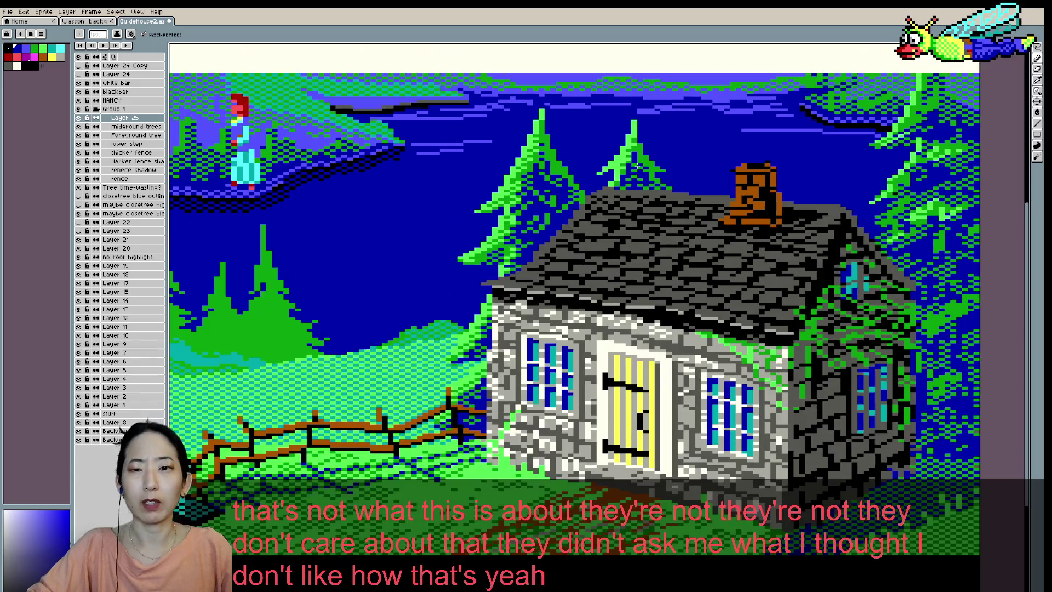
scroll(623, 187, "up", 1)
key("alt")
left_click(622, 187, "alt")
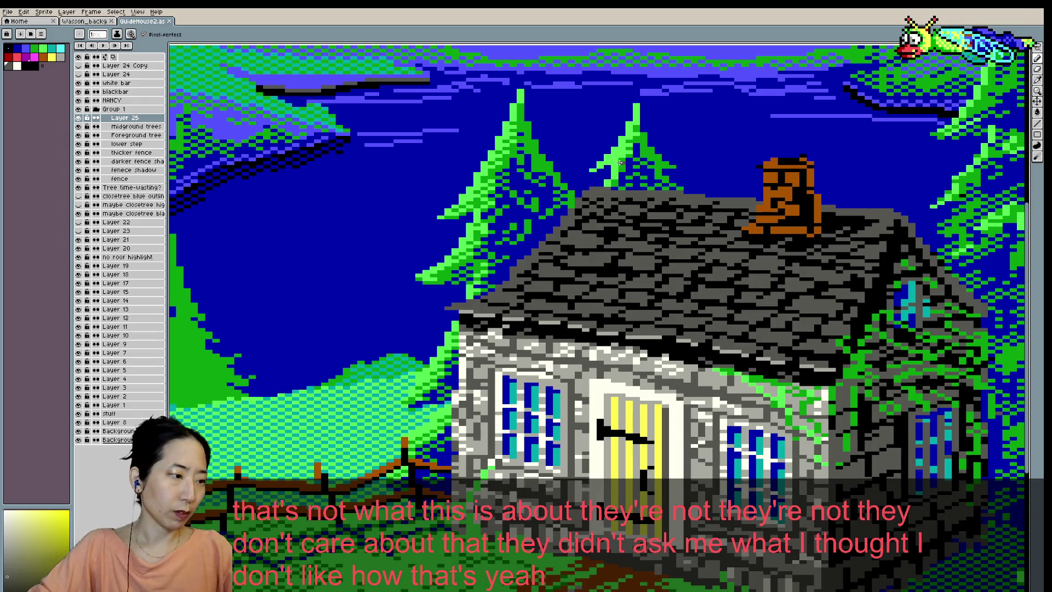
scroll(602, 189, "down", 1)
scroll(676, 145, "up", 1)
scroll(658, 153, "up", 1)
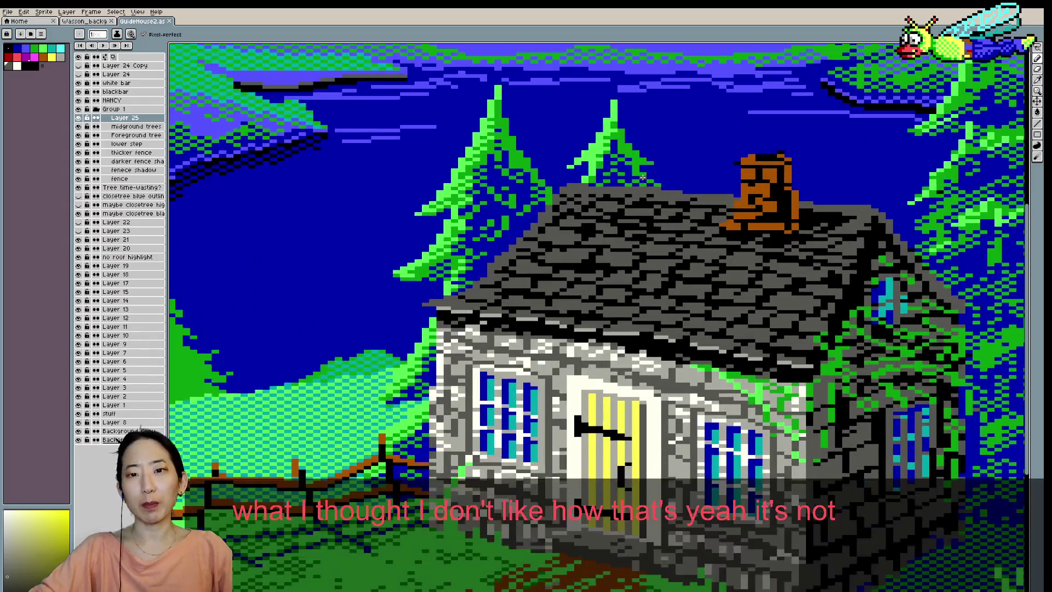
left_click(641, 163, "alt")
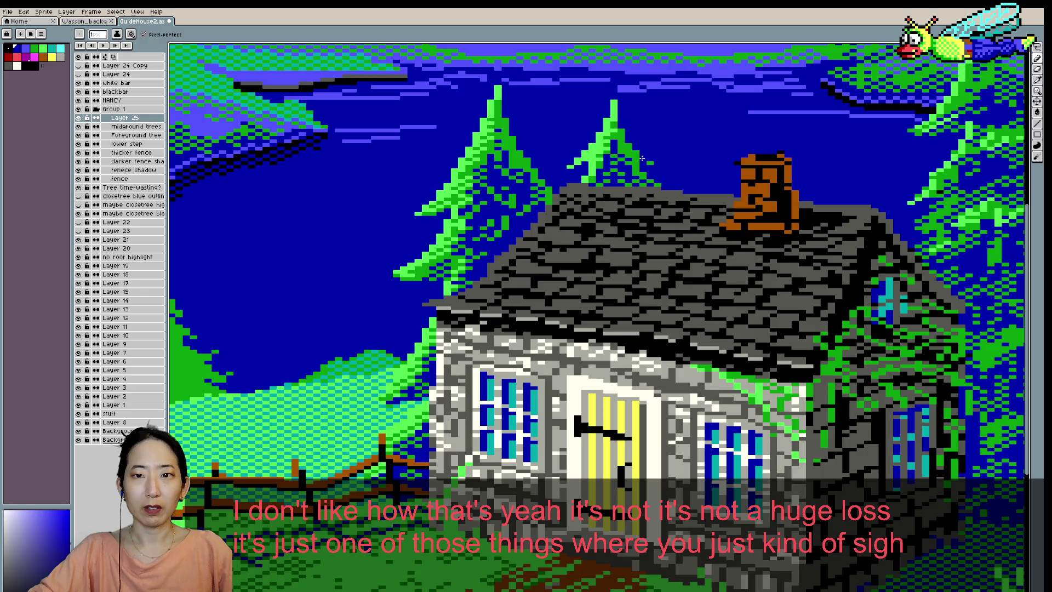
left_click(642, 162, "alt")
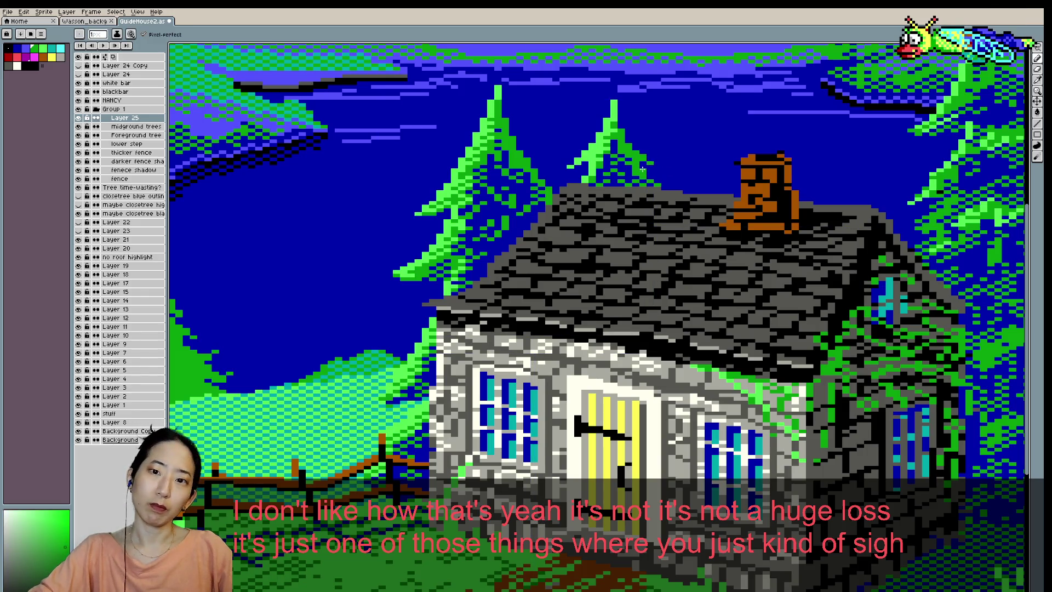
scroll(648, 179, "down", 1)
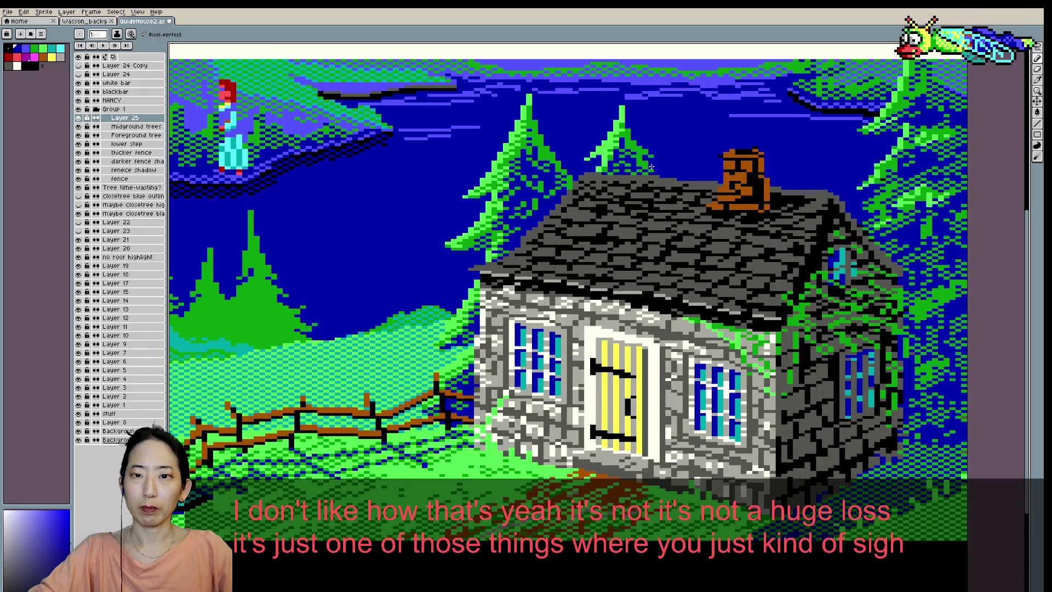
- Fix the pine edges near the roof, alternating tree-green and sky-blue pixels
left_click(652, 167, "alt")
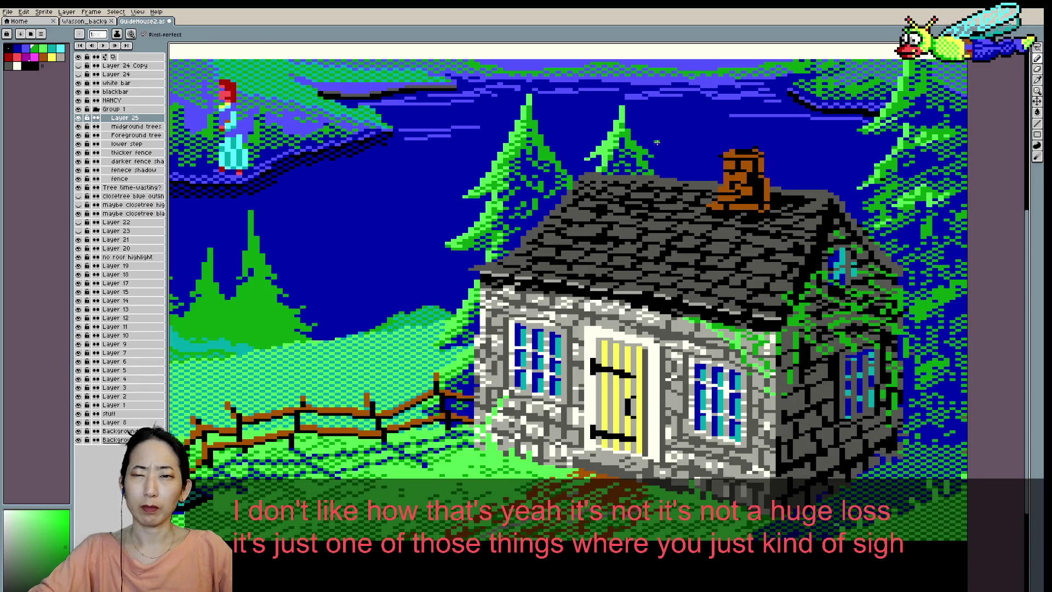
scroll(662, 144, "down", 1)
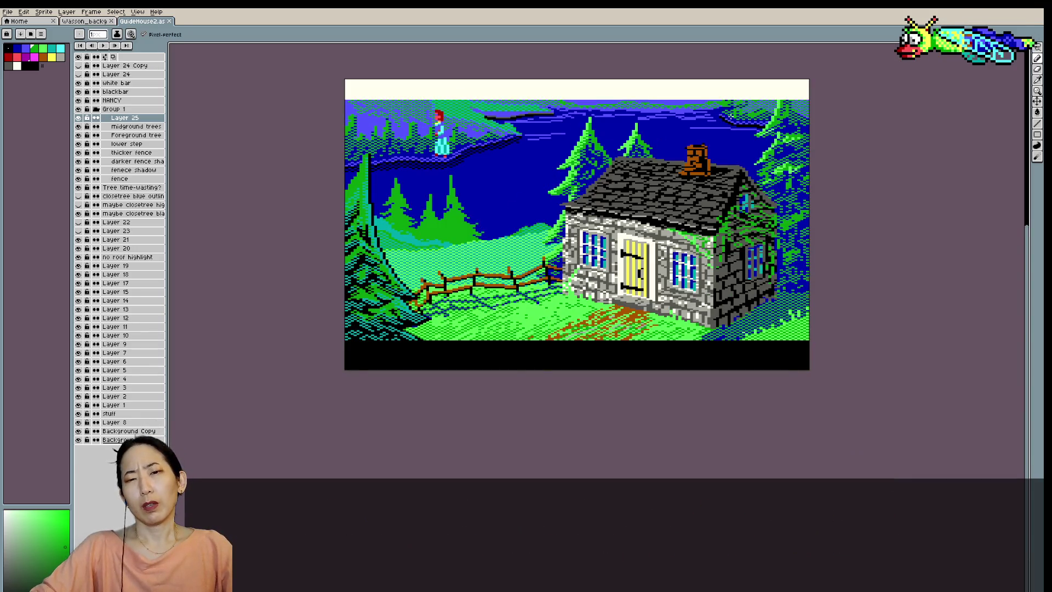
scroll(602, 131, "up", 1)
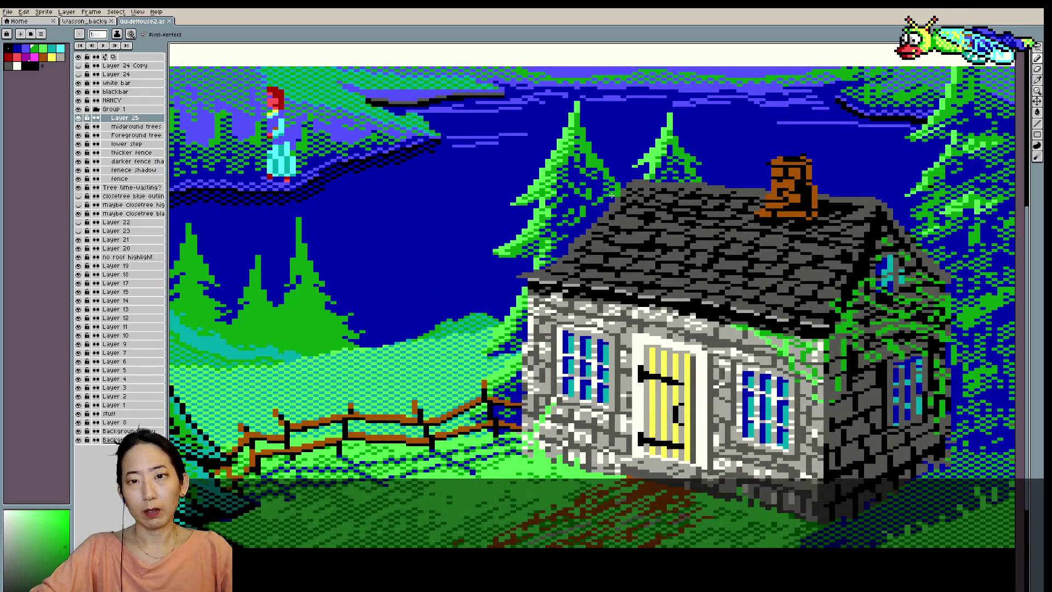
left_click(611, 193, "alt")
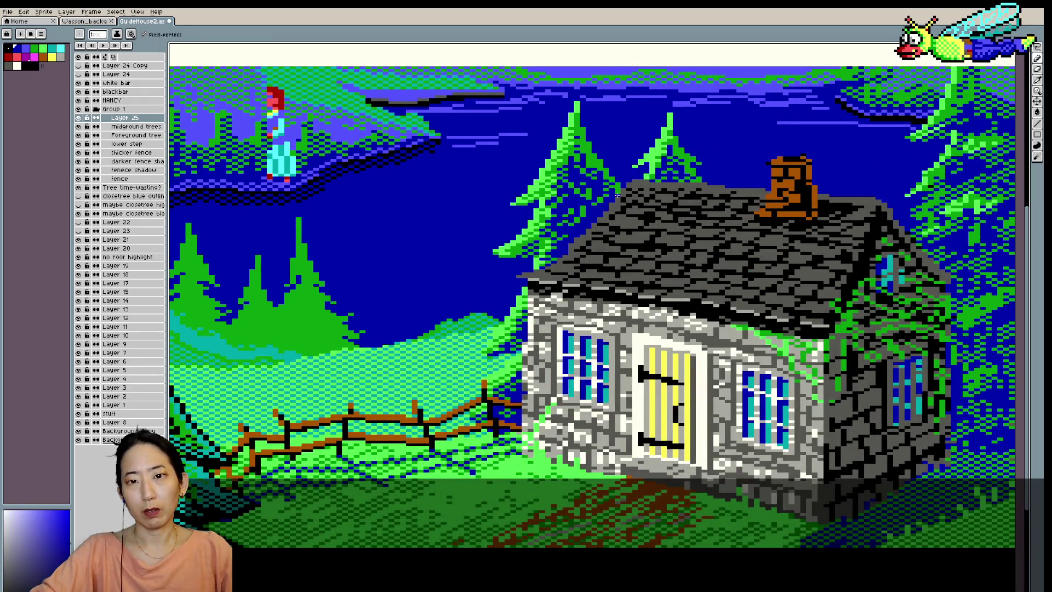
scroll(615, 195, "down", 1)
scroll(604, 179, "up", 1)
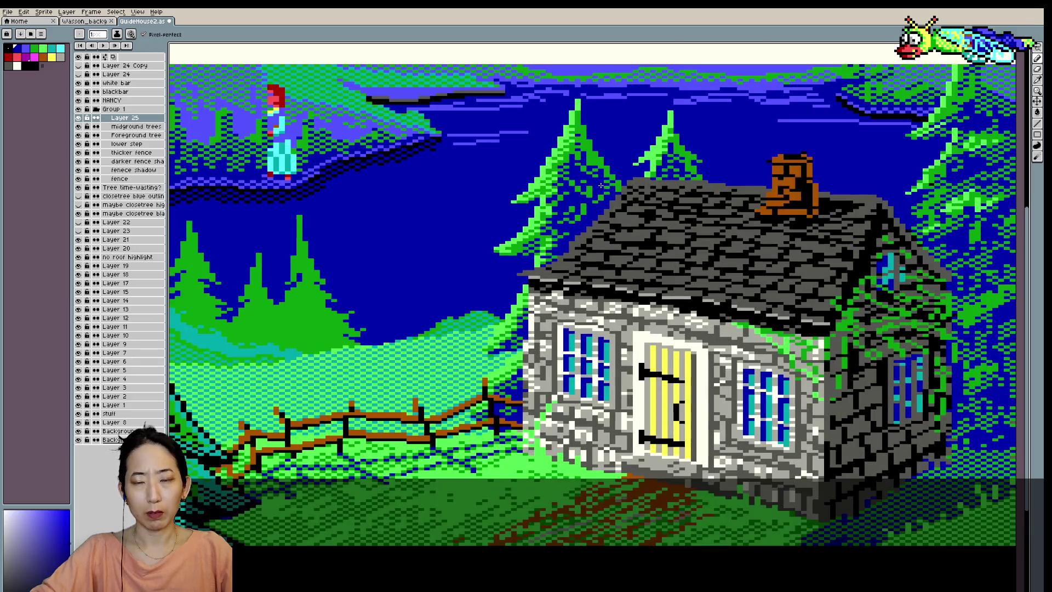
left_click(560, 235, "alt")
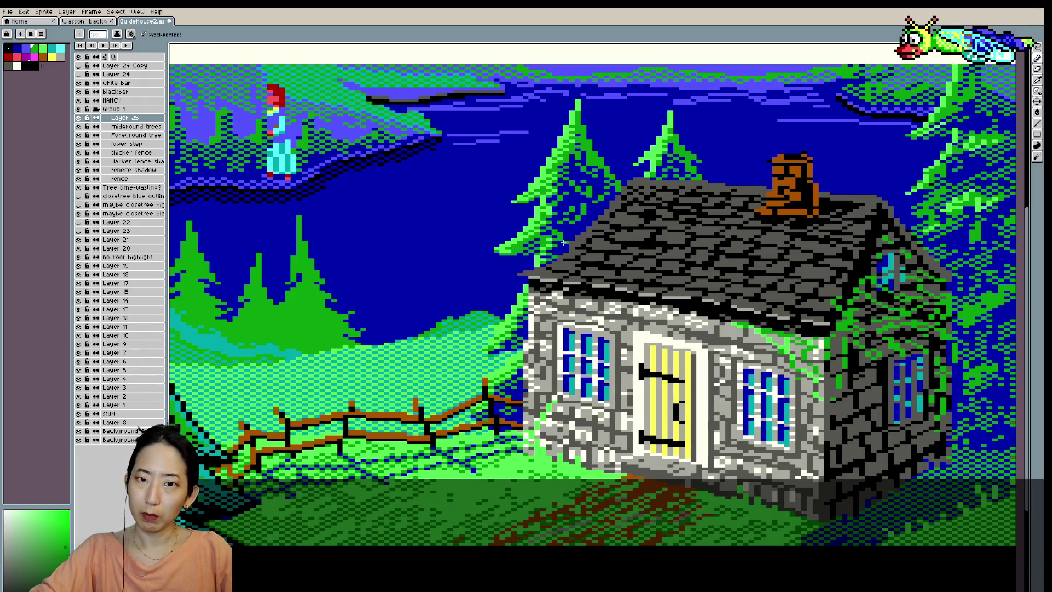
left_click(557, 234, "alt")
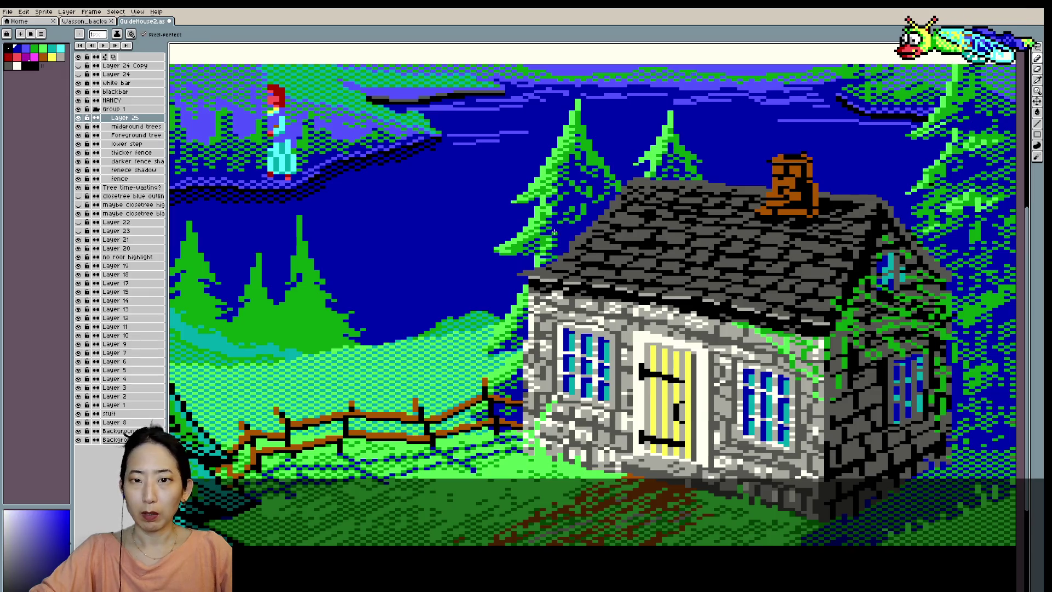
left_click(549, 221, "alt")
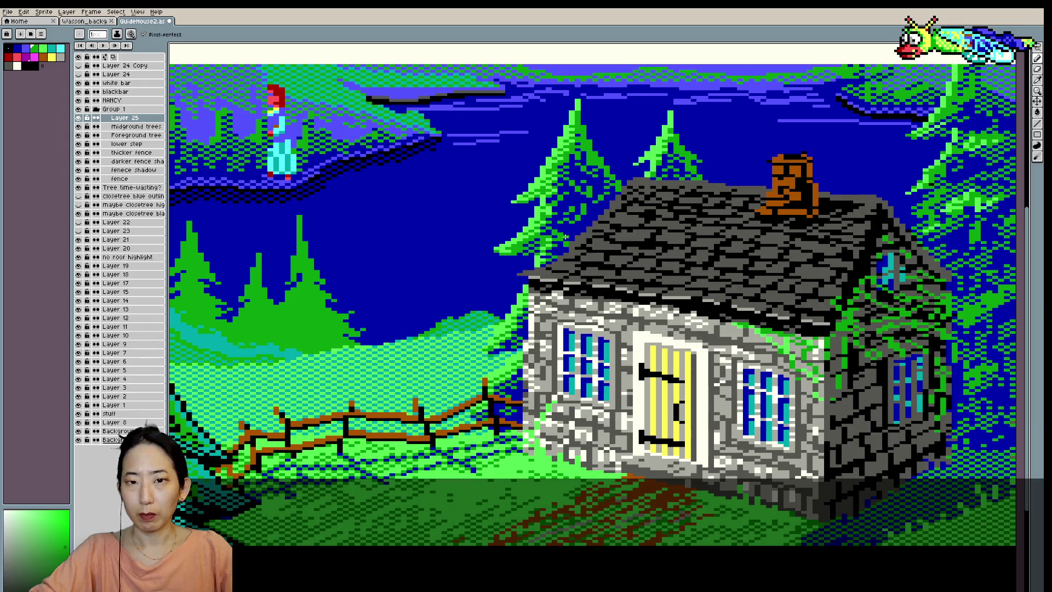
left_click(560, 232, "alt")
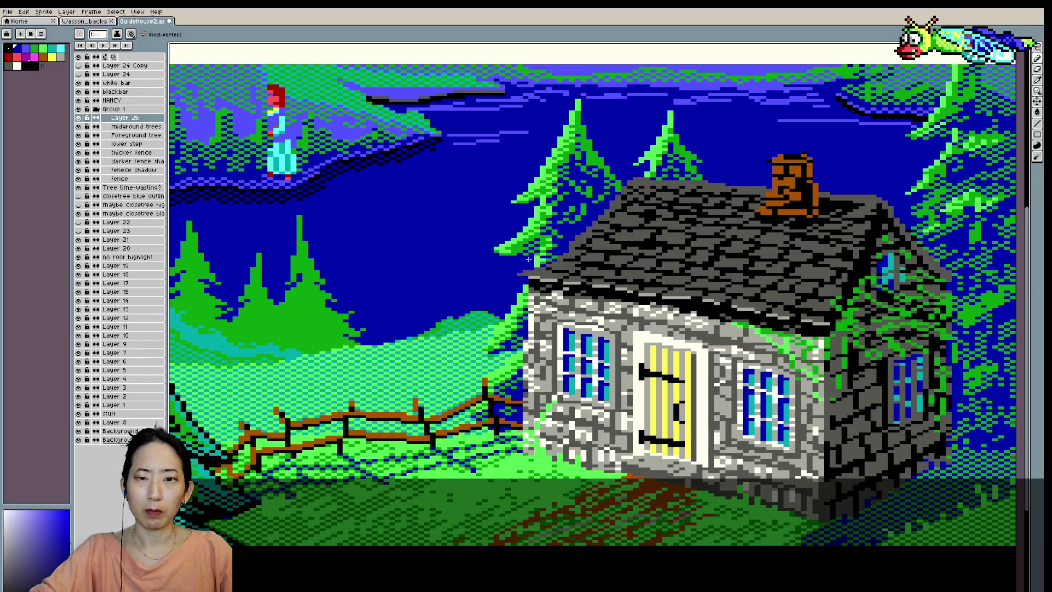
scroll(528, 261, "down", 1)
scroll(548, 236, "down", 1)
scroll(567, 205, "down", 1)
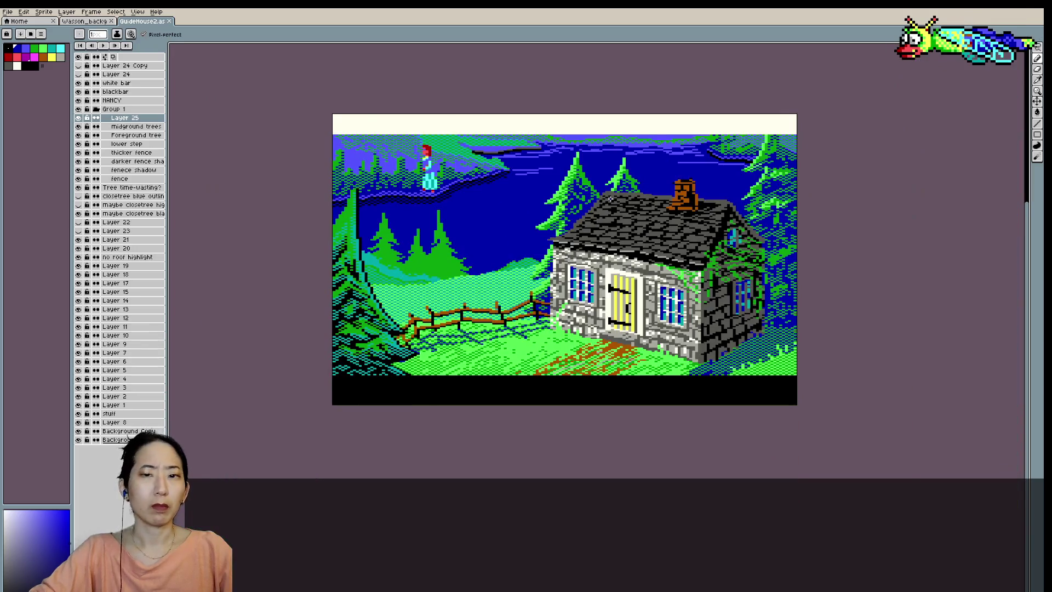
- Sample the green near the cottage roof, check the view, and save
scroll(578, 211, "up", 1)
scroll(556, 239, "up", 1)
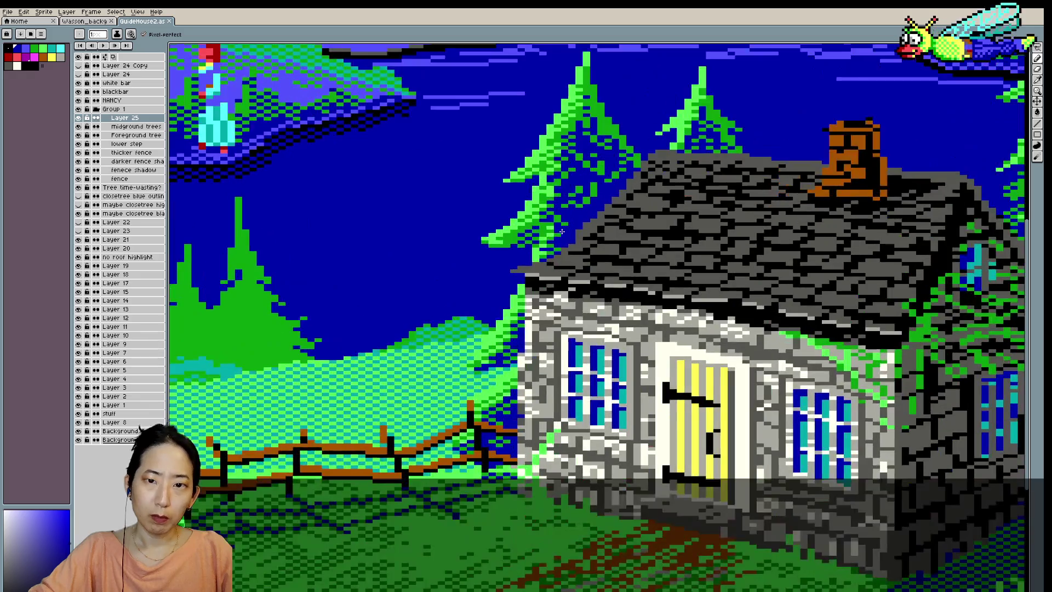
left_click(555, 240, "alt")
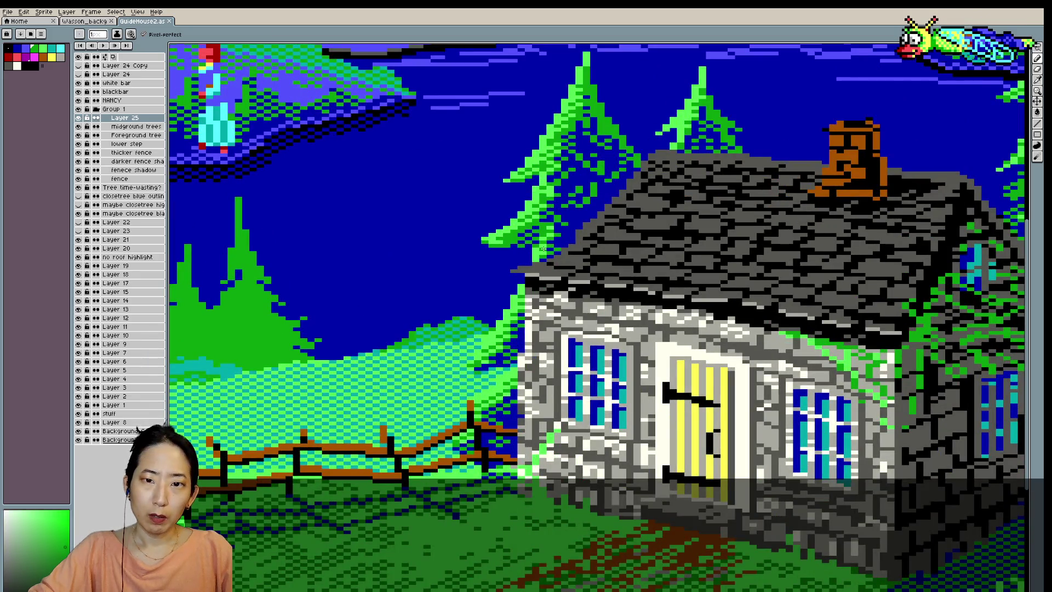
scroll(597, 208, "down", 1)
scroll(641, 177, "down", 1)
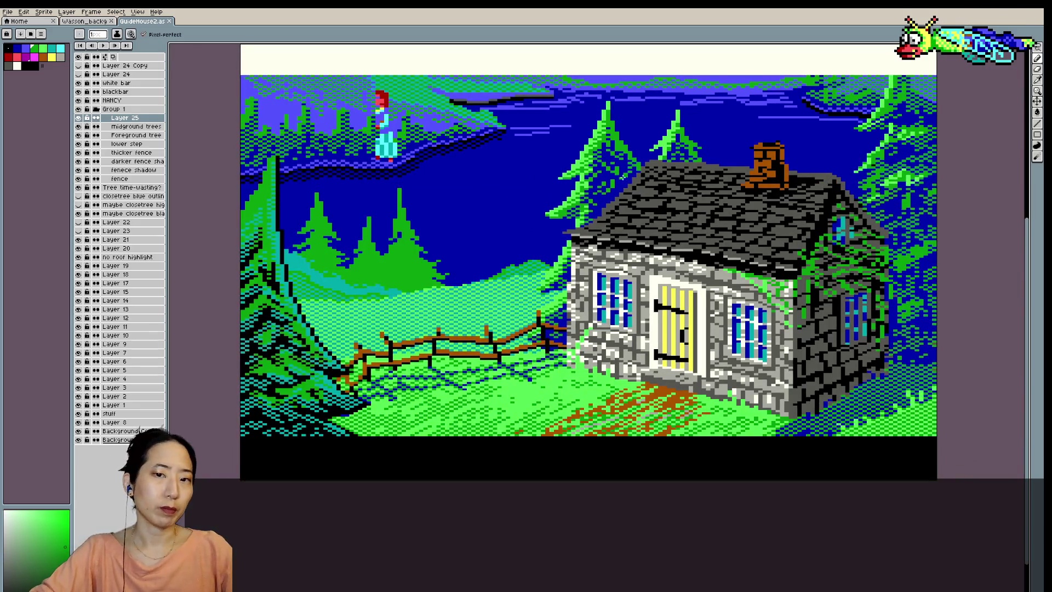
scroll(613, 174, "down", 1)
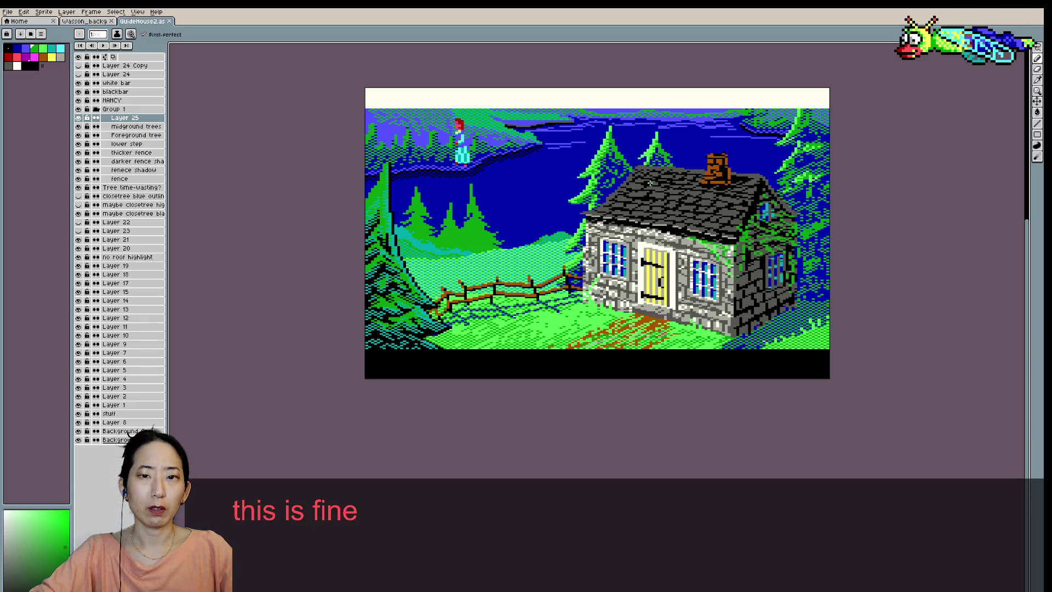
scroll(649, 182, "up", 1)
scroll(645, 159, "up", 1)
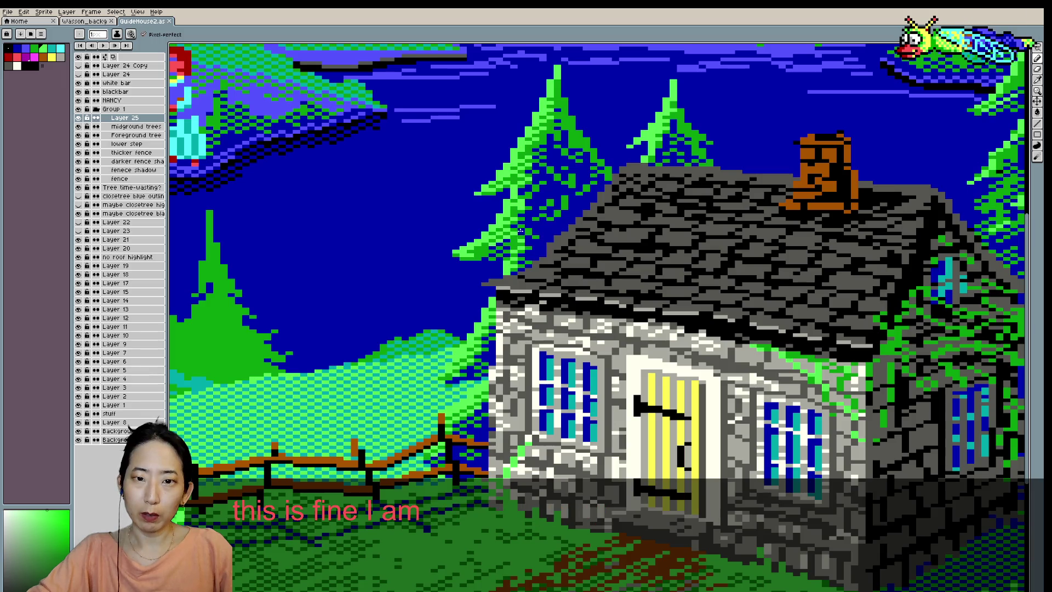
key("ctrl")
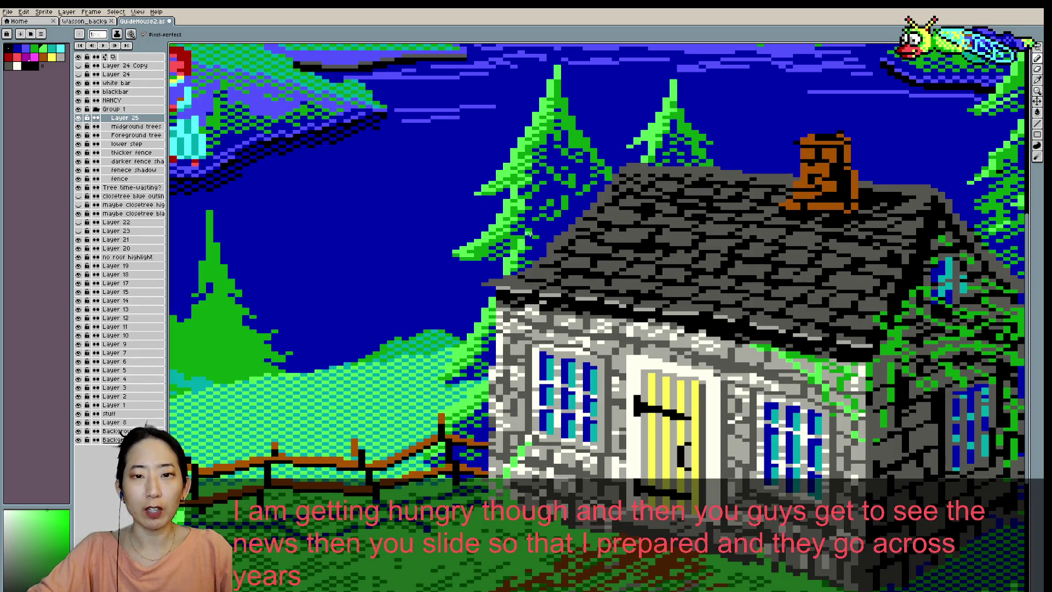
key("ctrl+s")
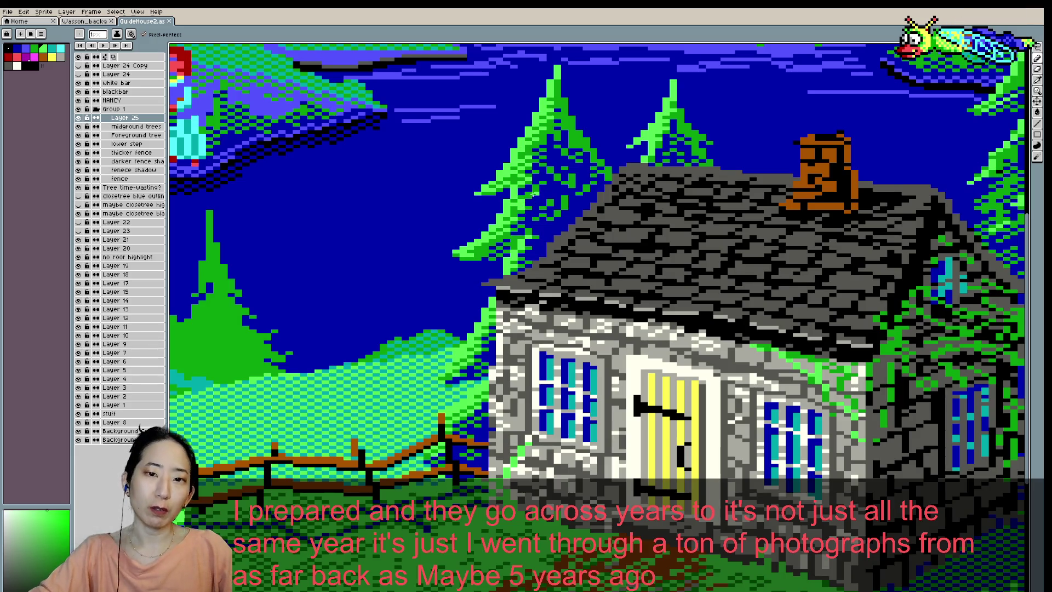
- Sample a dark blue, then the pine green, and zoom in and out over the scene
left_click(519, 229, "alt")
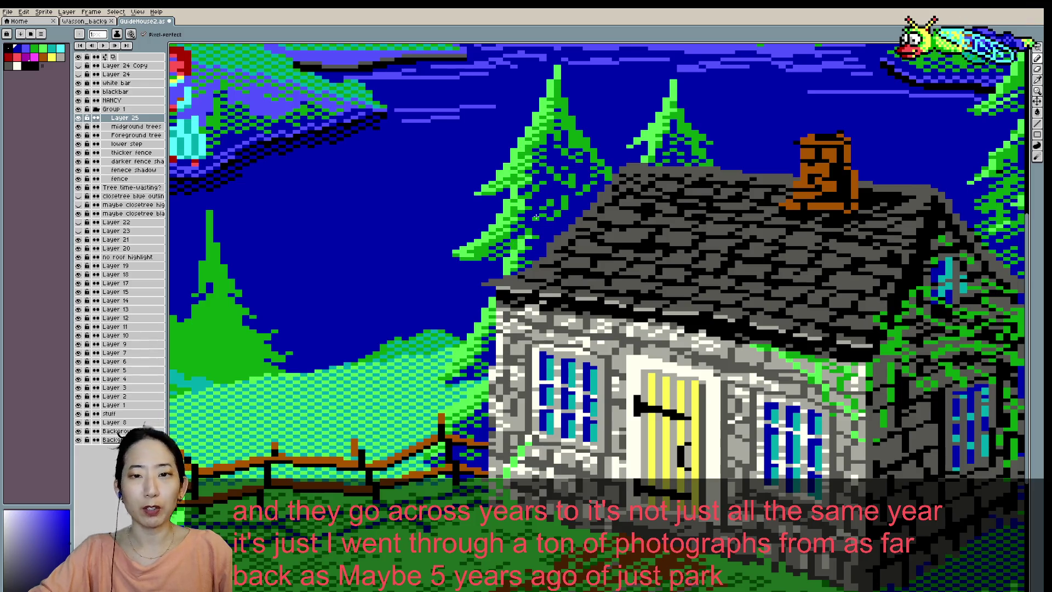
scroll(542, 200, "down", 1)
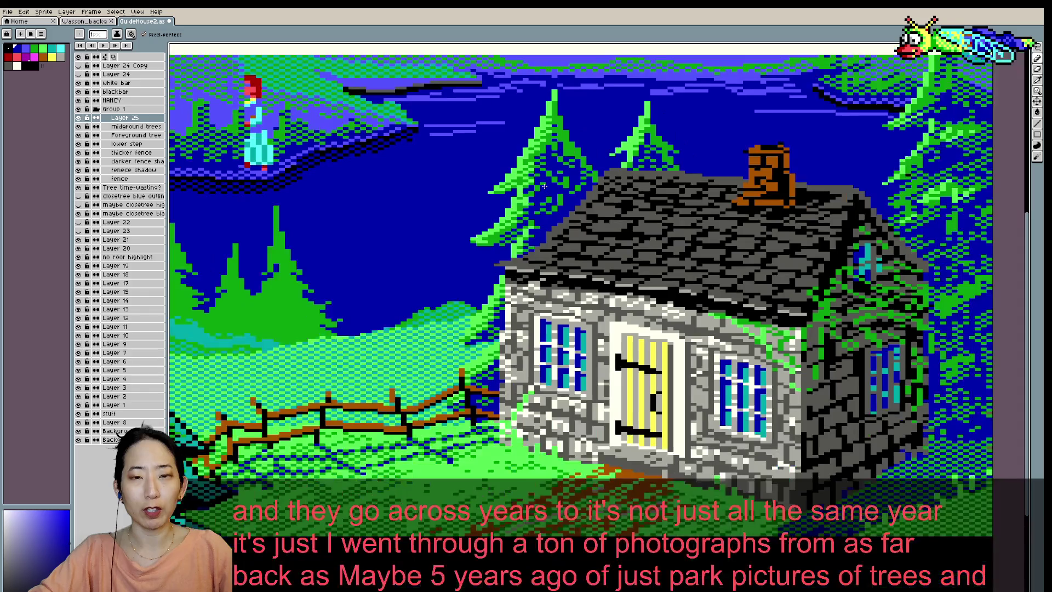
left_click(531, 233, "alt")
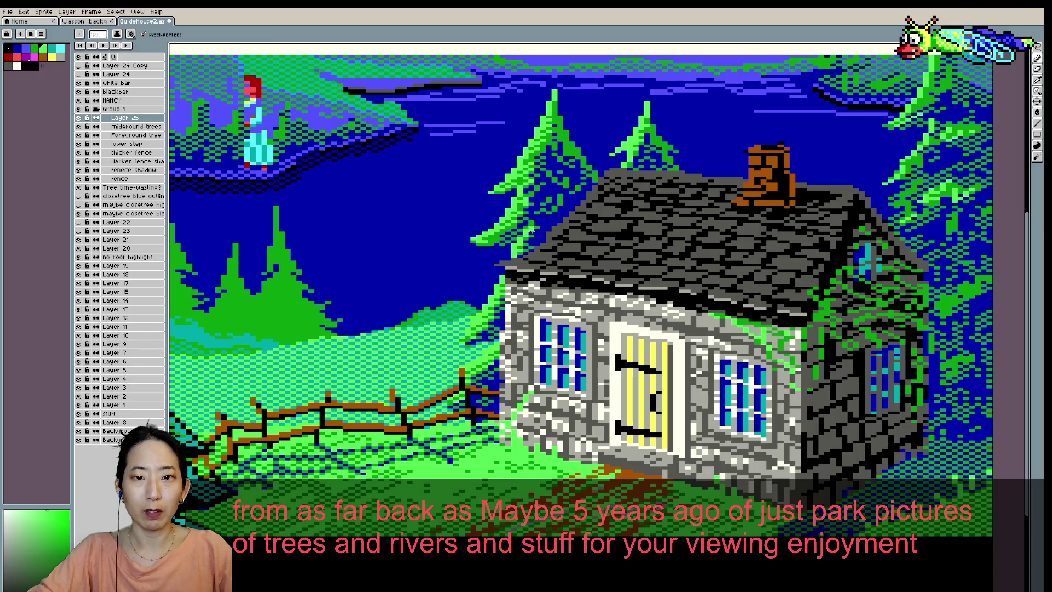
scroll(531, 232, "down", 1)
scroll(531, 232, "down", 2)
scroll(544, 202, "up", 3)
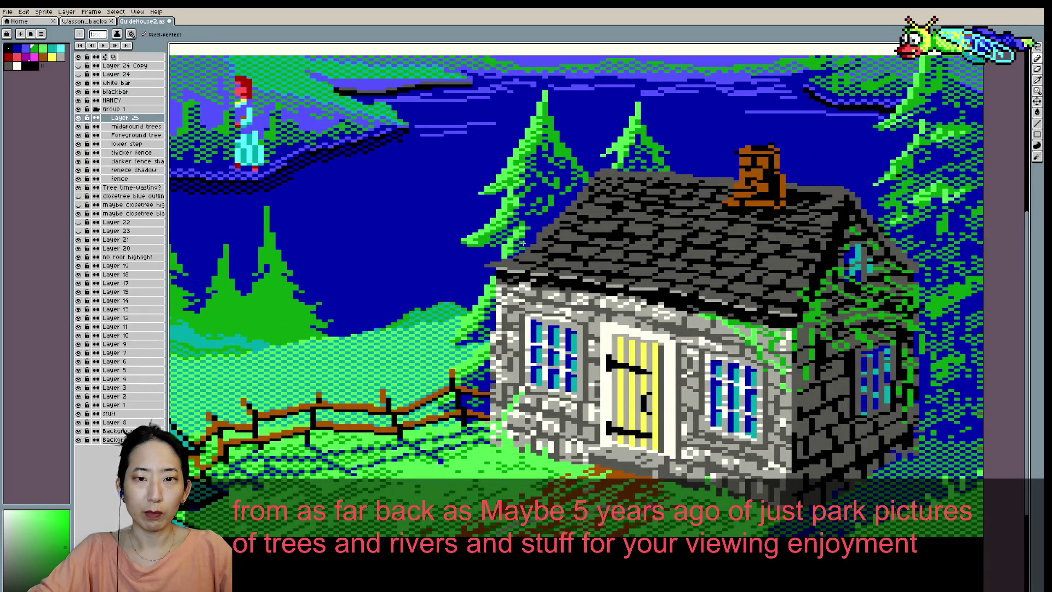
scroll(534, 207, "down", 1)
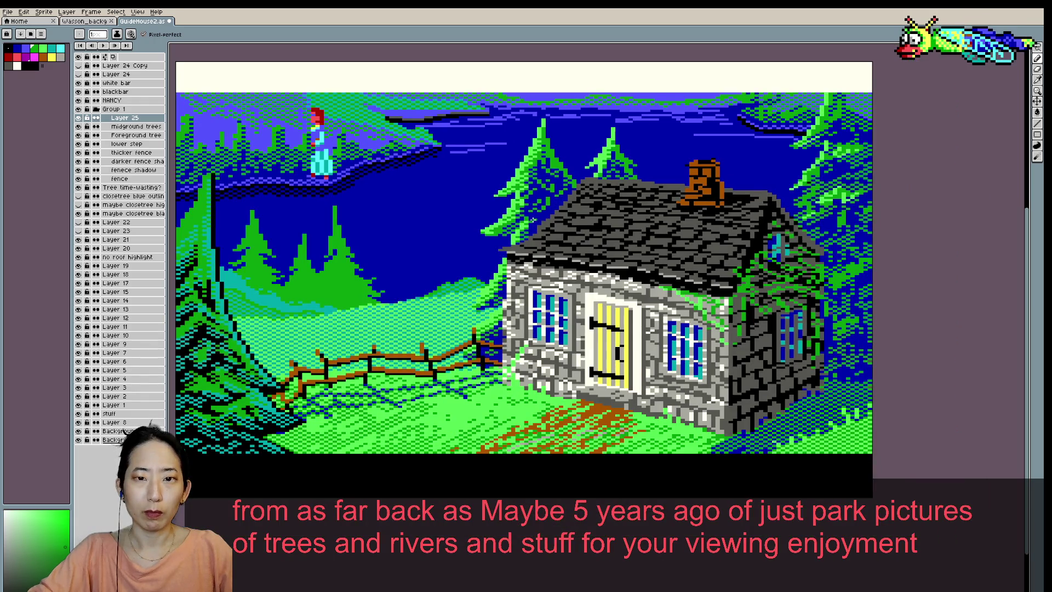
scroll(543, 196, "down", 1)
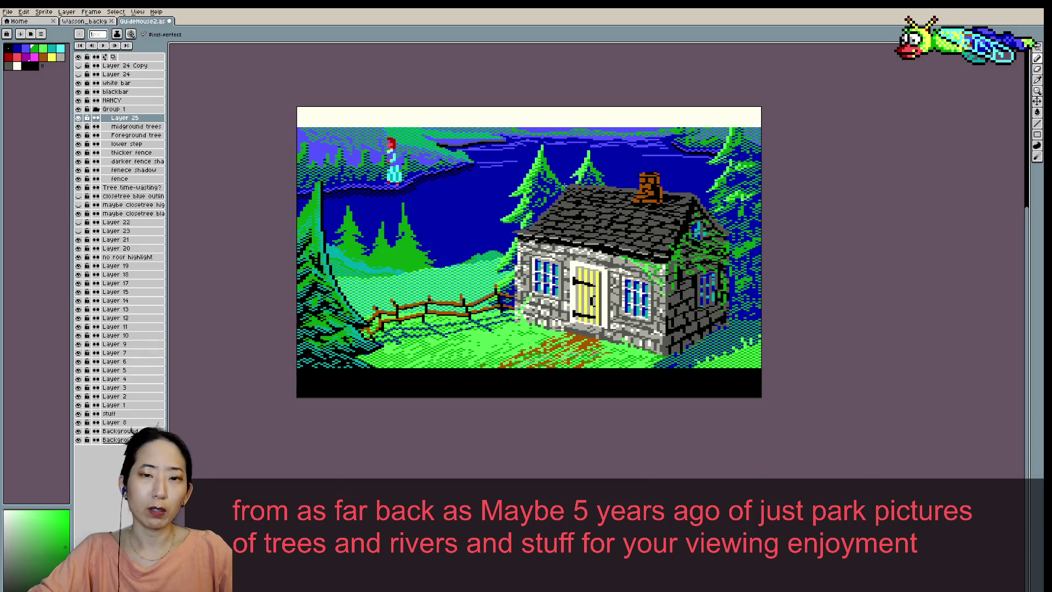
scroll(550, 197, "up", 1)
scroll(551, 197, "up", 1)
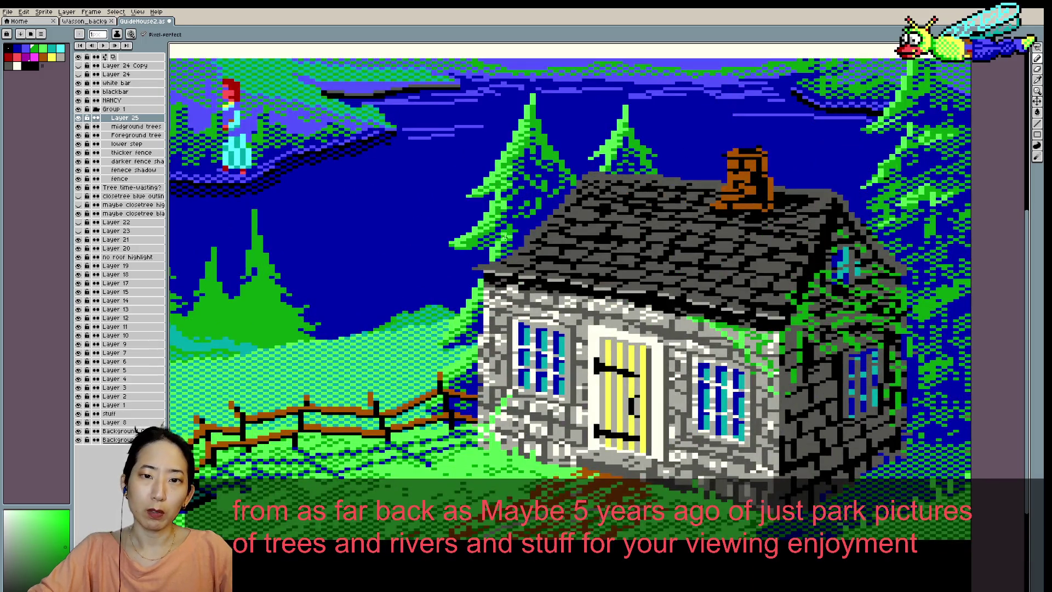
scroll(517, 202, "down", 1)
scroll(547, 199, "up", 1)
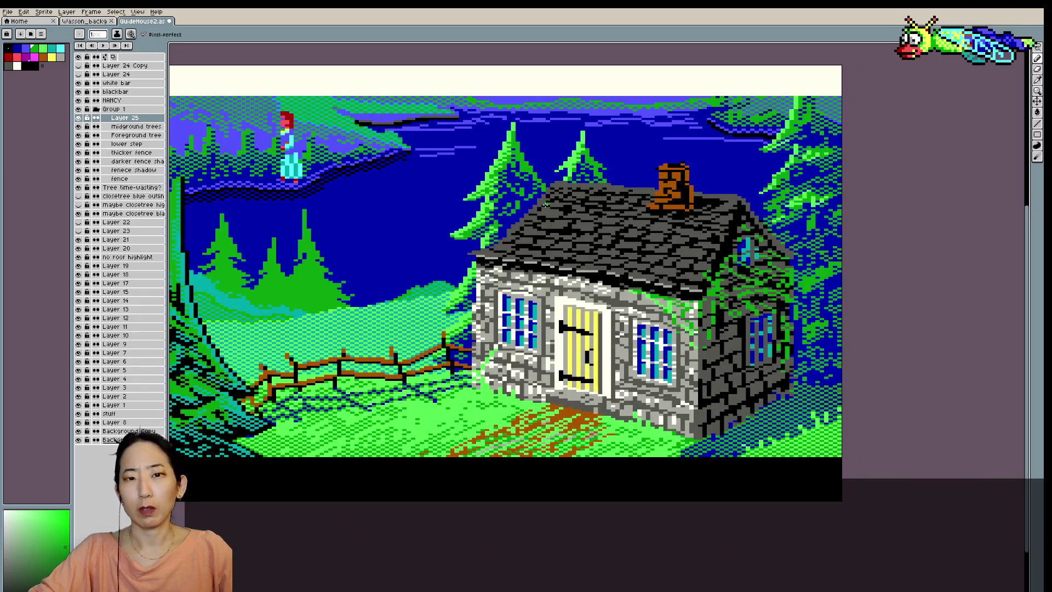
- Save the cottage scene
scroll(504, 234, "up", 1)
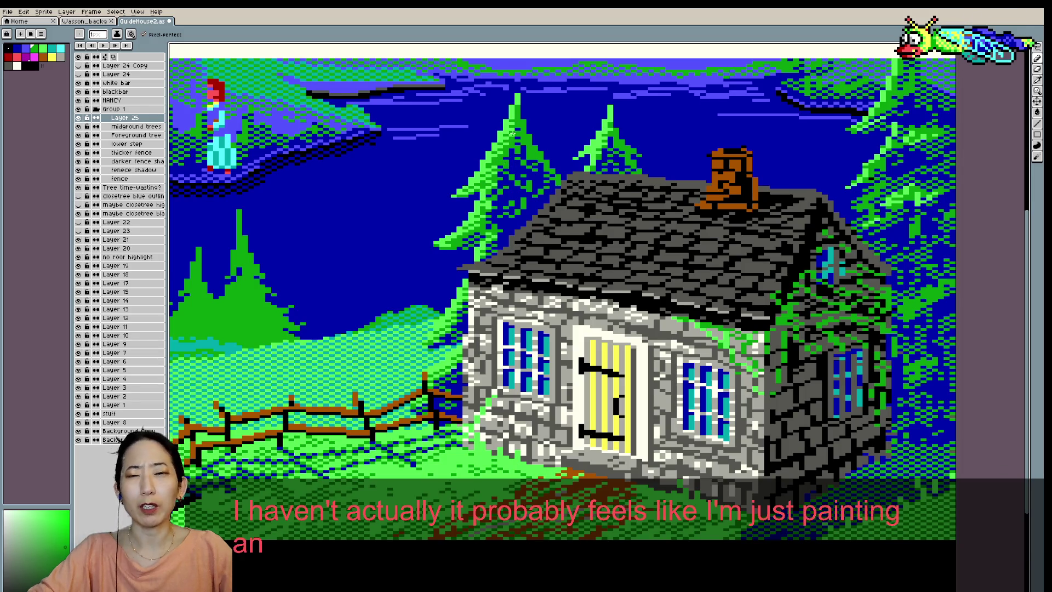
scroll(509, 156, "down", 2)
scroll(541, 155, "up", 2)
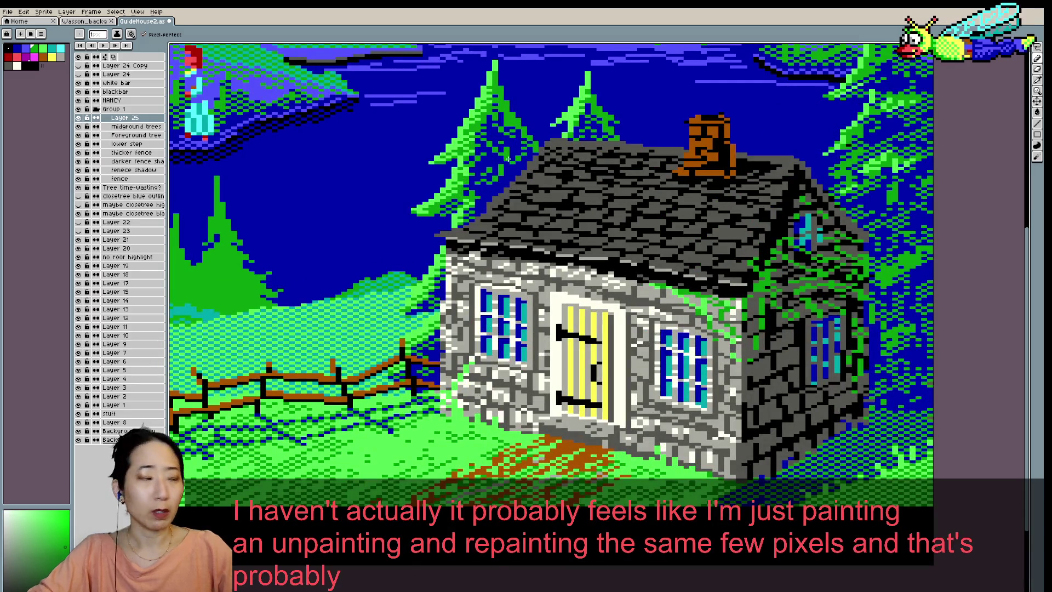
key("ctrl+s")
scroll(510, 154, "down", 1)
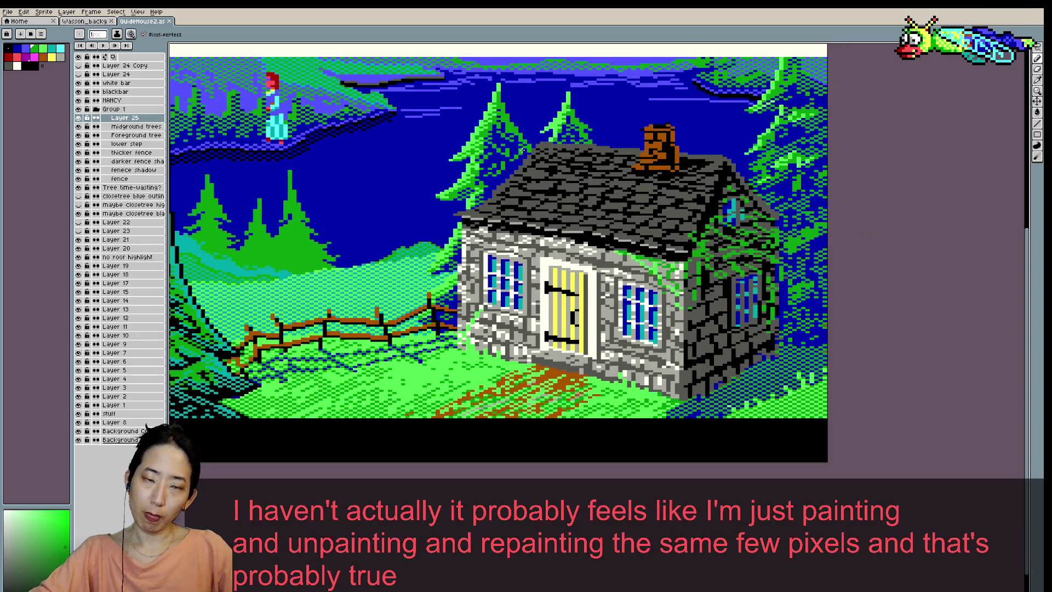
scroll(509, 153, "down", 1)
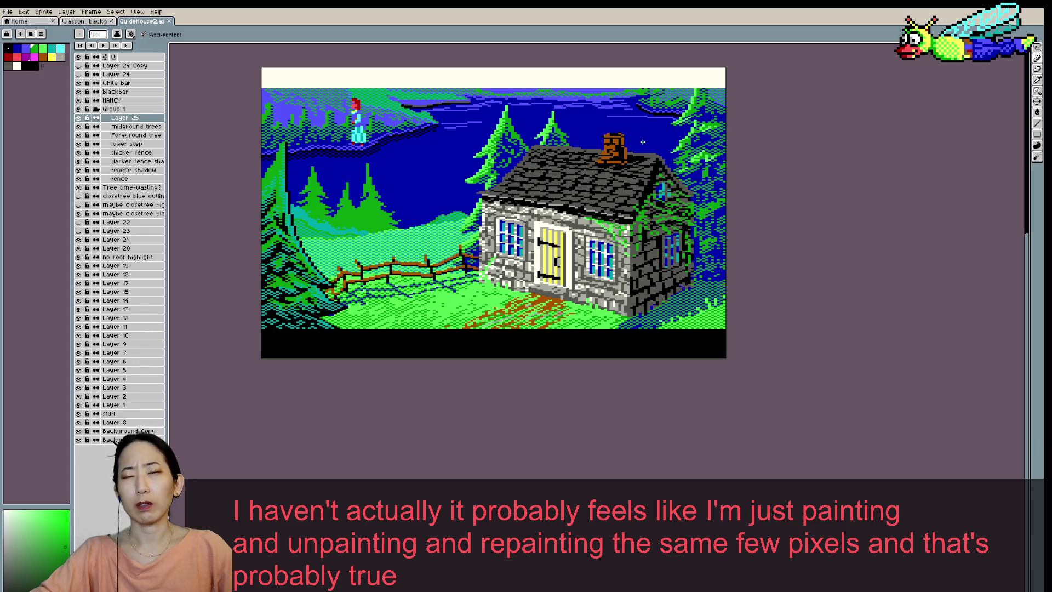
scroll(536, 129, "up", 1)
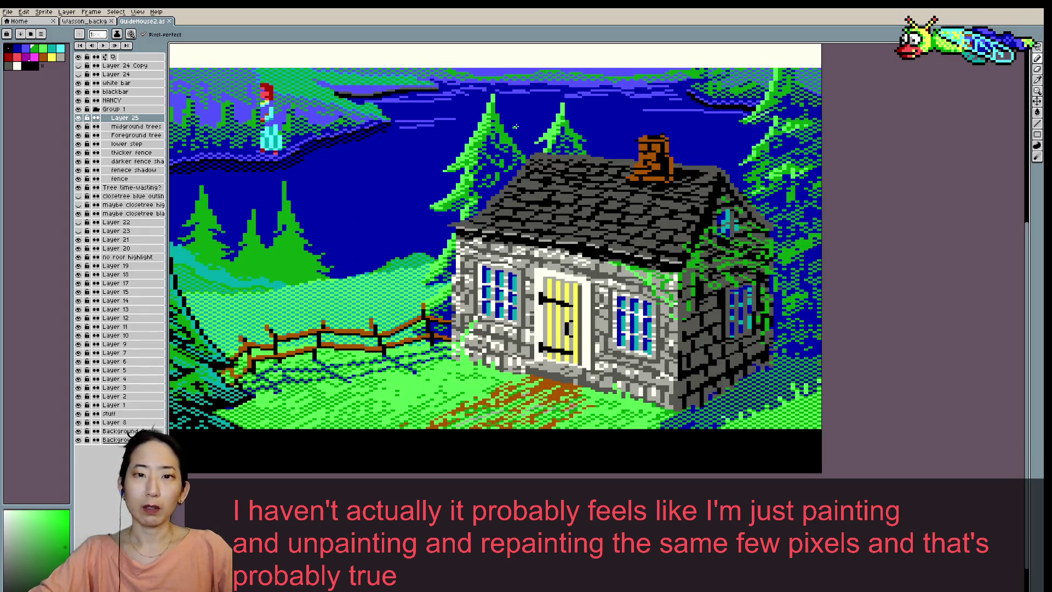
- Sample a blue, then the pine green, and toggle the tree layer left of the house
left_click(510, 131, "alt")
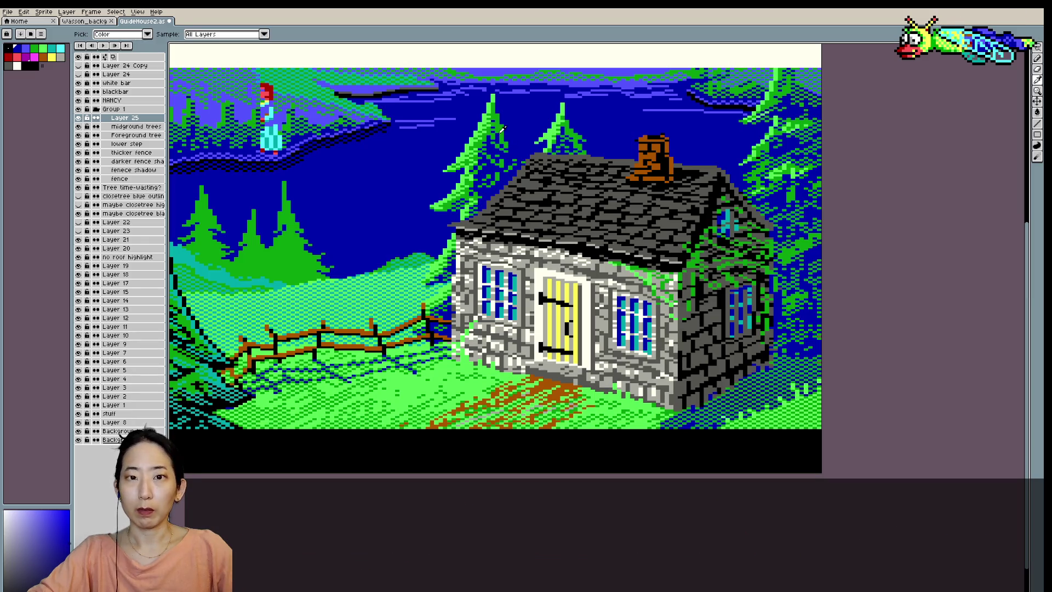
left_click(505, 138, "alt")
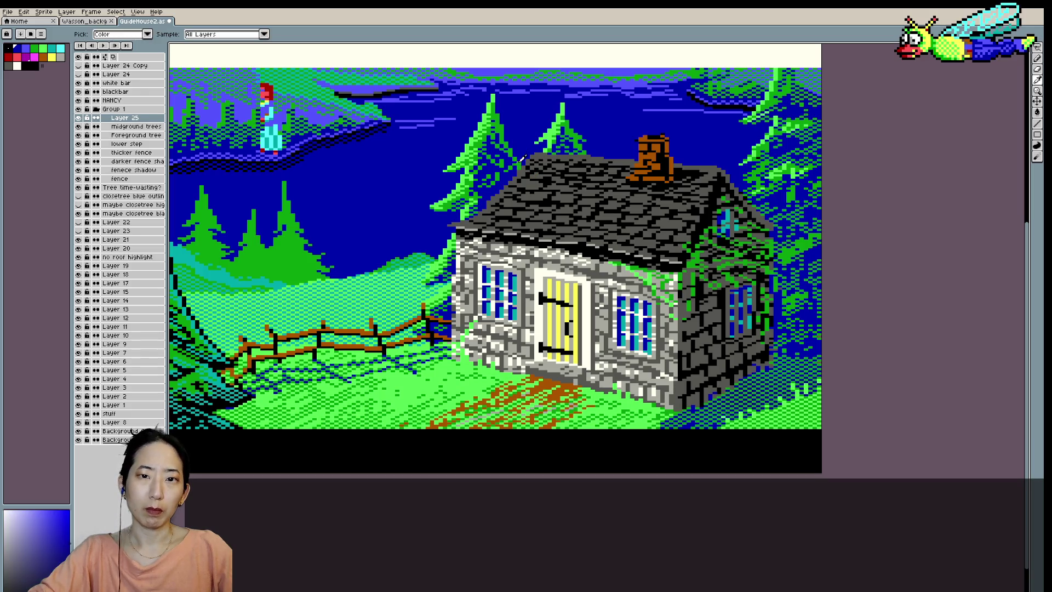
scroll(535, 142, "down", 1)
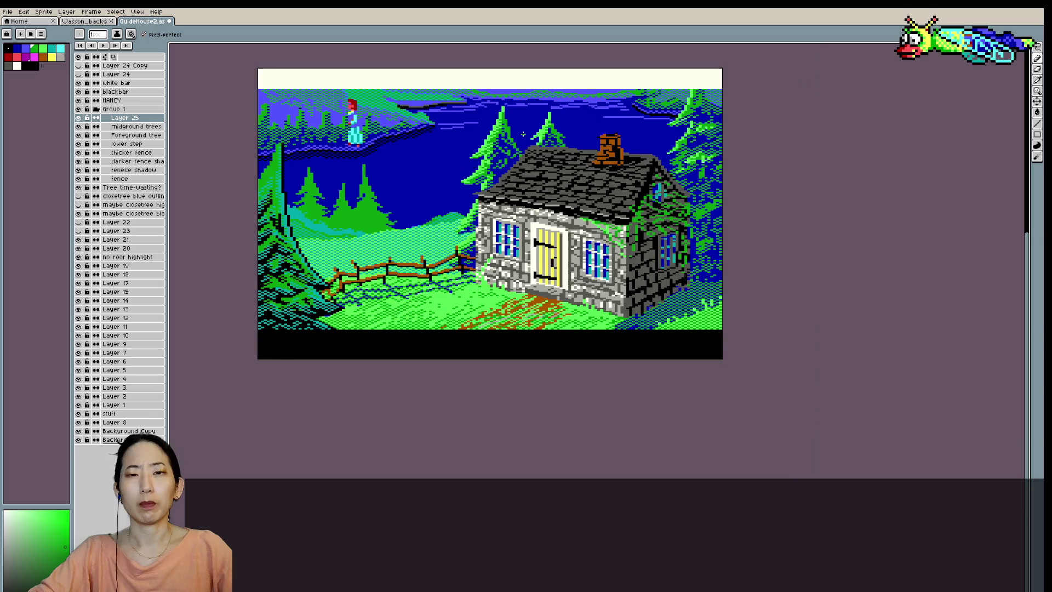
left_click(79, 120)
left_click(79, 119)
left_click(78, 120)
left_click(78, 119)
left_click(78, 126)
left_click(78, 127)
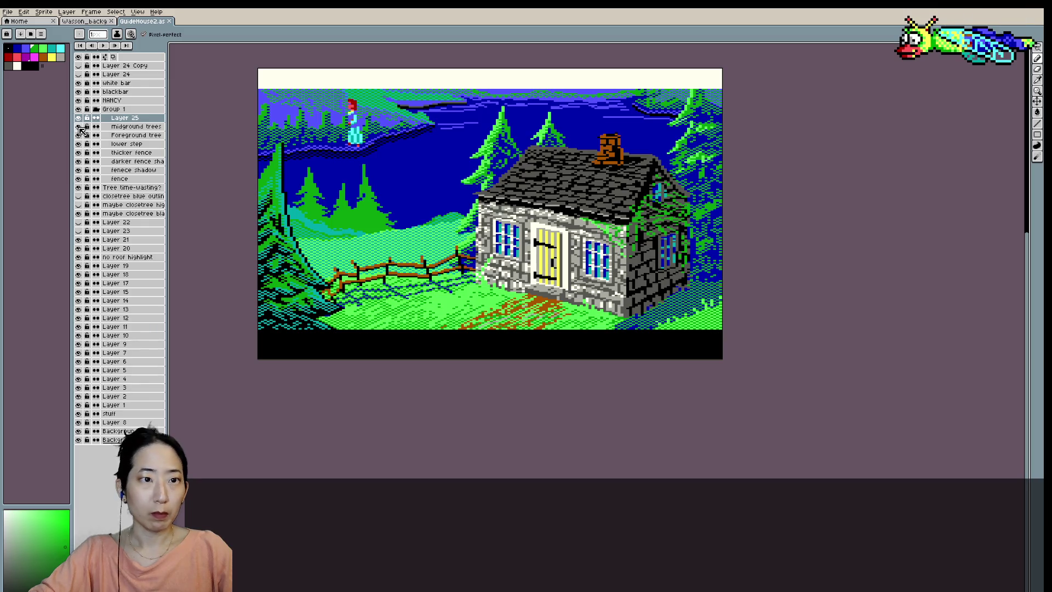
left_click(125, 126, "shift")
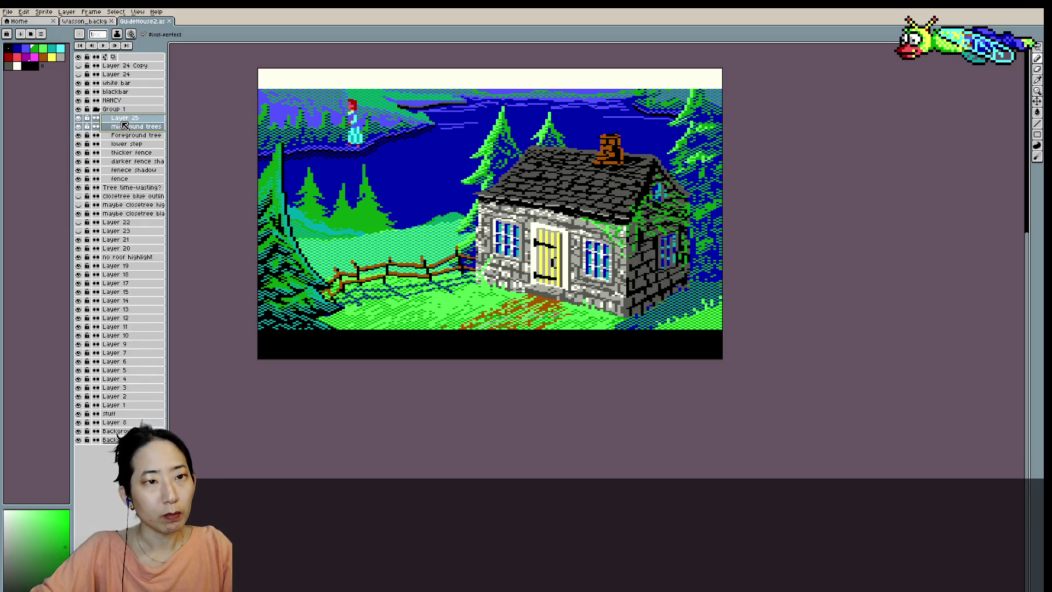
left_click(79, 109)
left_click(79, 109)
left_click(78, 109)
left_click(78, 109)
left_click(78, 109)
left_click(78, 109)
left_click(79, 109)
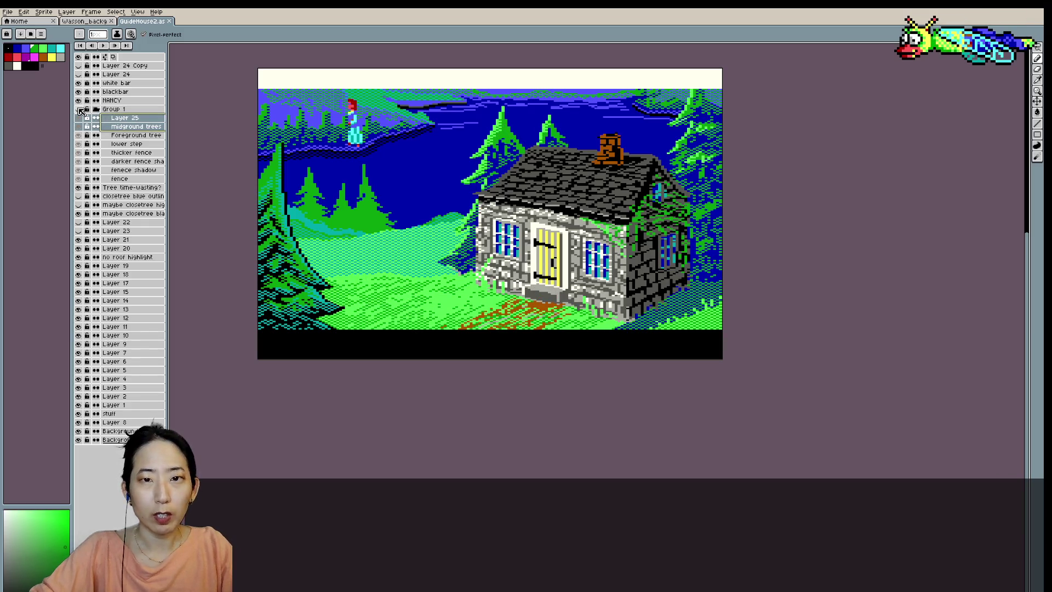
left_click(78, 109)
left_click(122, 118)
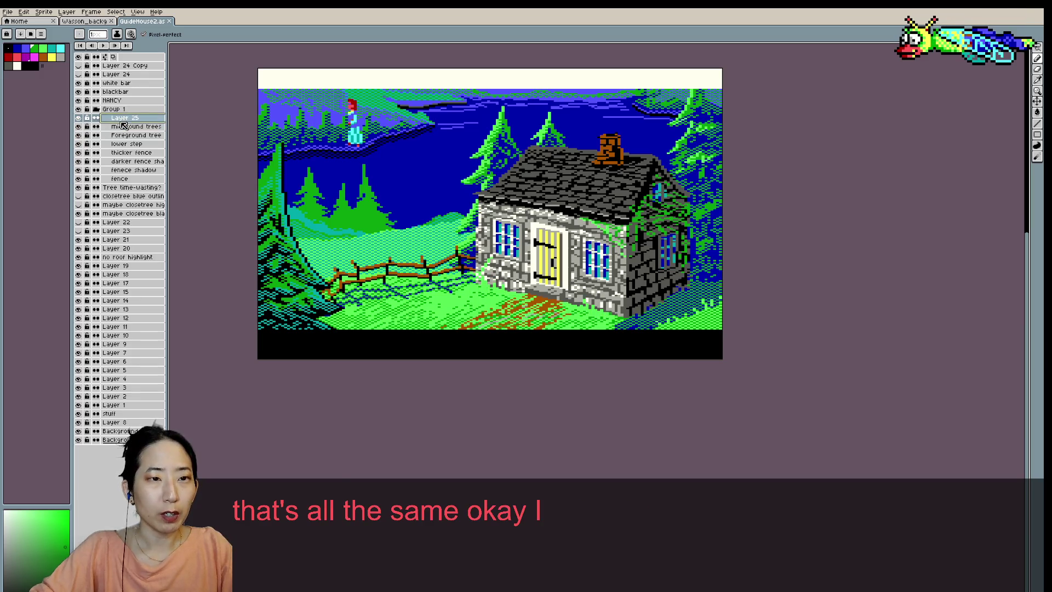
left_click(79, 110)
left_click(79, 109)
left_click(79, 110)
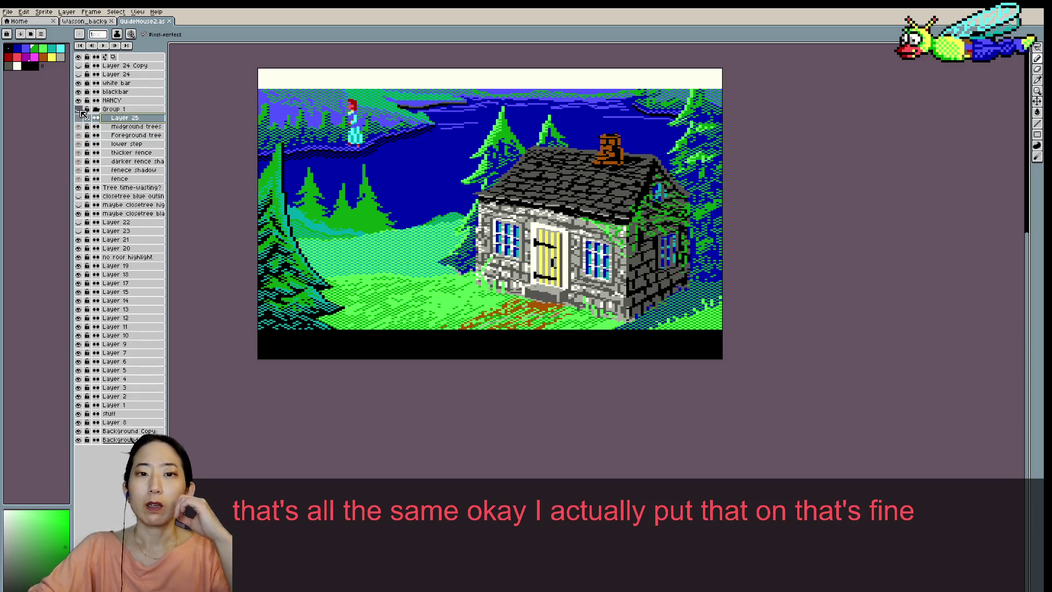
left_click(79, 110)
left_click(80, 109)
left_click(79, 110)
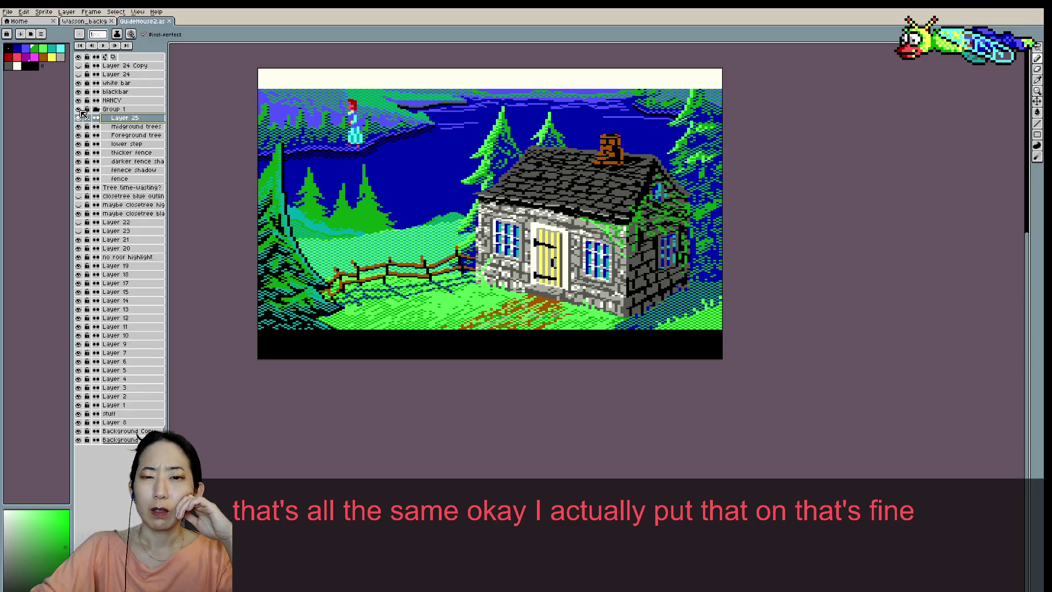
left_click(79, 110)
left_click(80, 109)
left_click(79, 110)
left_click(79, 109)
left_click(79, 109)
left_click(80, 110)
left_click(80, 111)
left_click(80, 111)
left_click(80, 110)
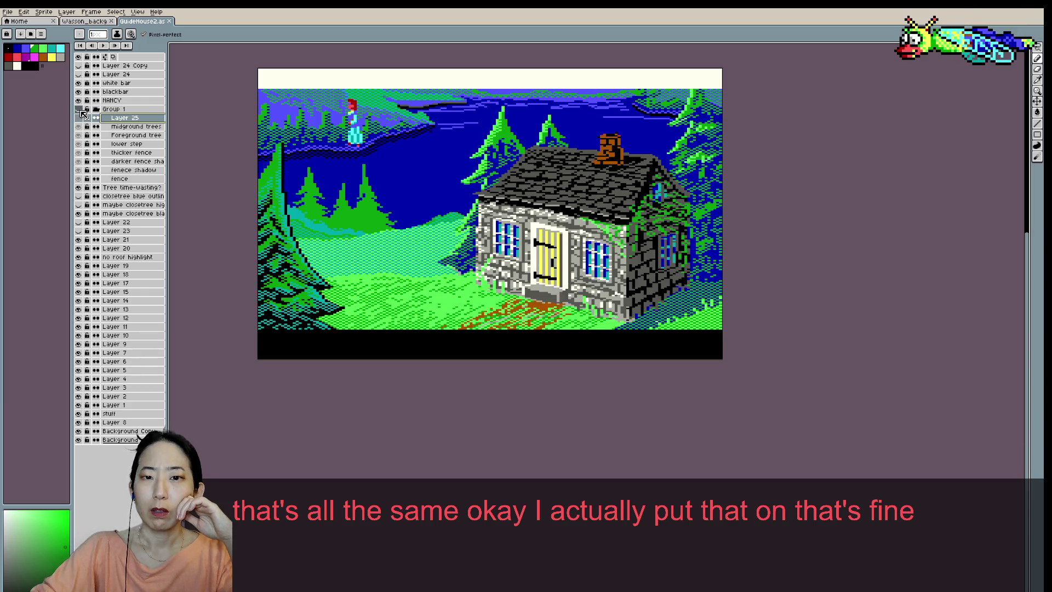
left_click(80, 111)
left_click(80, 111)
left_click(80, 111)
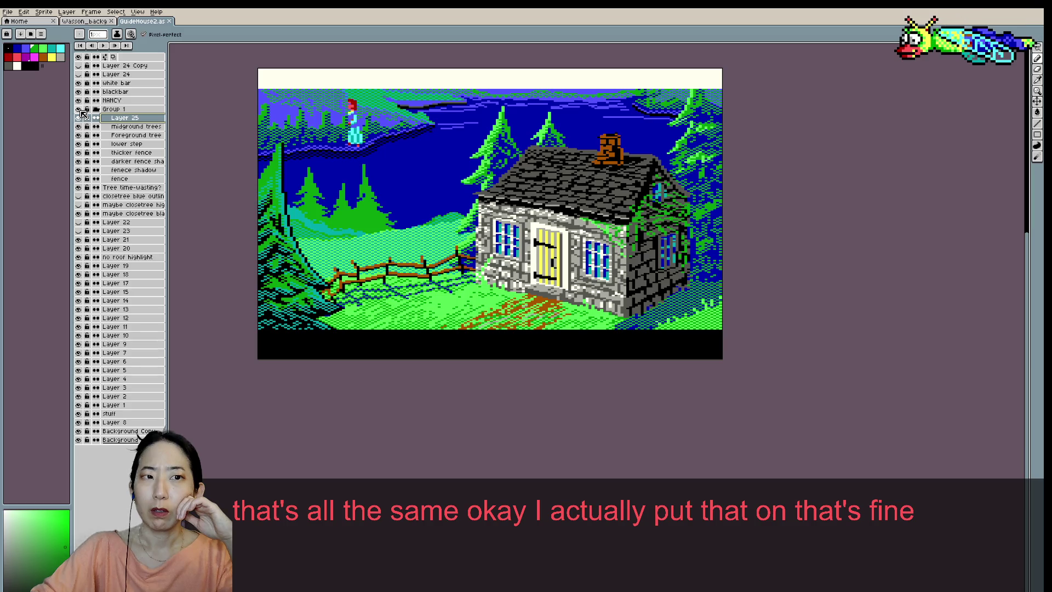
- Select the lower step layer and touch up its pixels
key("Down")
key("Down")
key("Down")
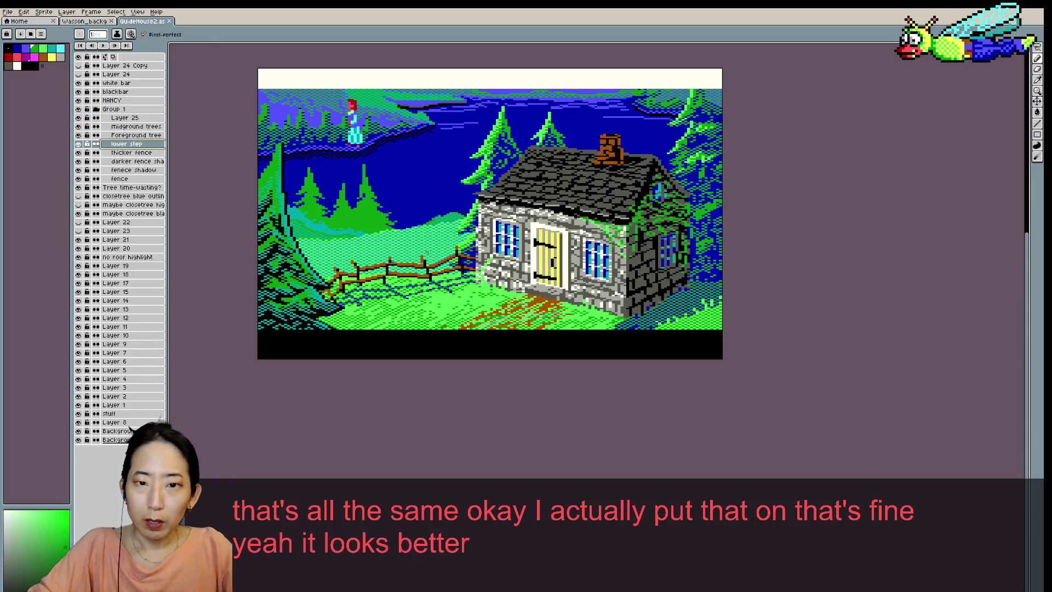
scroll(624, 268, "up", 1)
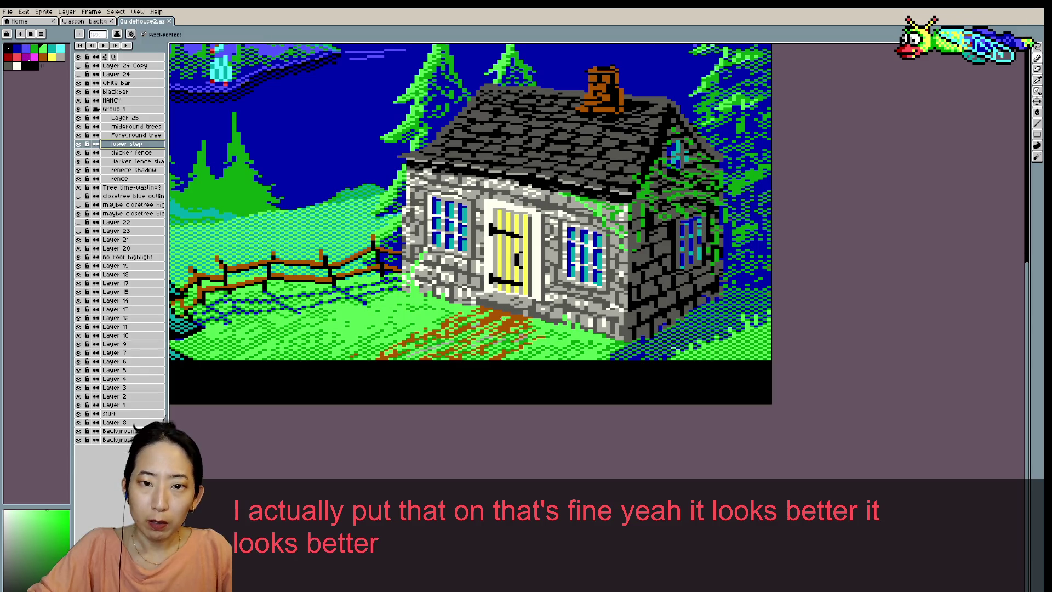
scroll(504, 310, "up", 1)
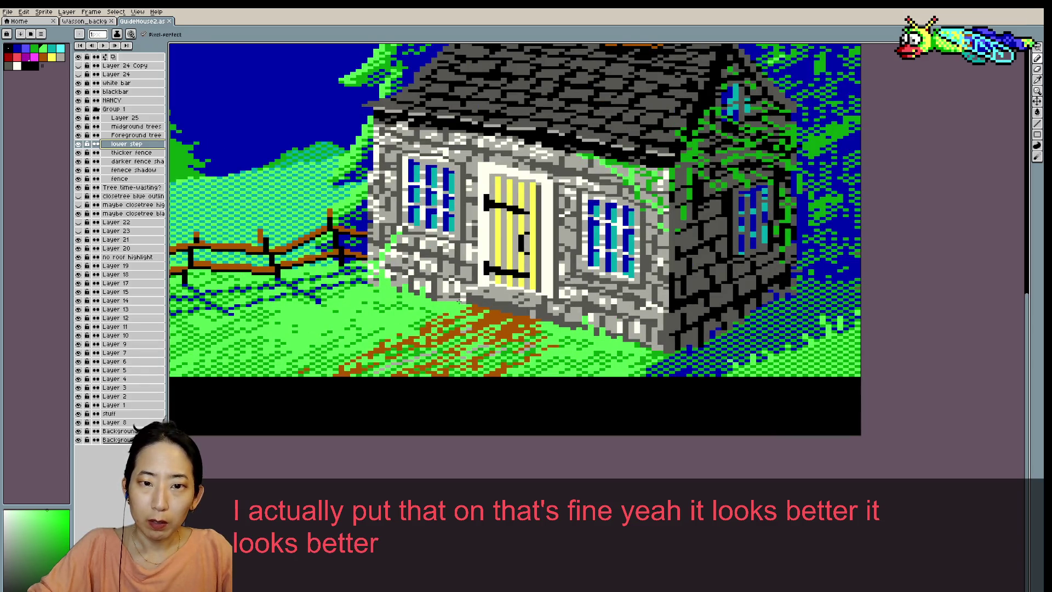
left_click(453, 301)
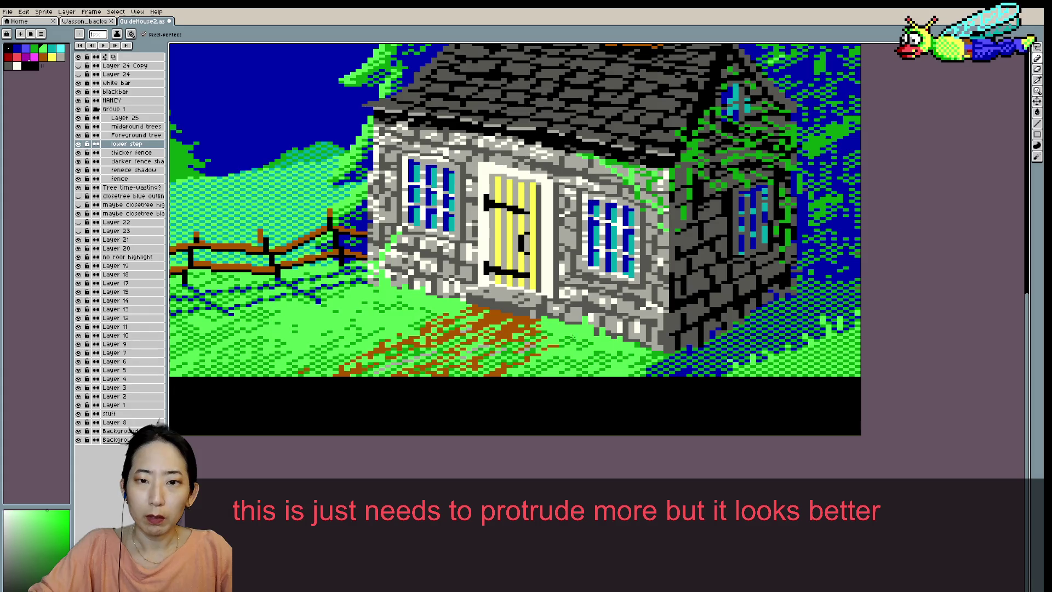
- Sample a colour, save GuideHouse2.as and zoom out to the whole sprite
key("i")
left_click(658, 350)
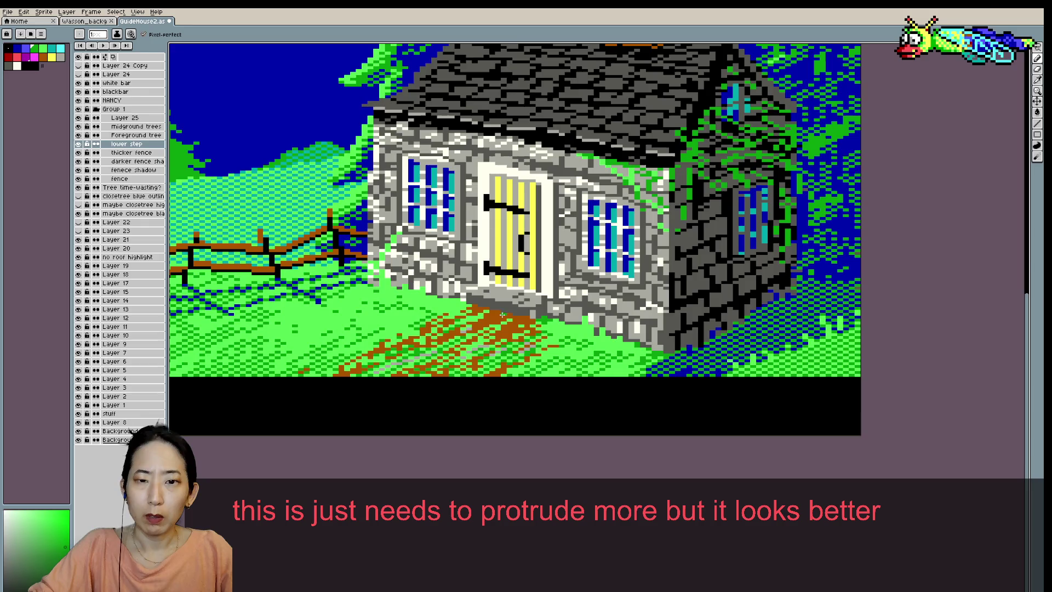
scroll(545, 294, "down", 1)
scroll(561, 314, "up", 1)
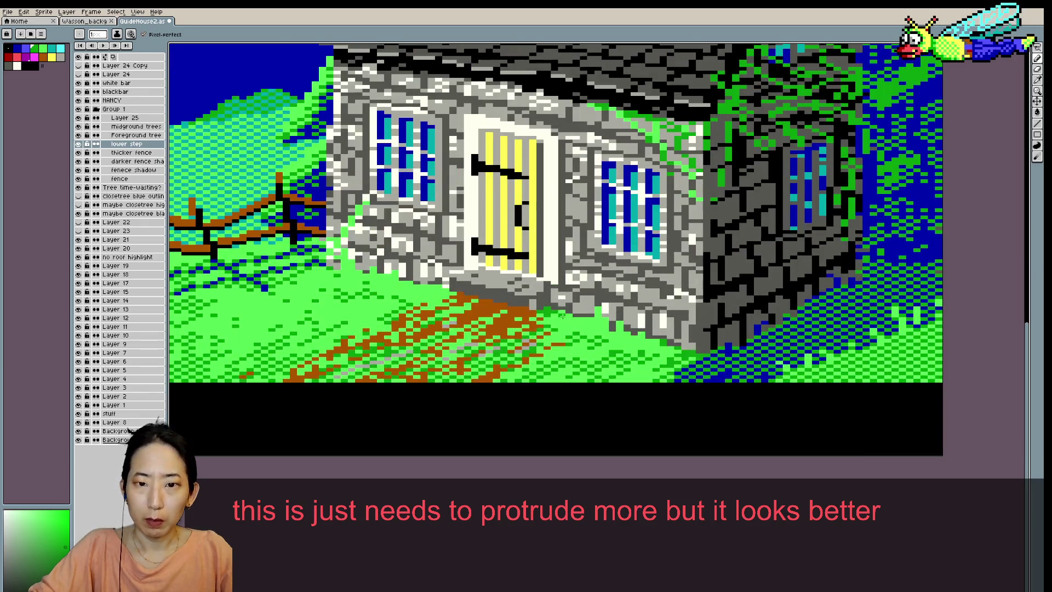
scroll(553, 311, "down", 1)
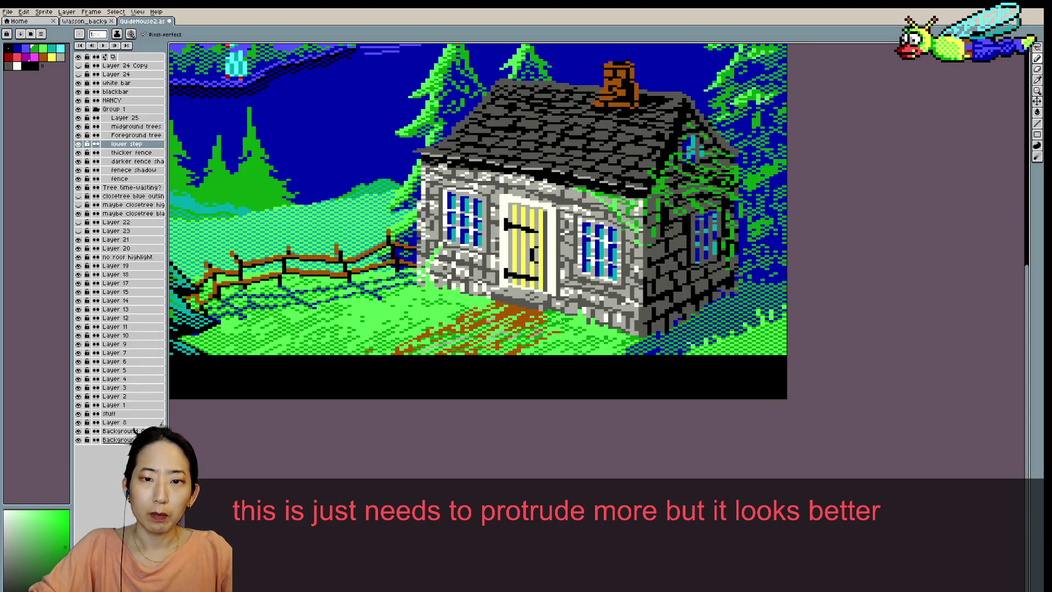
key("ctrl+s")
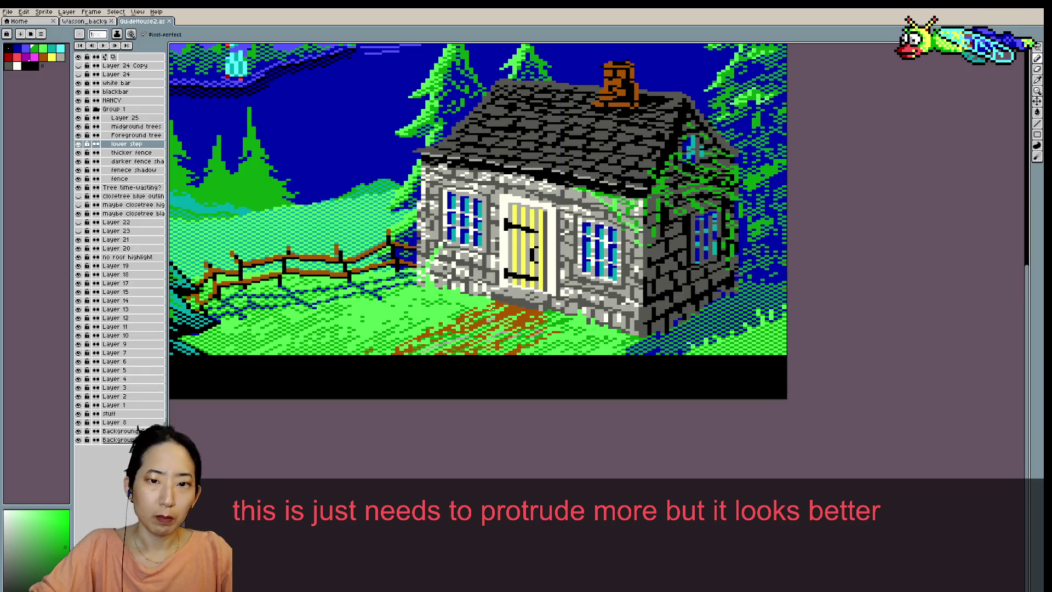
key("ctrl+s")
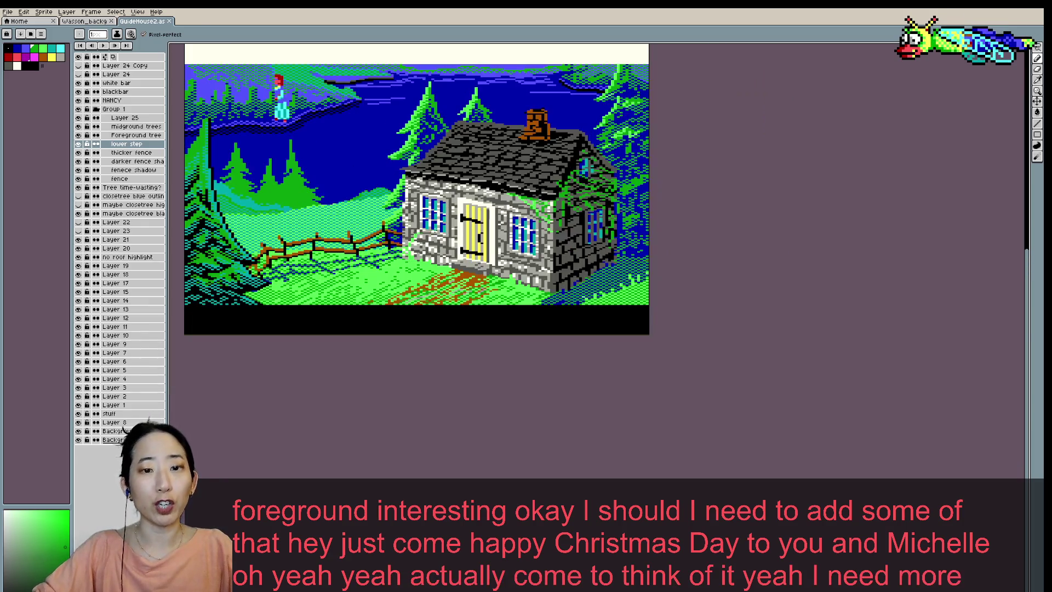
key("minus")
scroll(337, 300, "up", 1)
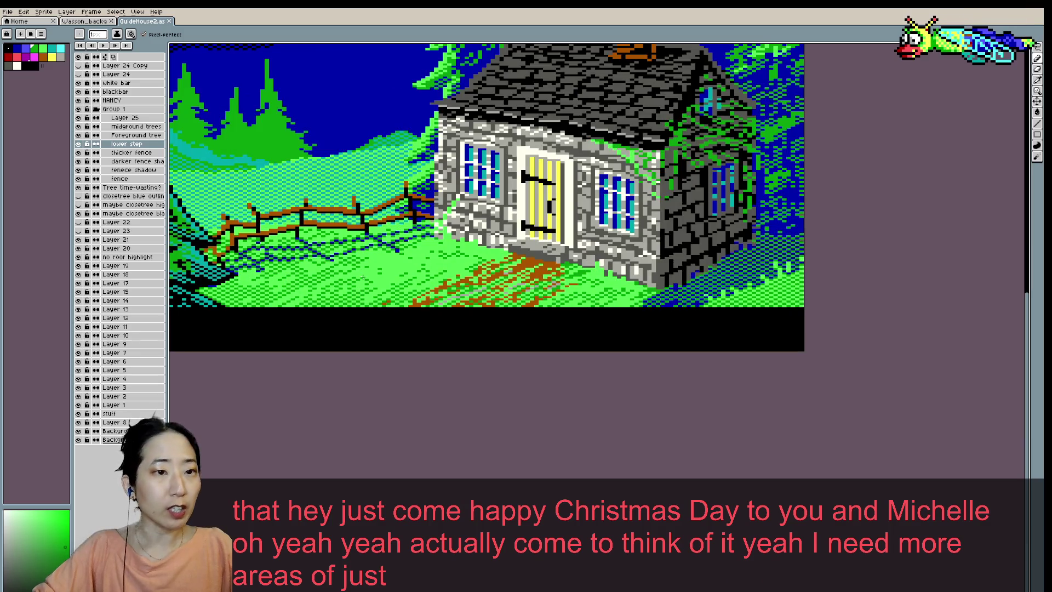
- Add Layer 26 above the lower step layer and zoom in on the grass slope
key("shift+n")
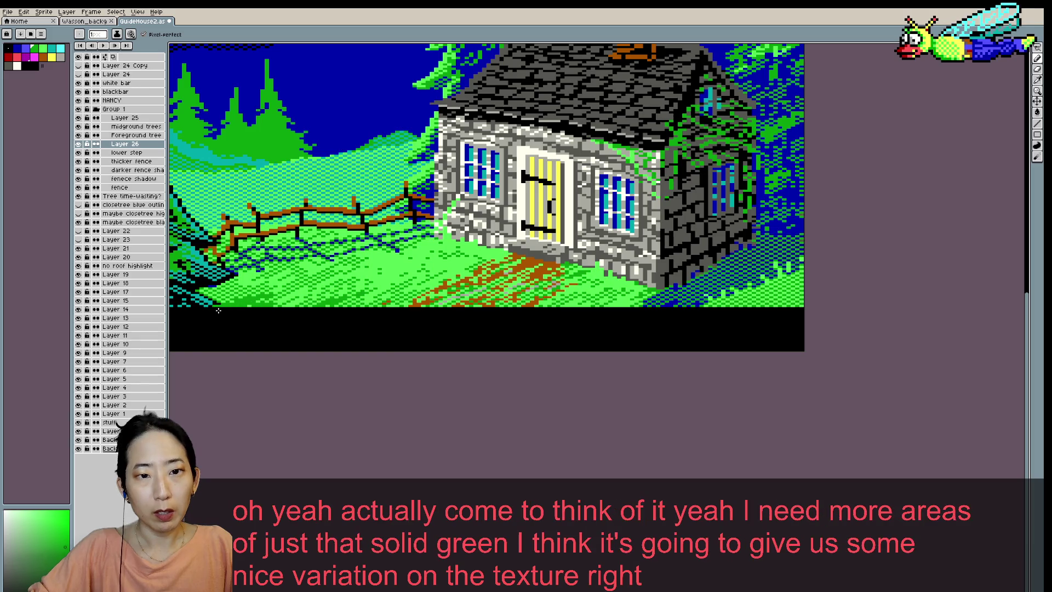
scroll(198, 285, "up", 1)
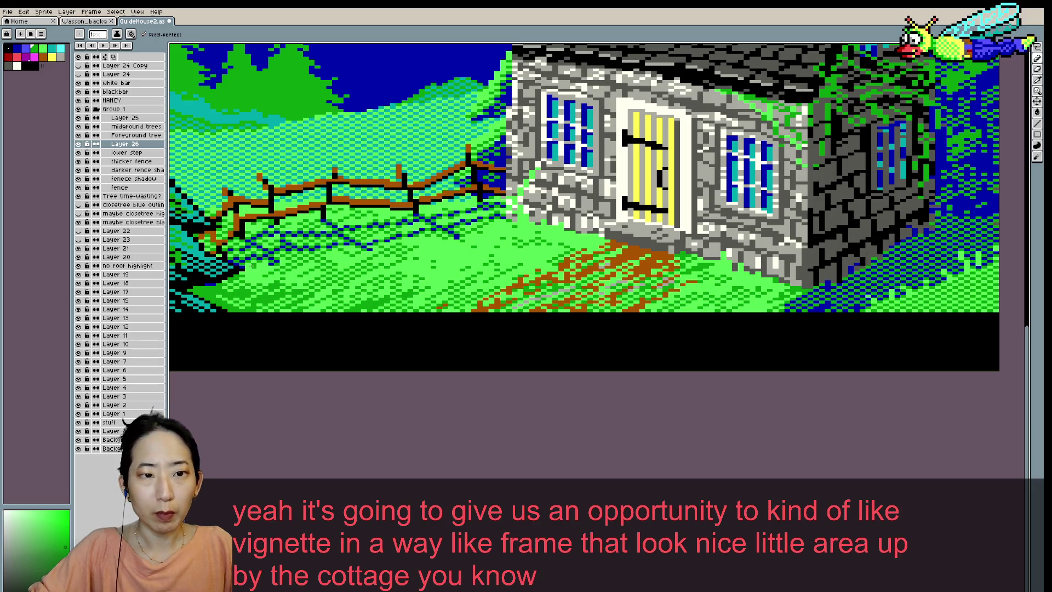
scroll(251, 266, "up", 1)
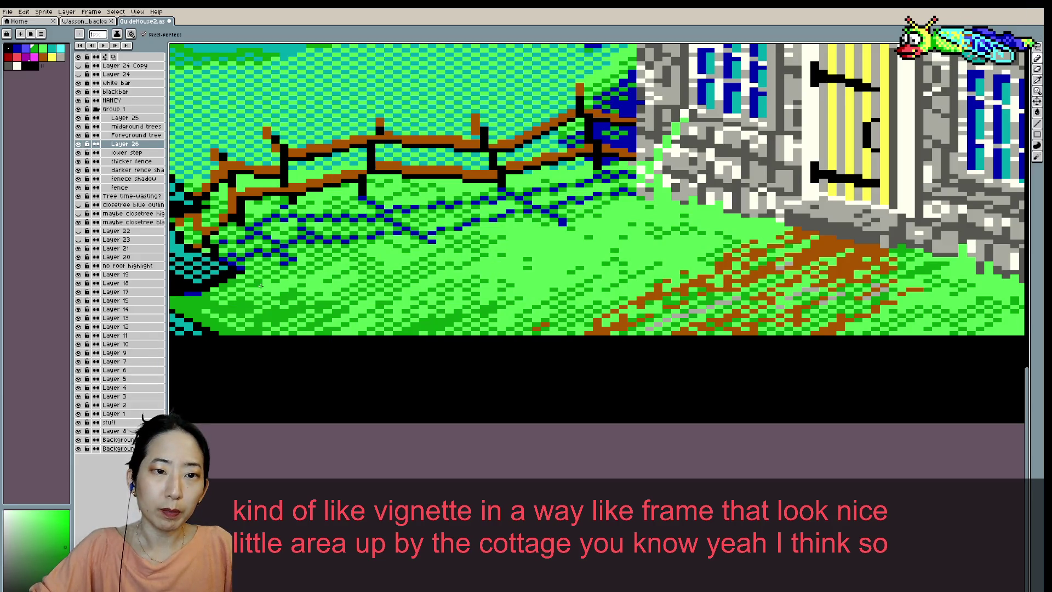
scroll(344, 279, "down", 1)
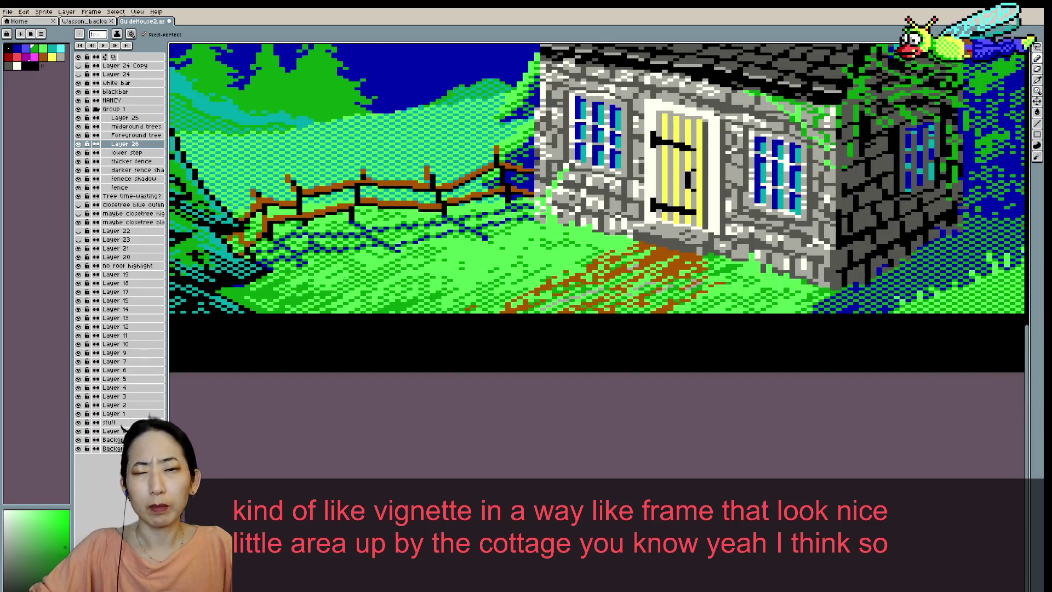
scroll(409, 266, "down", 1)
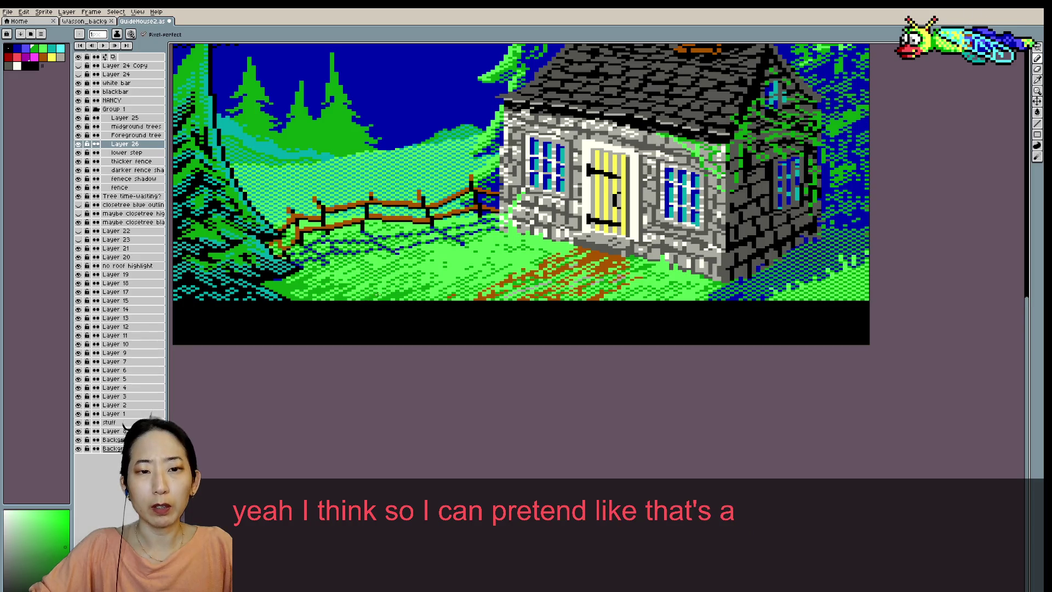
scroll(280, 287, "up", 1)
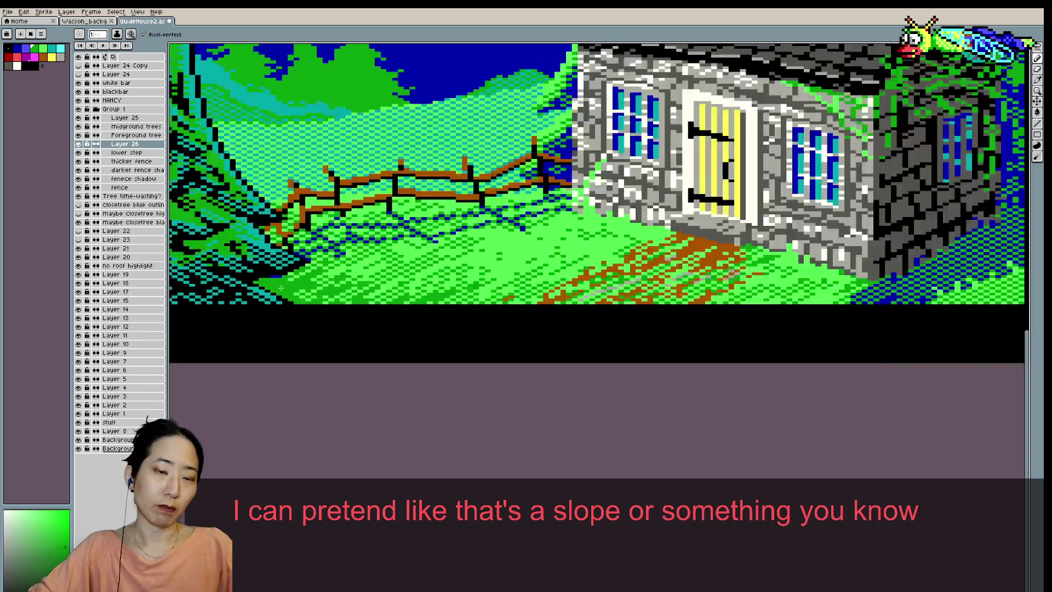
scroll(280, 287, "up", 2)
scroll(280, 274, "up", 1)
scroll(279, 258, "up", 2)
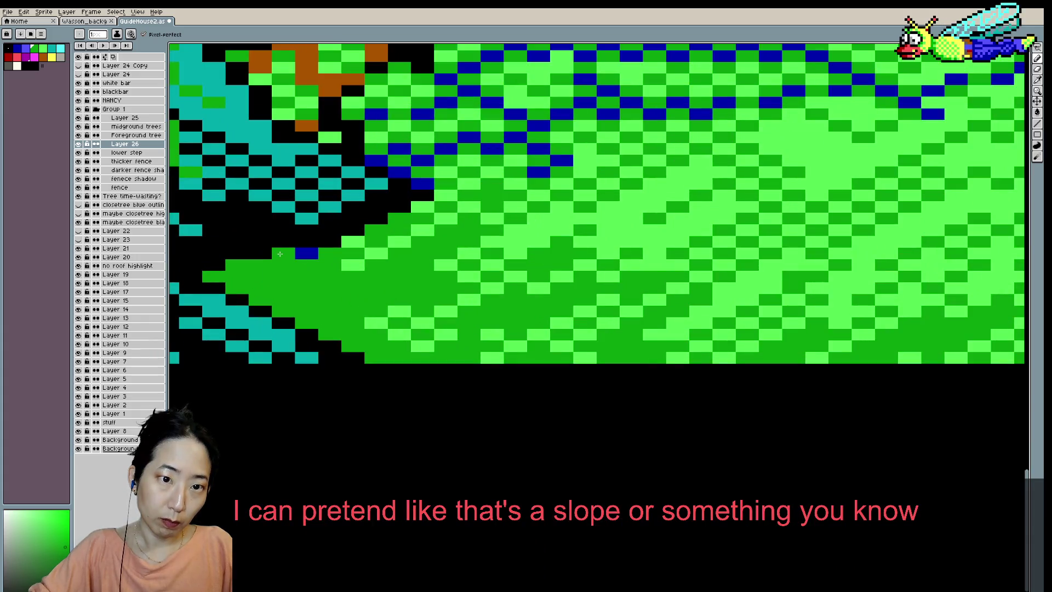
- Zoom back and forth over the grass slope, then save the scene
scroll(291, 254, "down", 2)
scroll(383, 268, "down", 2)
scroll(440, 276, "down", 1)
scroll(440, 277, "down", 1)
scroll(455, 277, "up", 2)
scroll(329, 294, "up", 2)
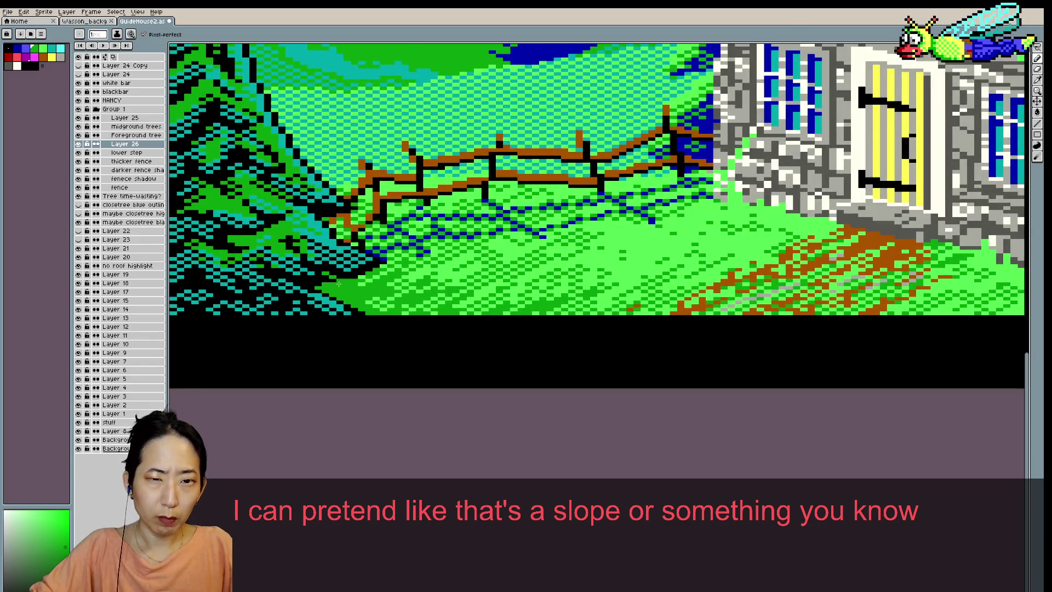
scroll(340, 279, "down", 1)
scroll(387, 283, "down", 1)
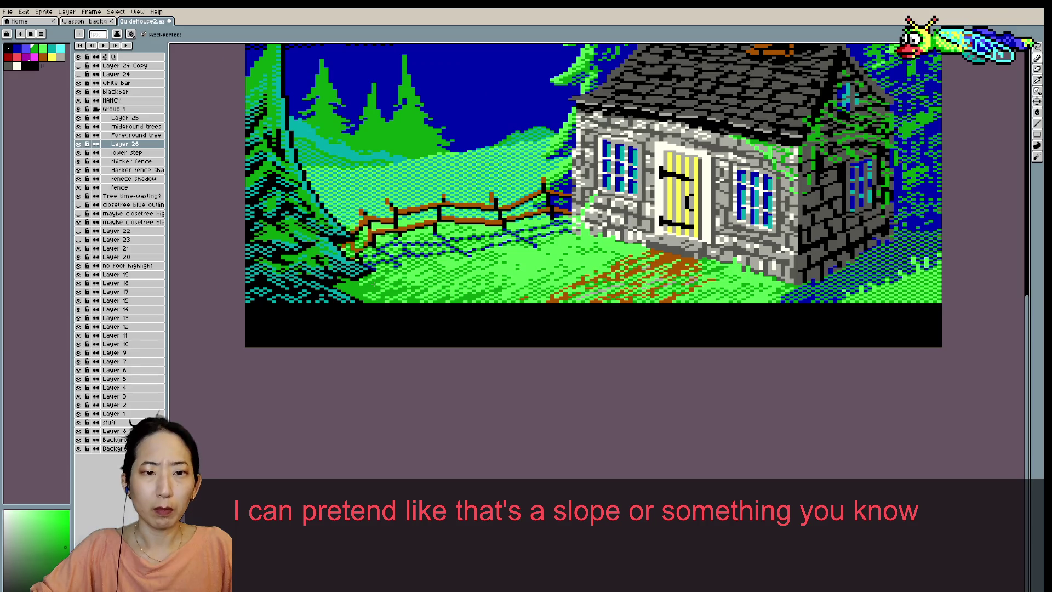
scroll(354, 280, "down", 1)
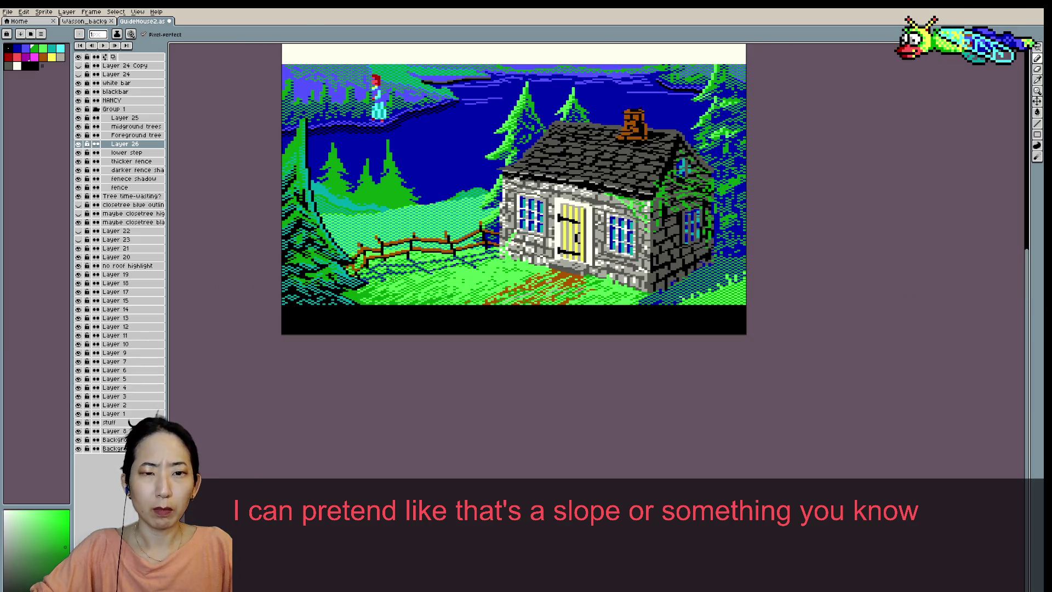
key("ctrl+s")
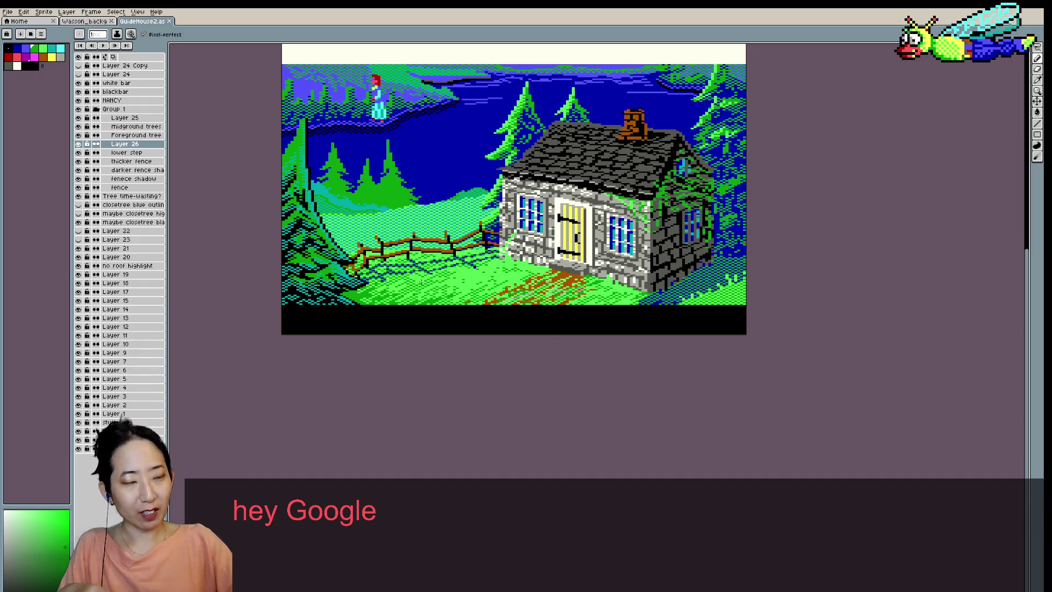
scroll(464, 304, "up", 1)
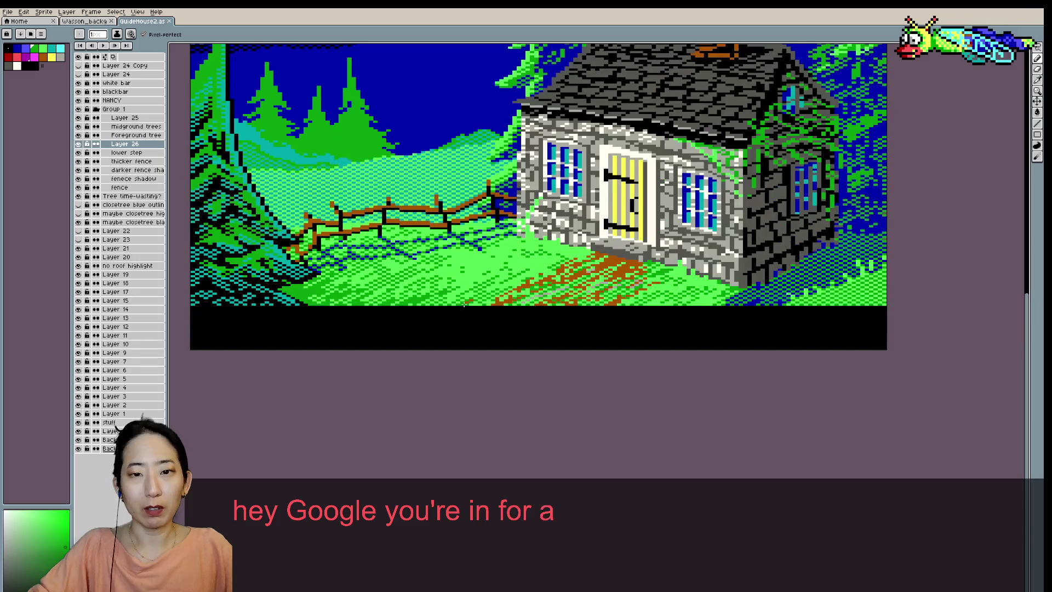
- Tweak the grass pixels at the bottom-left corner, then zoom out and back in
left_click(316, 298)
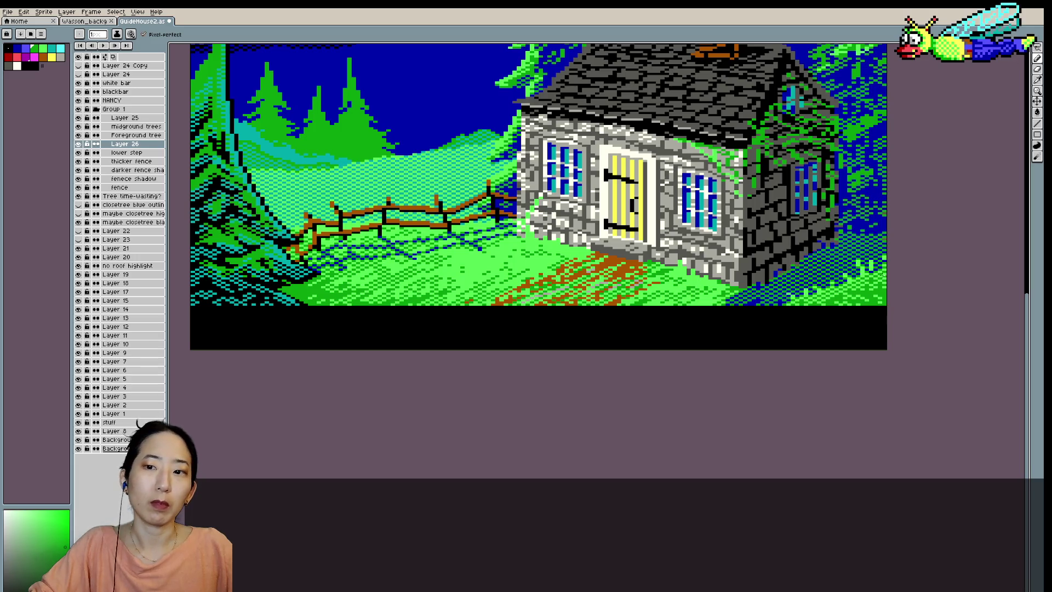
scroll(874, 276, "down", 1)
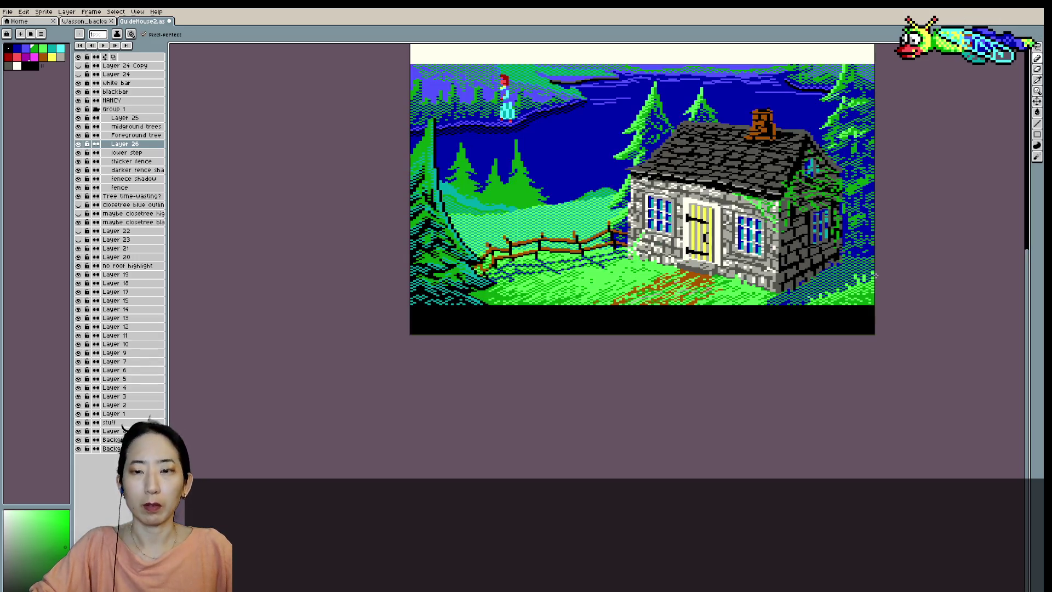
scroll(875, 277, "down", 1)
scroll(874, 277, "up", 1)
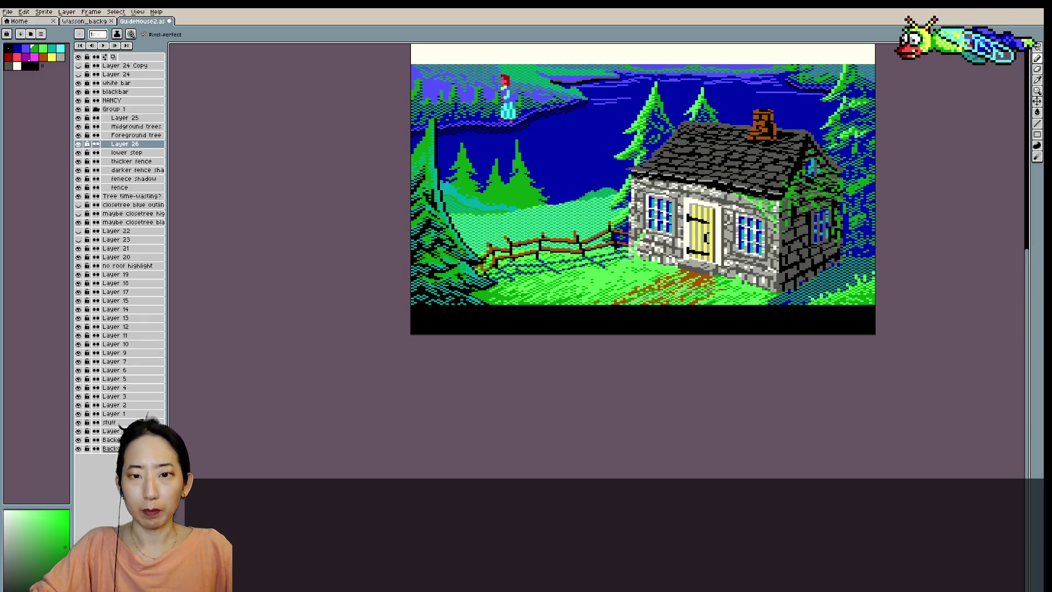
scroll(657, 287, "up", 1)
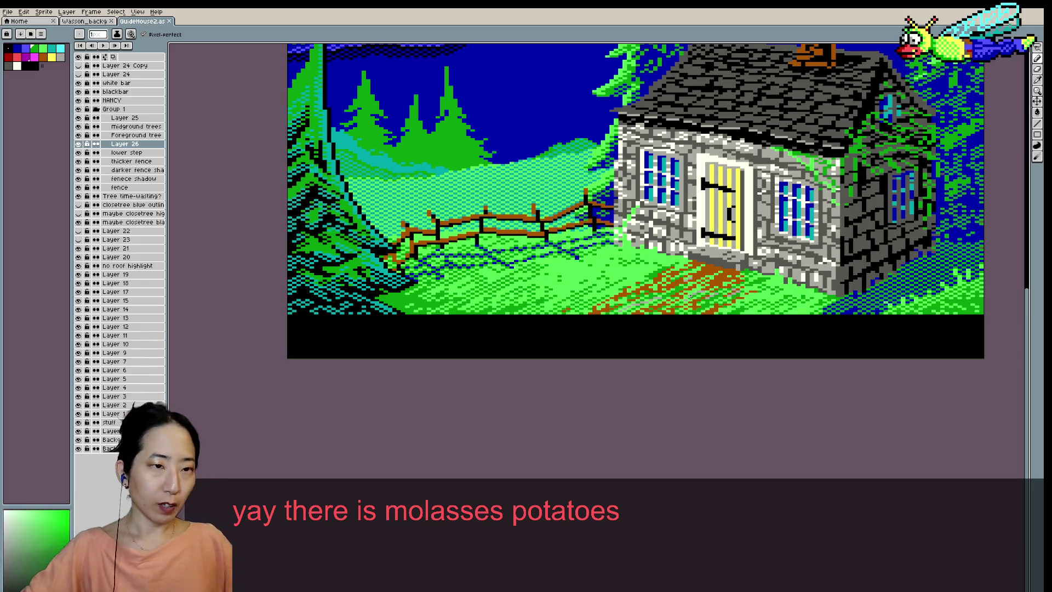
- Move the NANCY figure onto the roof beside the chimney, then select Layer 25
left_click_drag(728, 345, 651, 419)
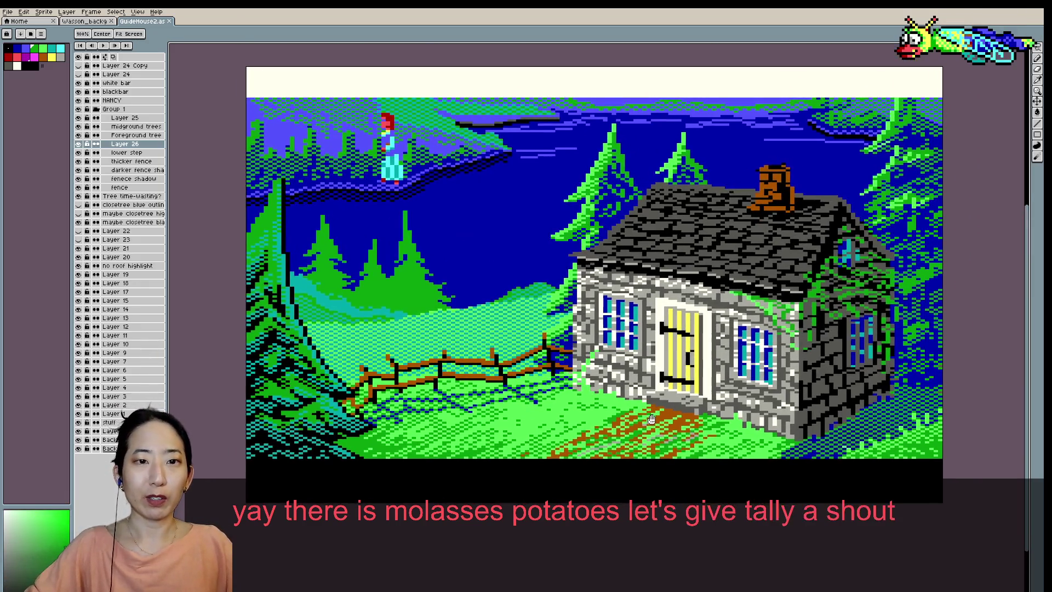
left_click(117, 101)
key("v")
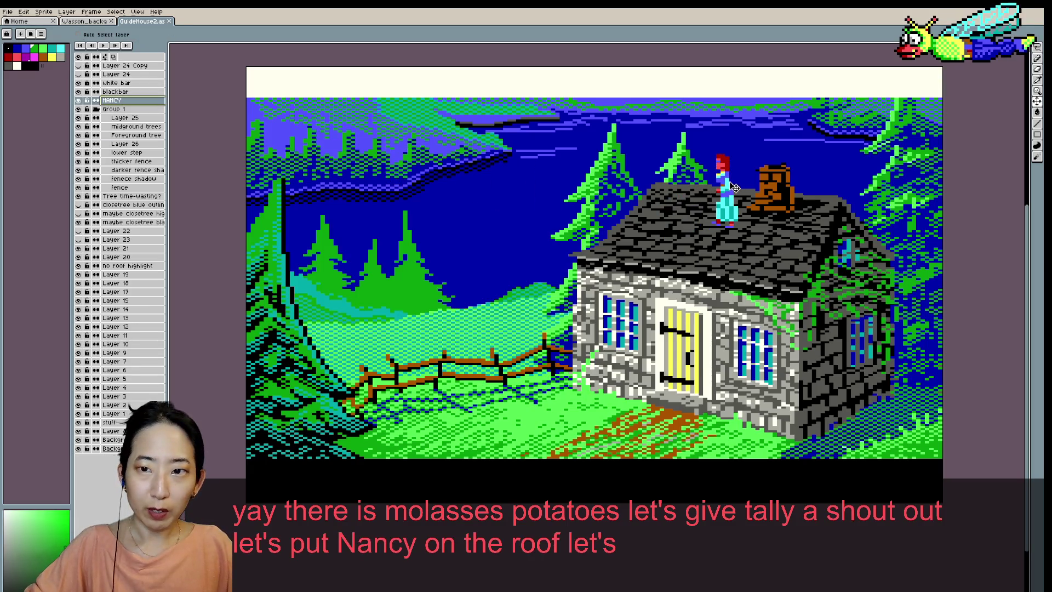
left_click_drag(399, 146, 733, 186)
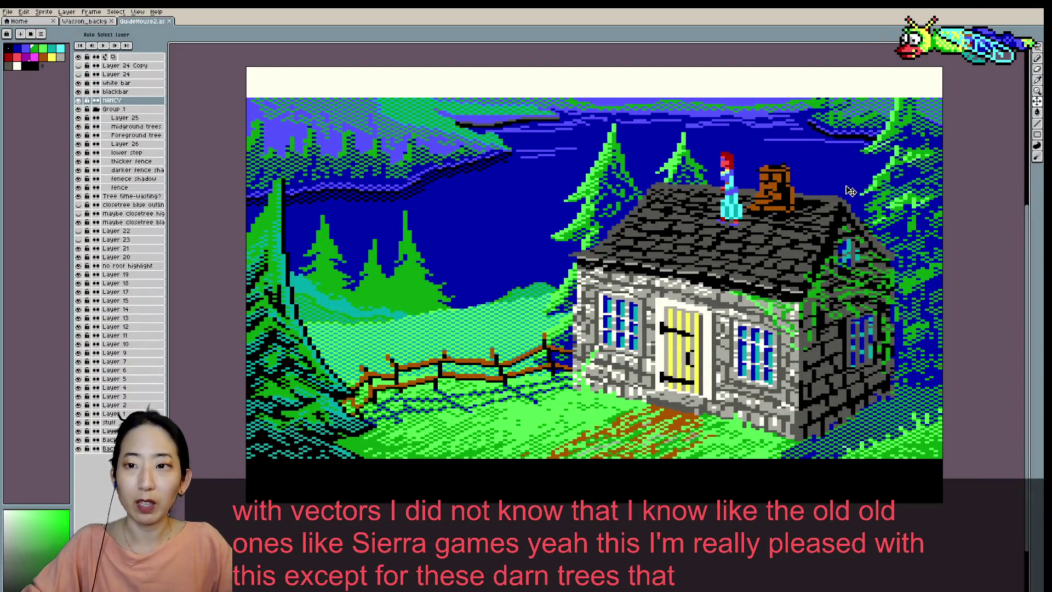
scroll(849, 190, "down", 1)
scroll(734, 190, "up", 1)
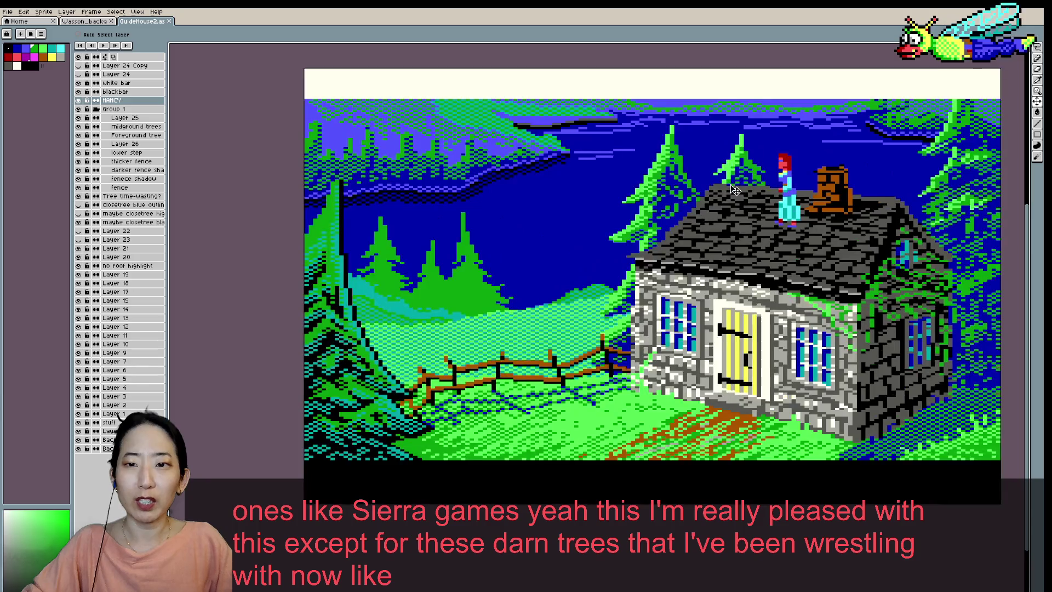
left_click(125, 118)
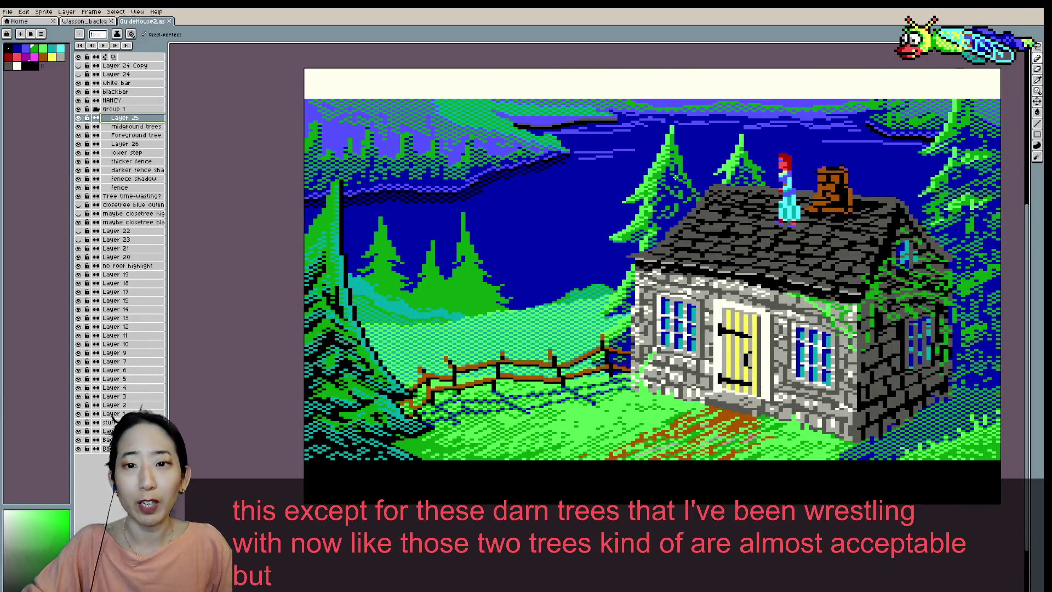
- Pick a blue drawing colour and pan toward the right-hand pine trees
left_click(742, 176, "alt")
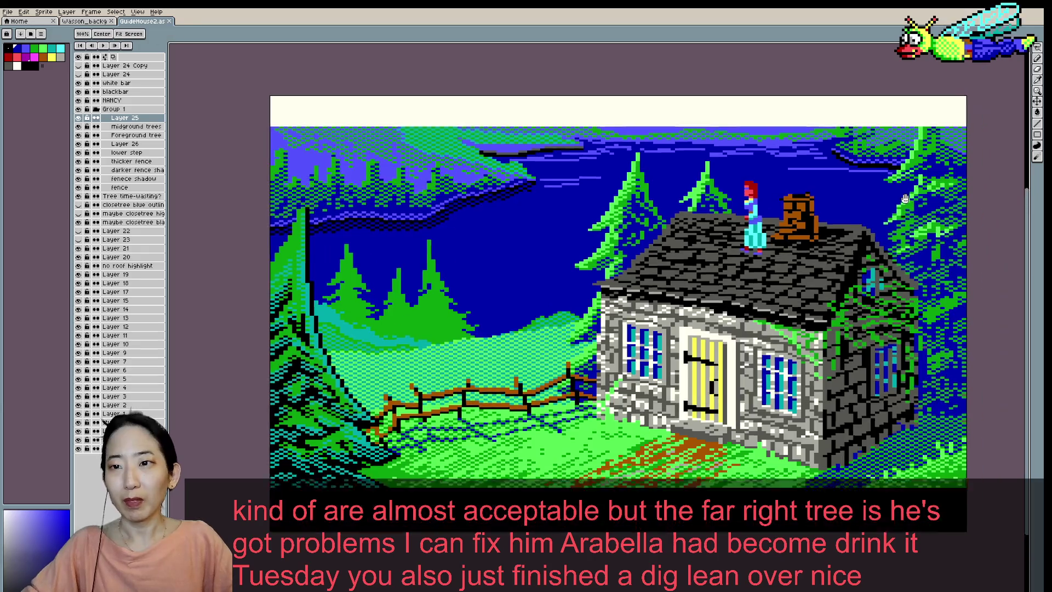
left_click_drag(897, 172, 763, 225)
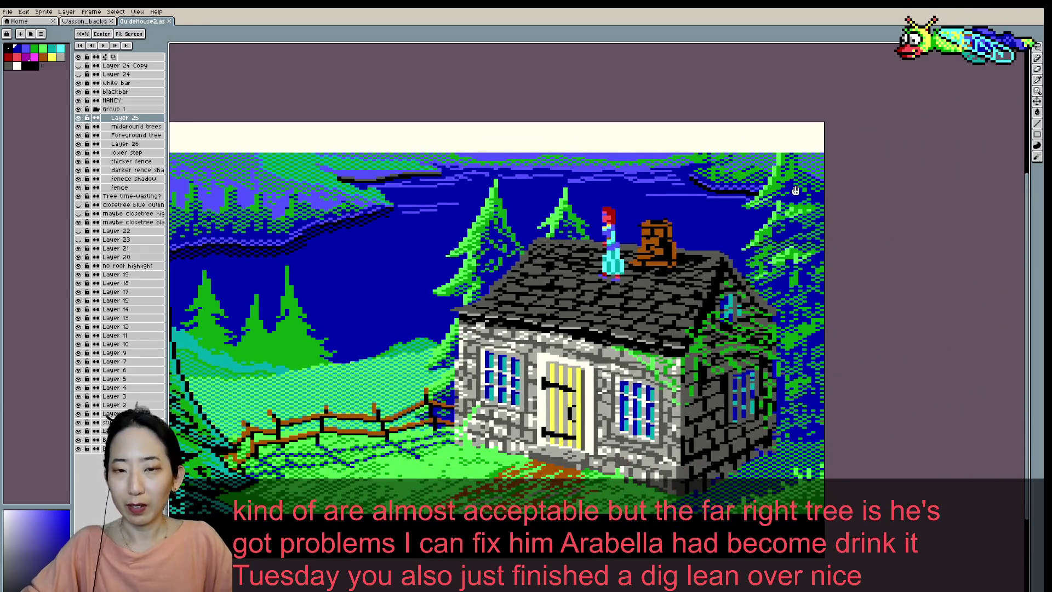
- Save GuideHouse2, sample the sky blue and pine green from the picture, and save again
scroll(767, 226, "up", 1)
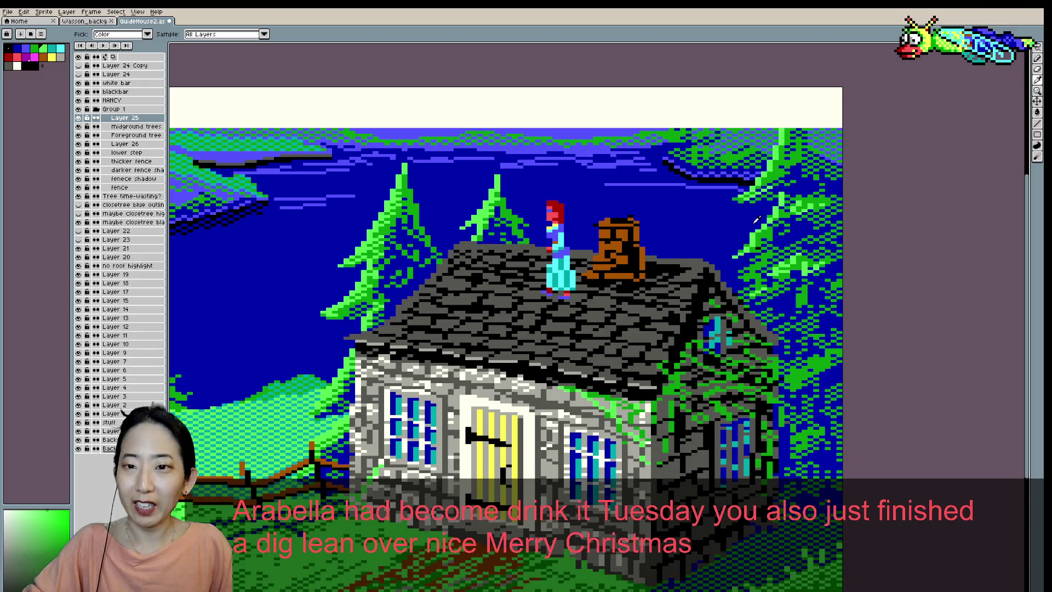
key("ctrl+s")
left_click(746, 234, "alt")
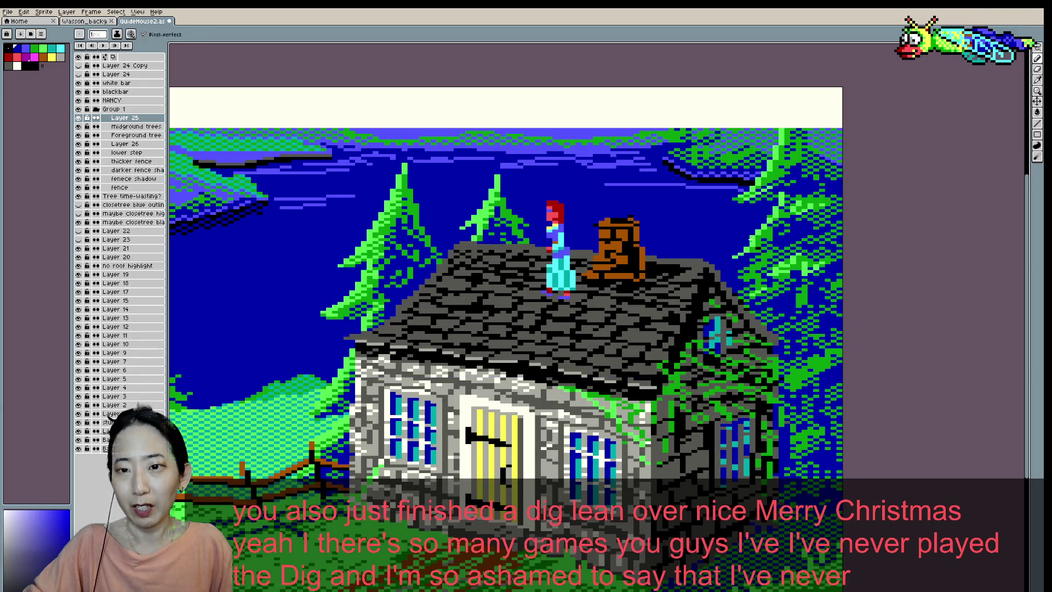
left_click(736, 257, "alt")
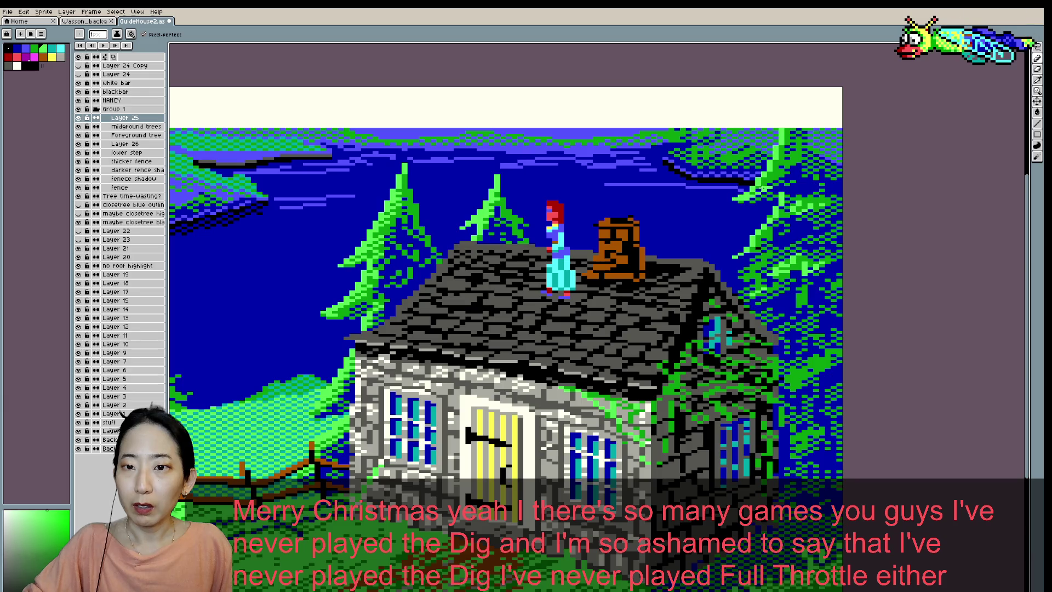
key("ctrl+s")
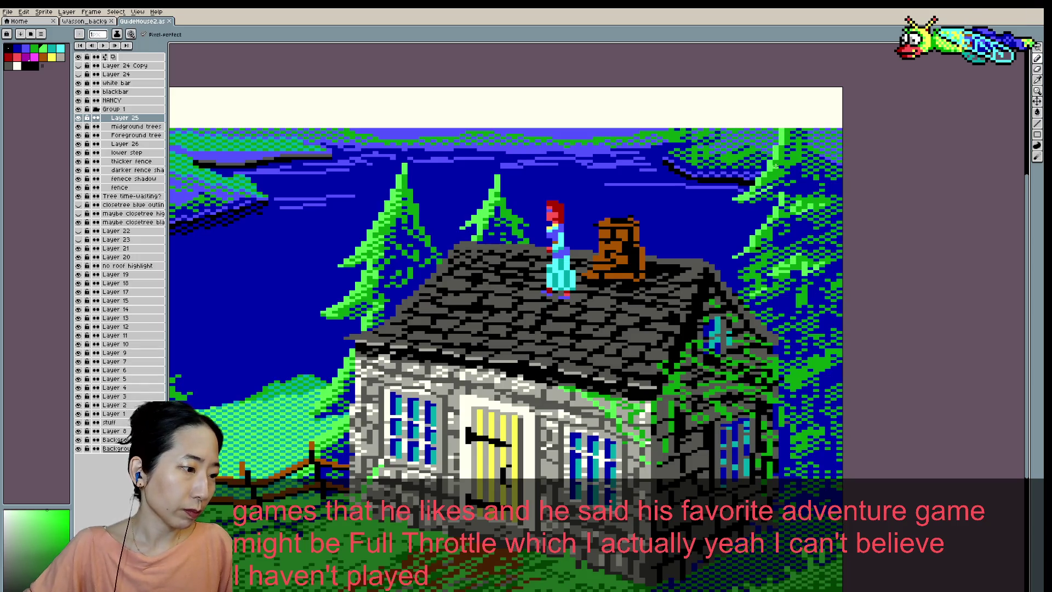
scroll(769, 196, "up", 1)
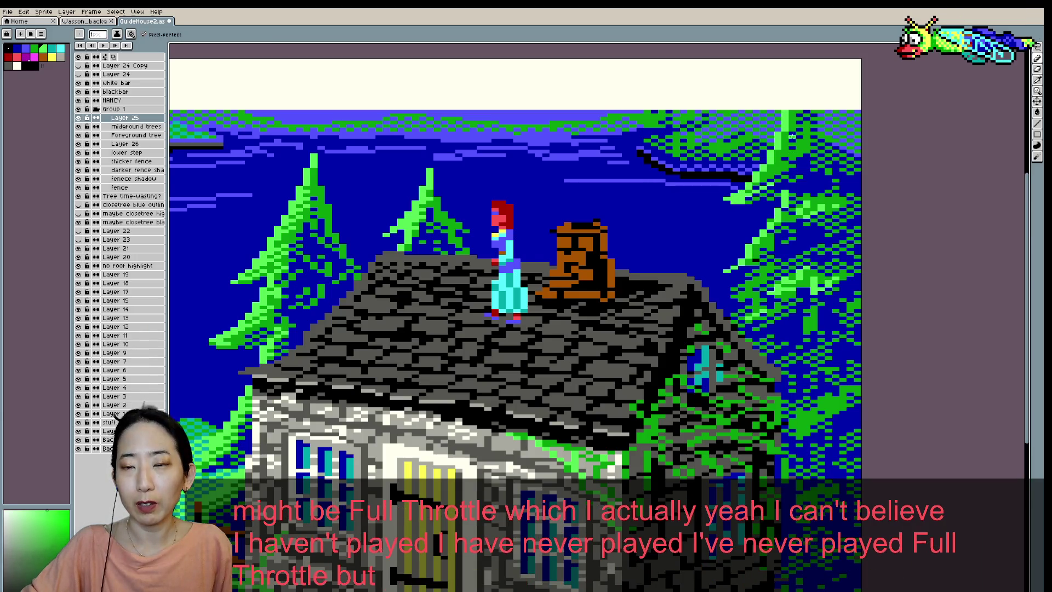
- Fit the whole cottage scene in view and eyedrop a sky blue as the drawing colour
scroll(786, 146, "down", 1)
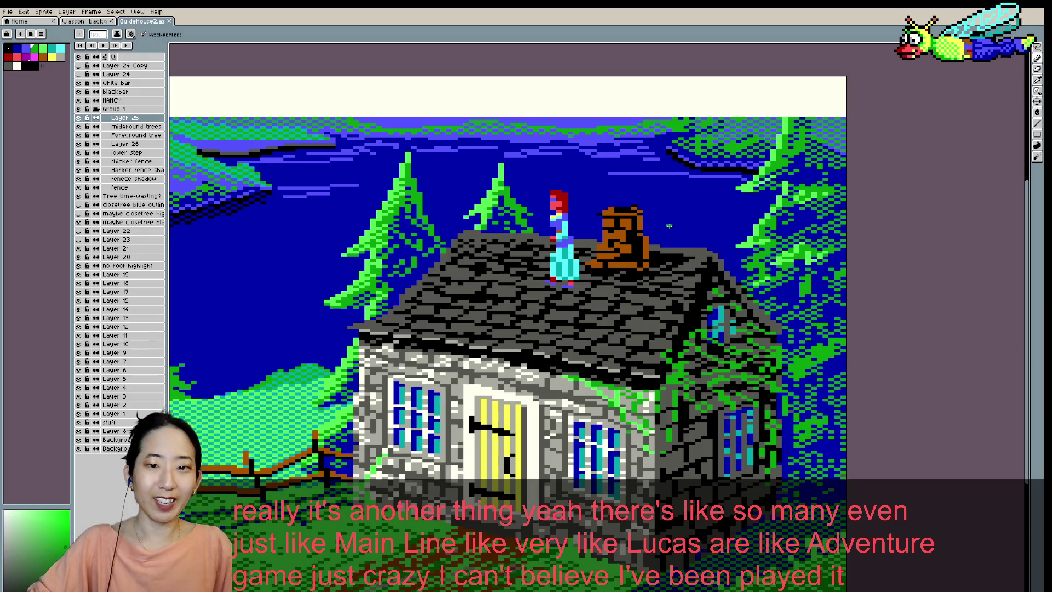
key("minus")
key("minus")
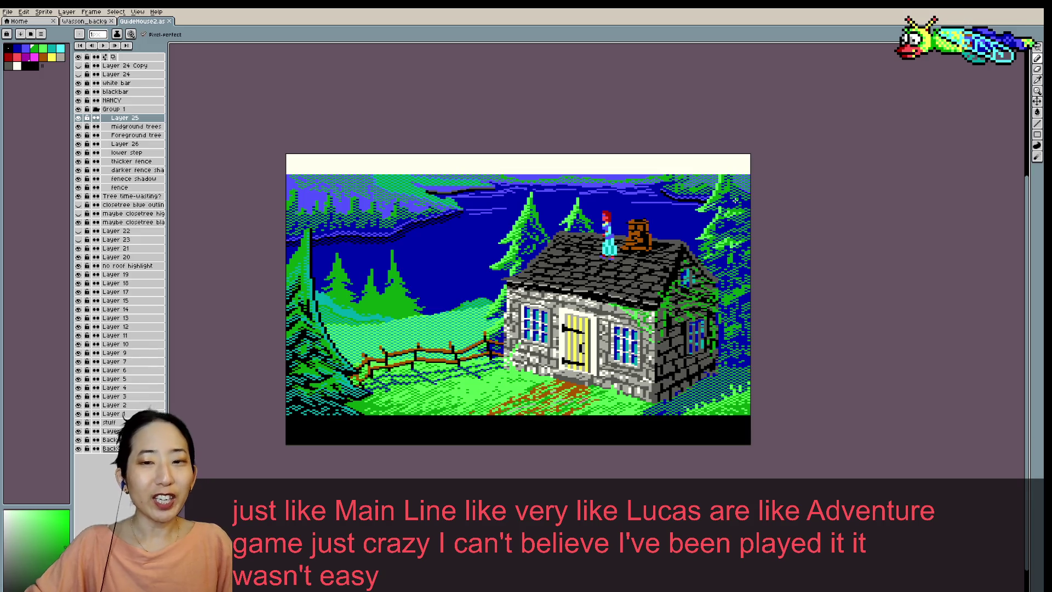
scroll(735, 200, "up", 1)
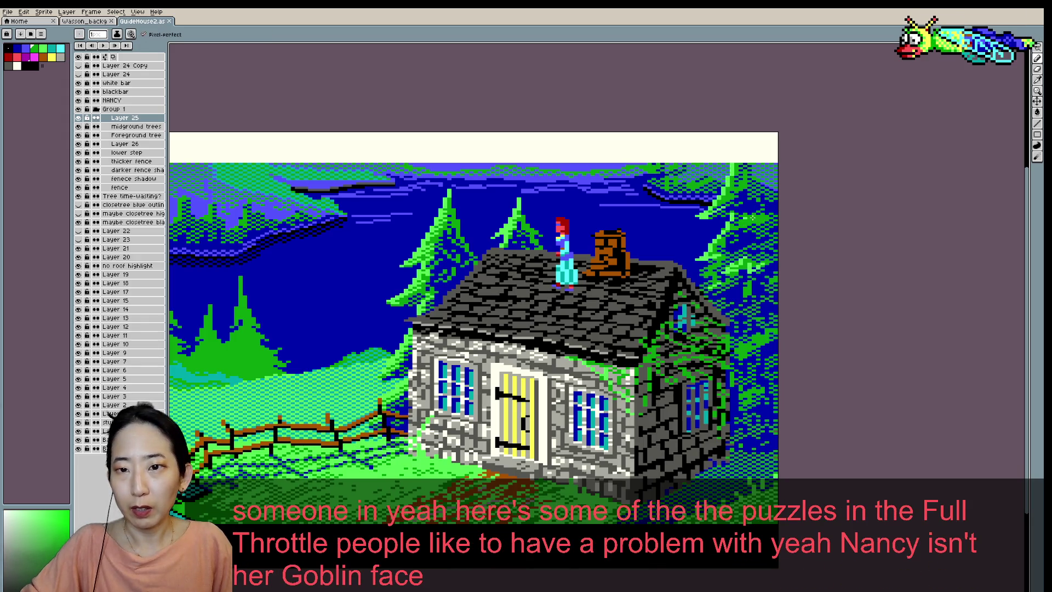
key("alt")
left_click(742, 227, "alt")
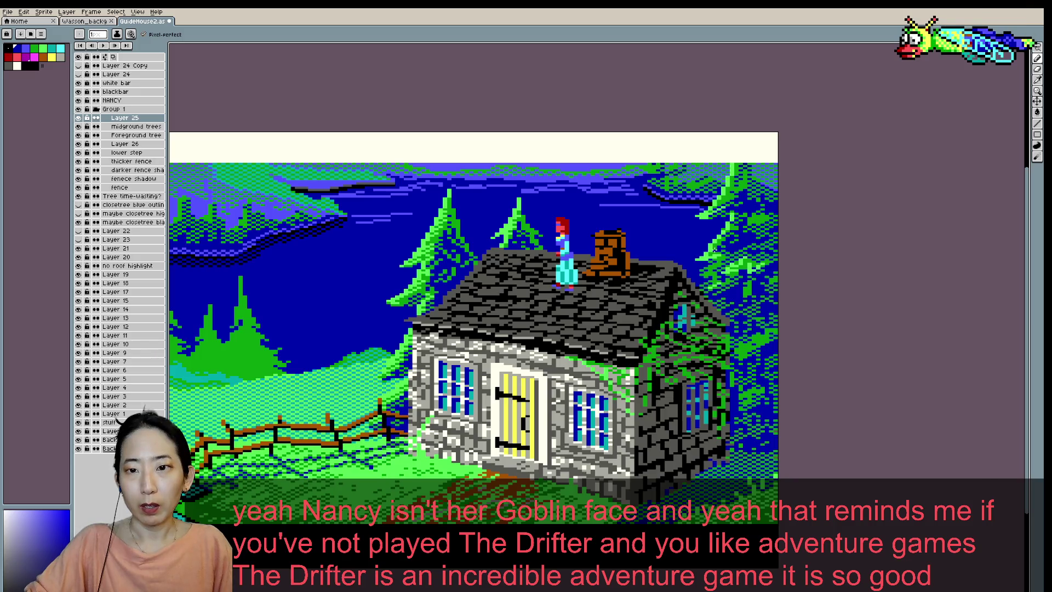
- Save the cottage scene and briefly hide Layer 25 to compare
key("ctrl+s")
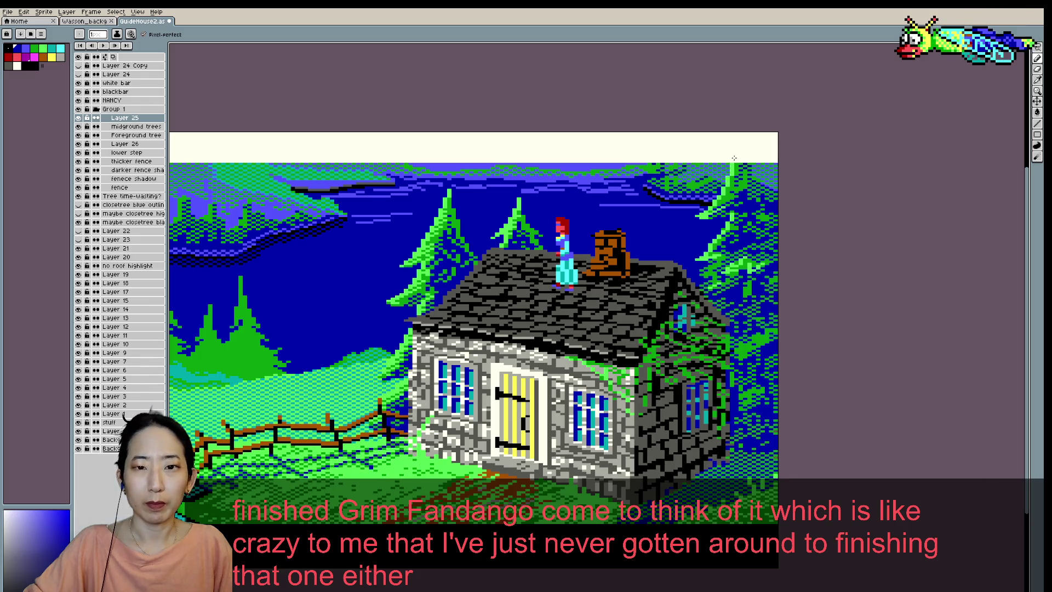
scroll(739, 143, "down", 1)
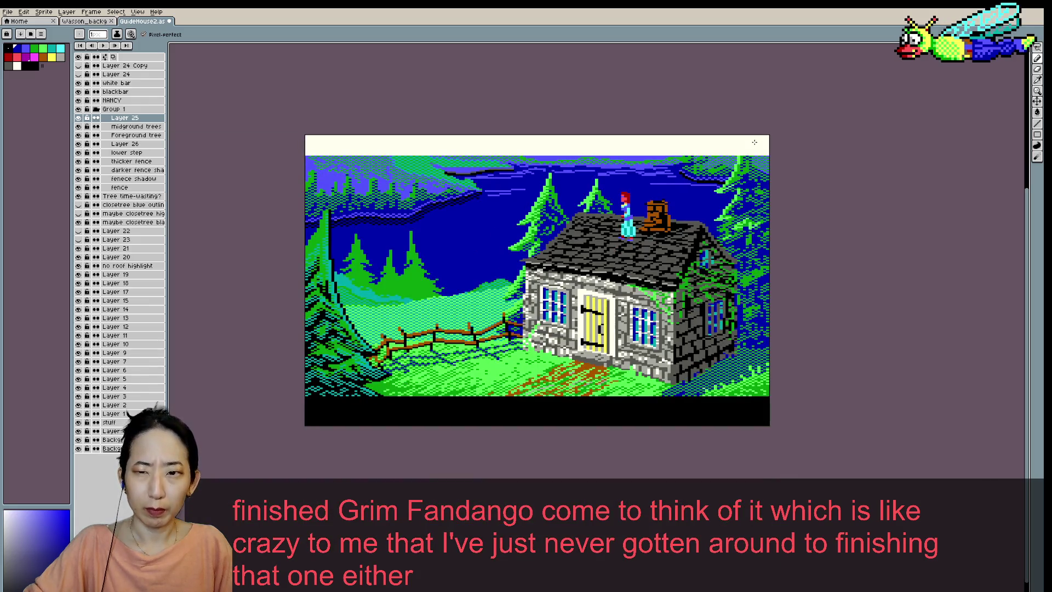
left_click(78, 118)
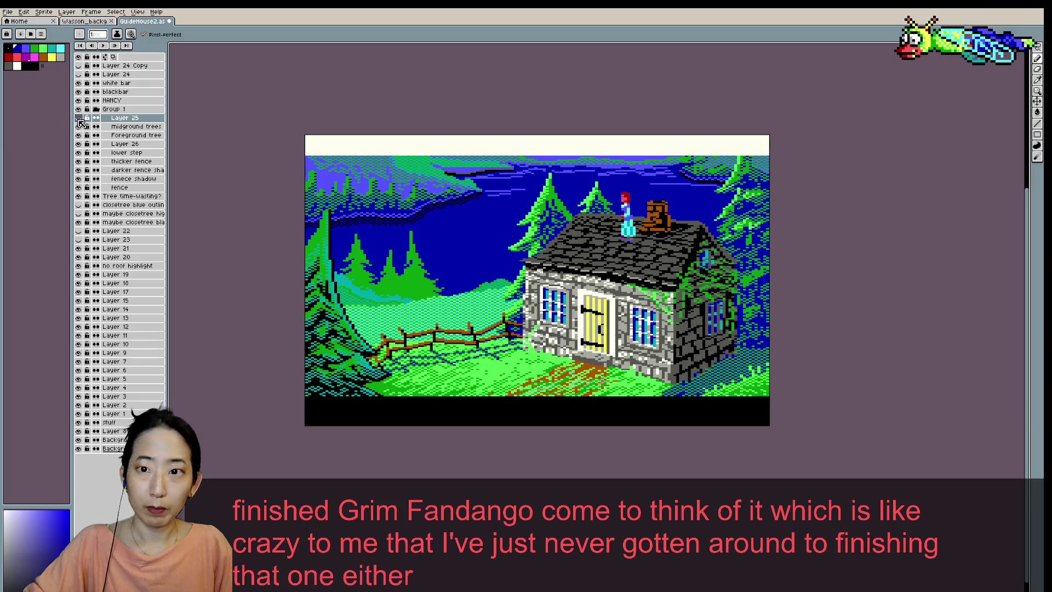
- Show Layer 25 again, touch up a pixel in the scene, and save
left_click(78, 117)
scroll(619, 138, "up", 1)
scroll(618, 138, "up", 1)
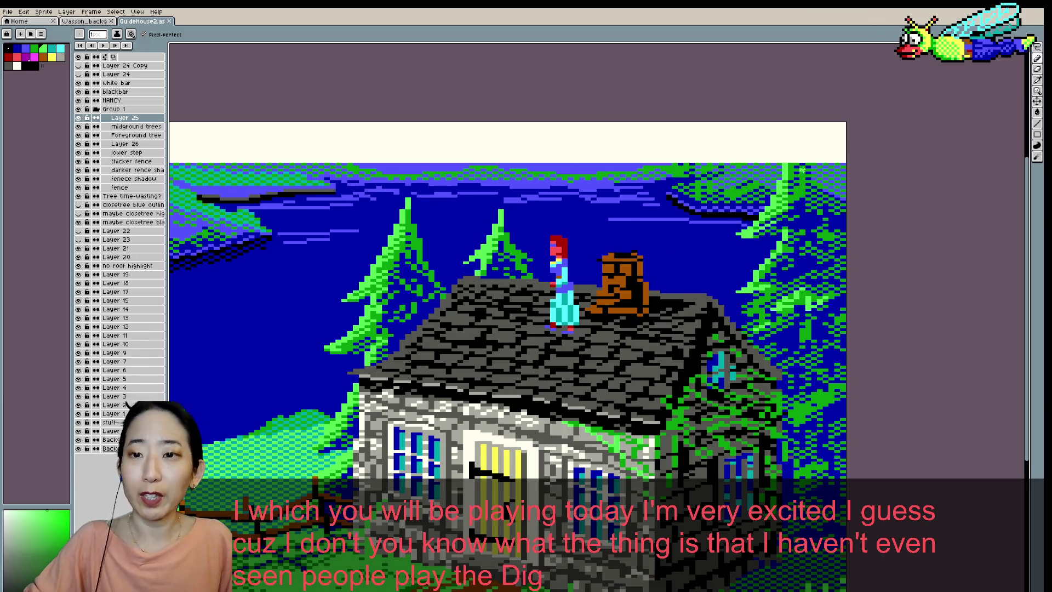
left_click(791, 174)
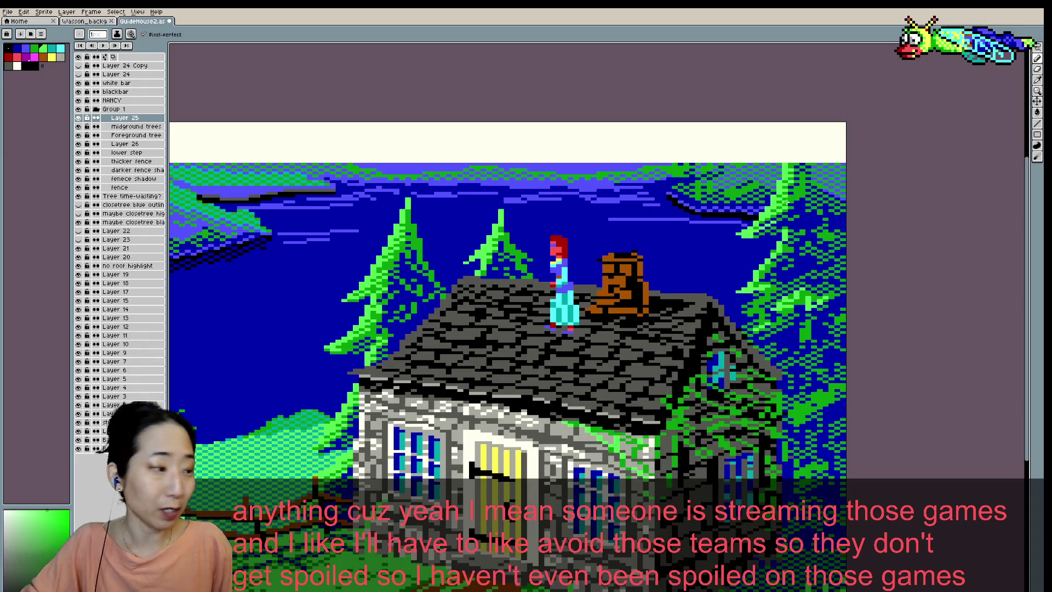
key("ctrl+s")
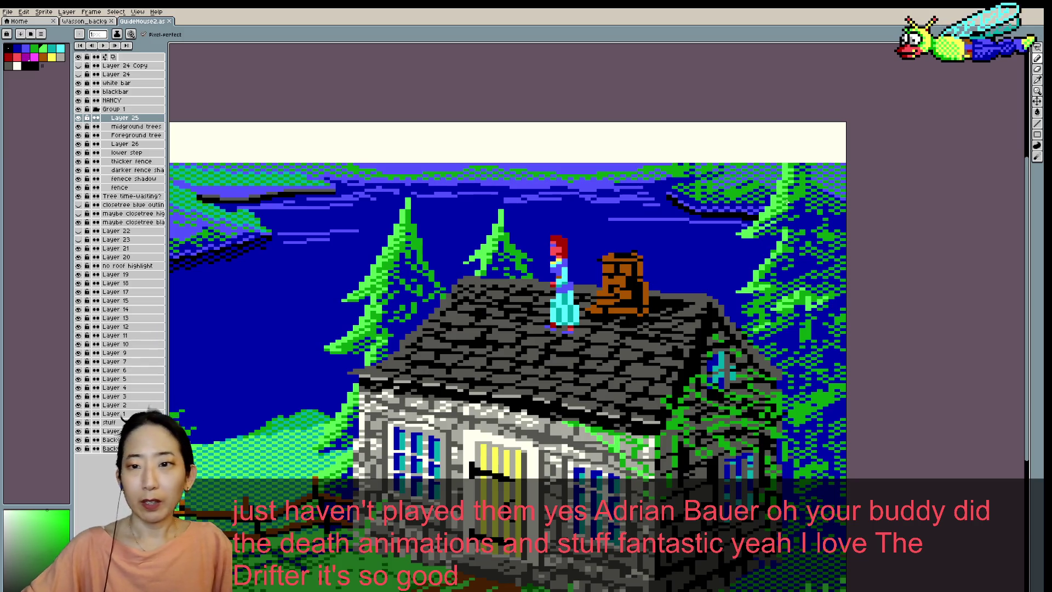
- Touch up another pixel in the scene and save again
left_click(775, 249)
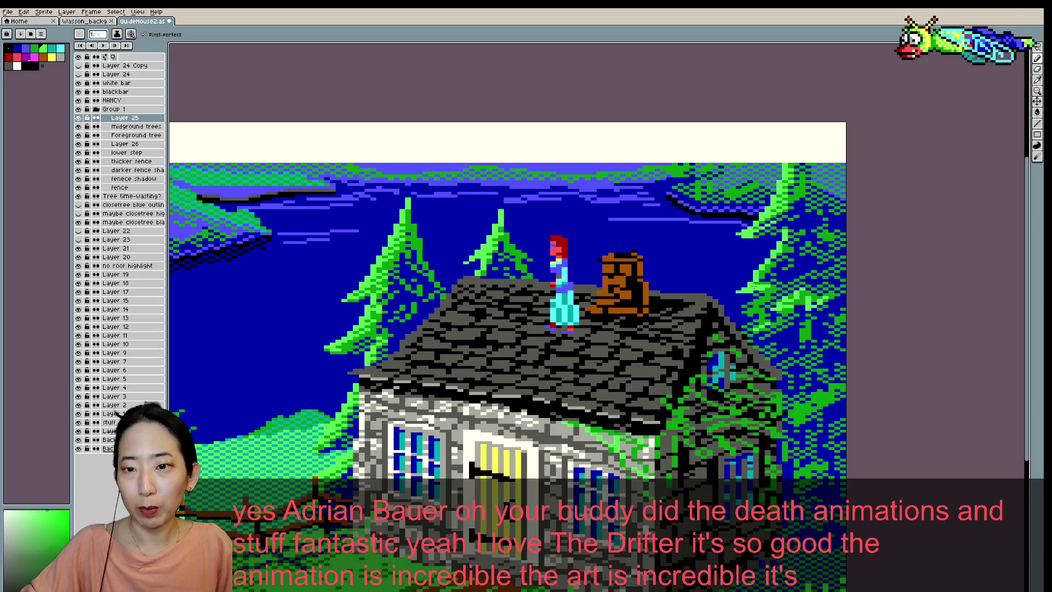
key("ctrl+s")
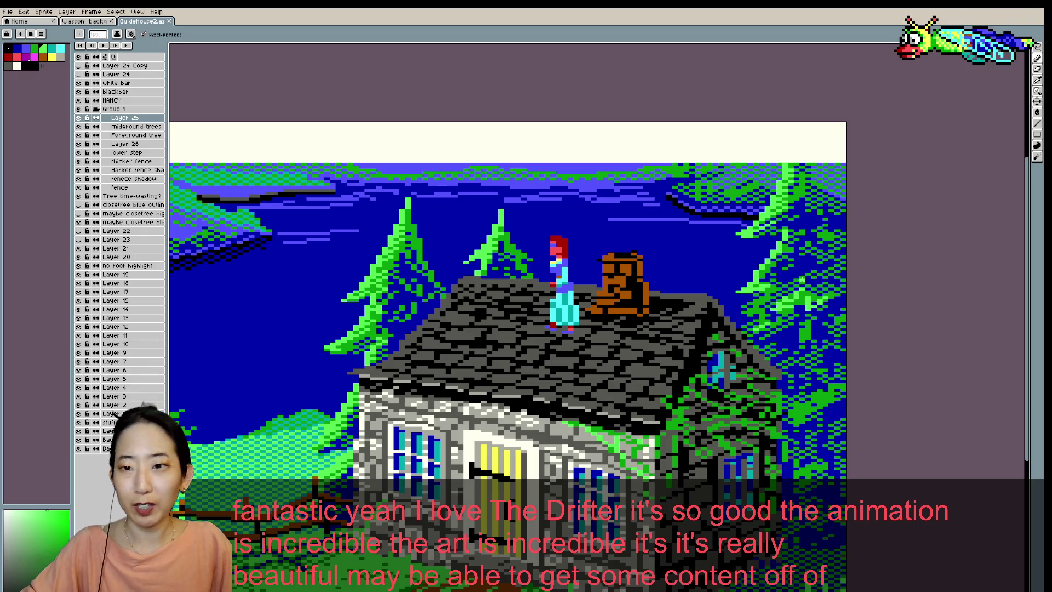
scroll(734, 246, "down", 1)
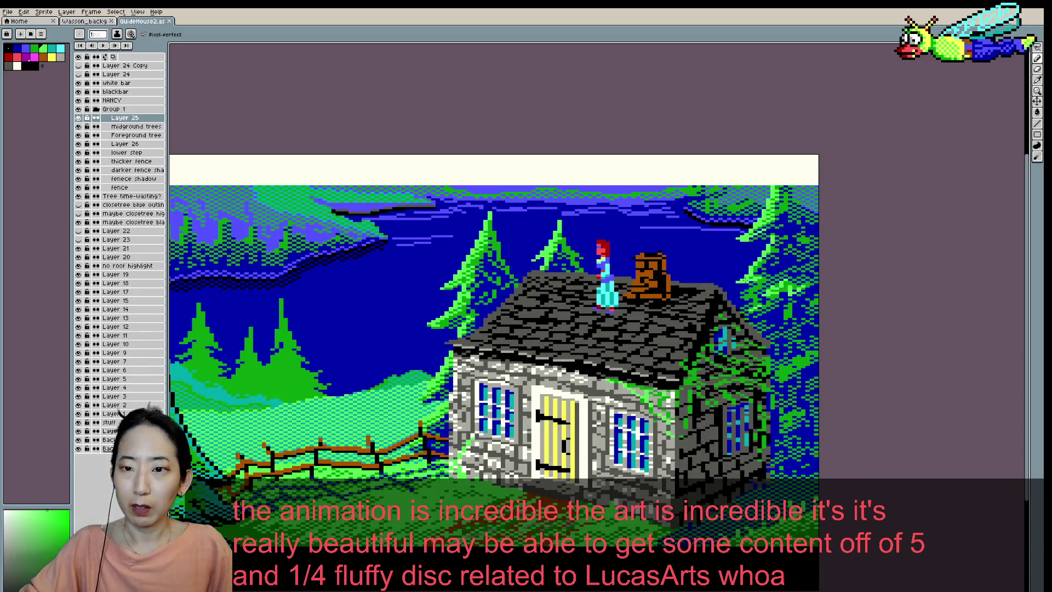
- Sample a blue and then a green from the artwork and save the cottage scene
scroll(771, 272, "up", 1)
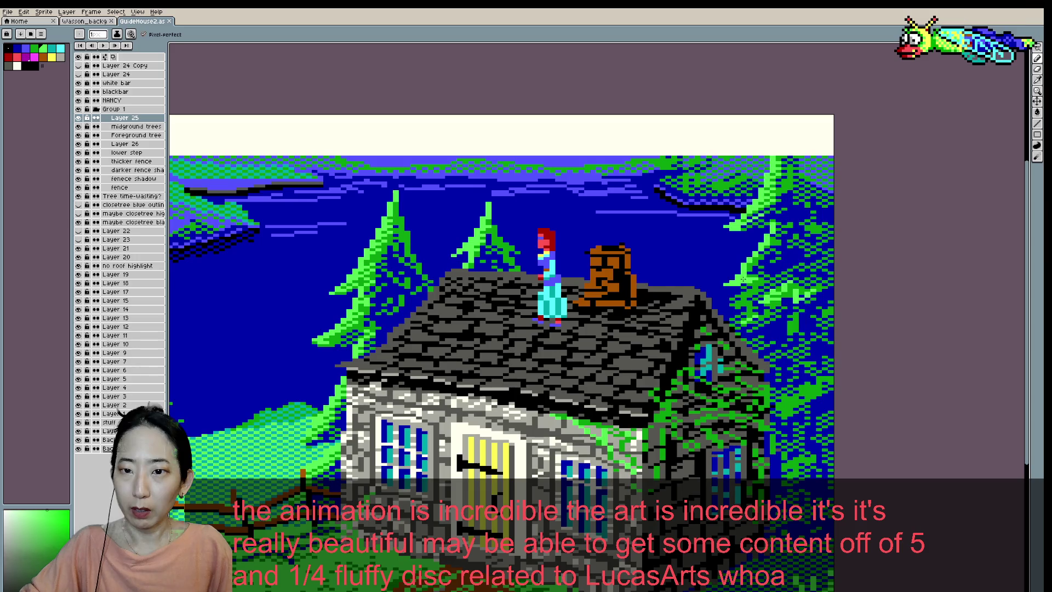
left_click(748, 278, "alt")
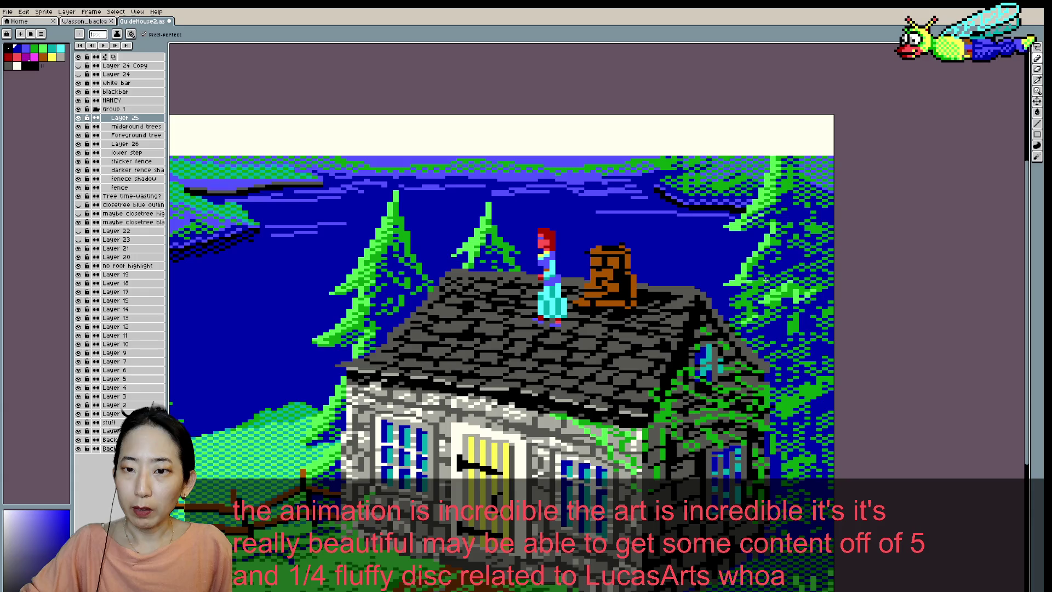
left_click(765, 280, "alt")
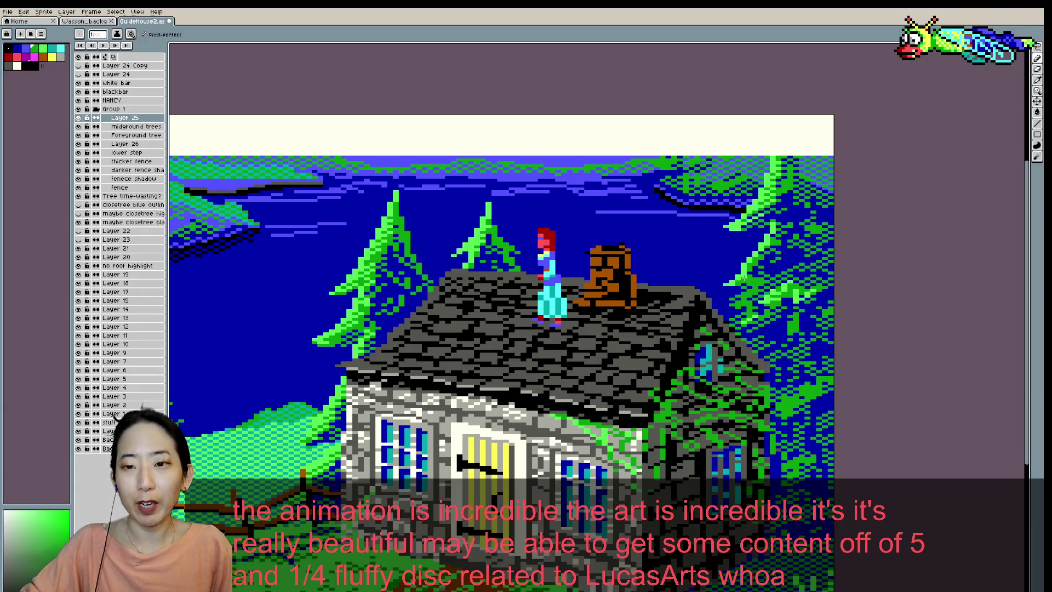
key("ctrl+s")
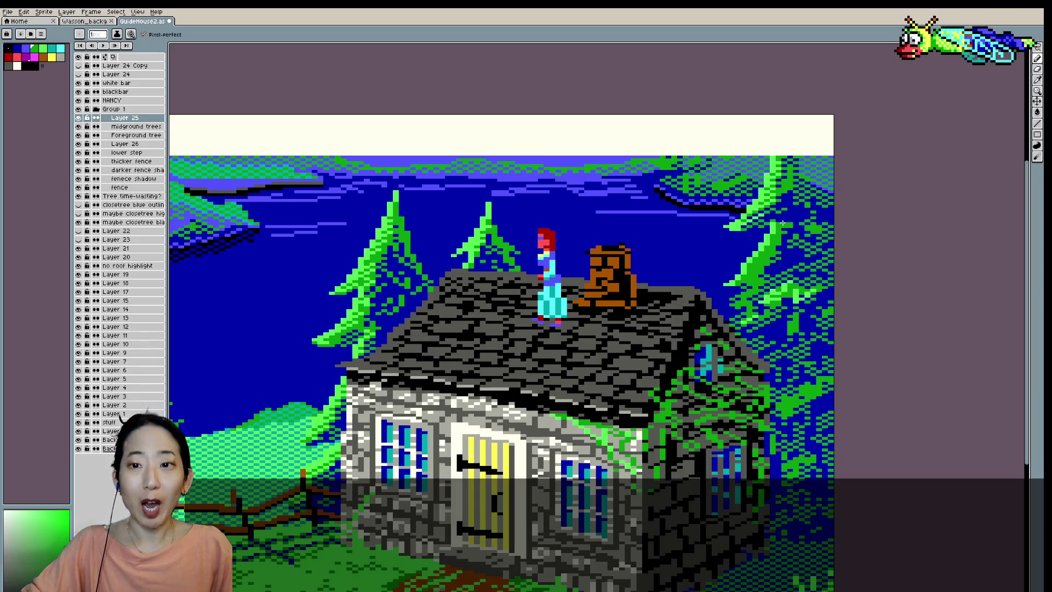
key("ctrl+s")
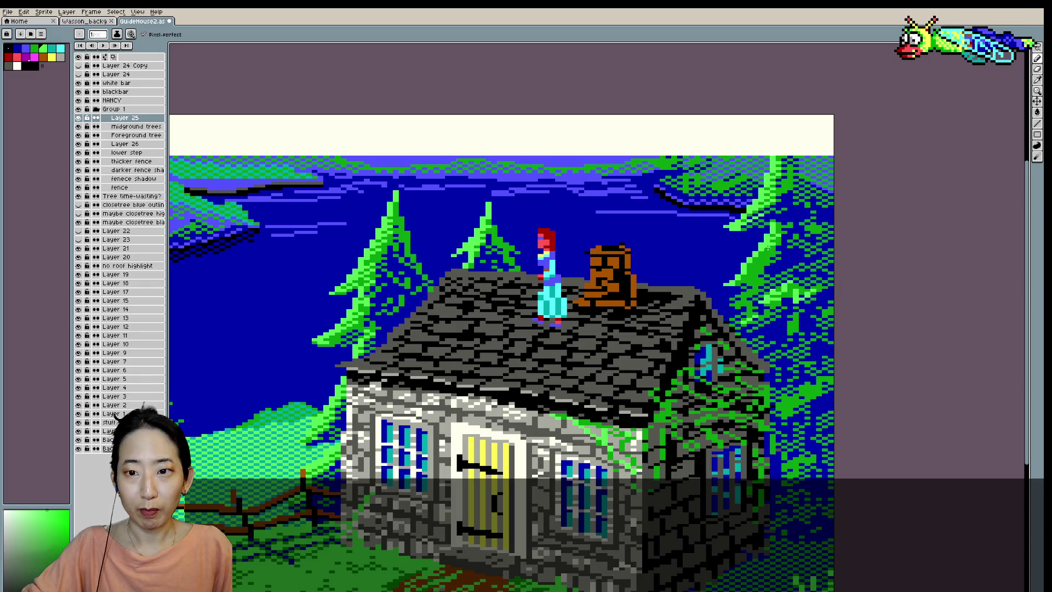
key("ctrl+s")
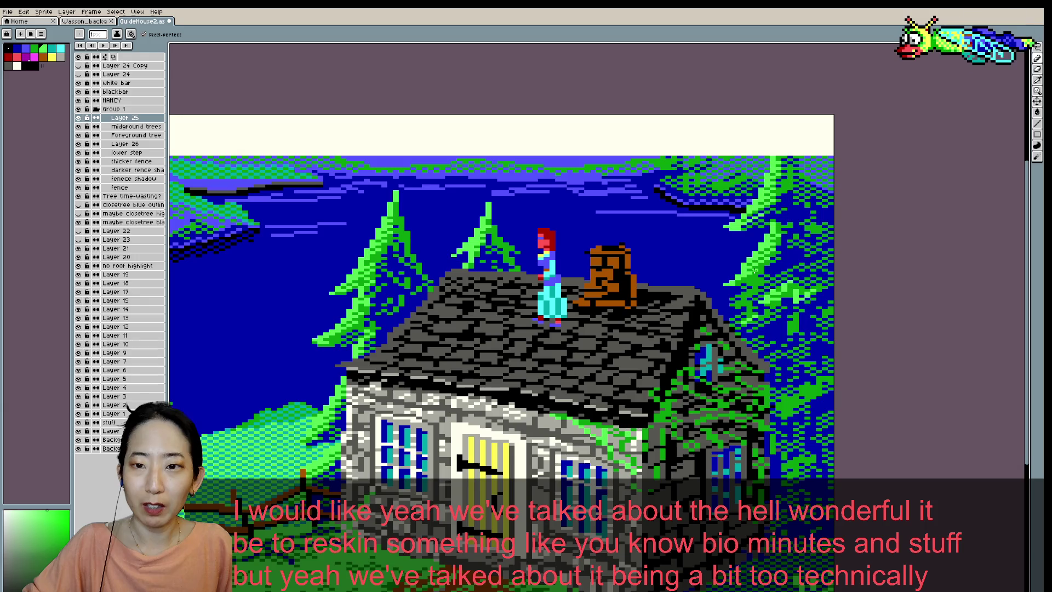
scroll(755, 269, "down", 1)
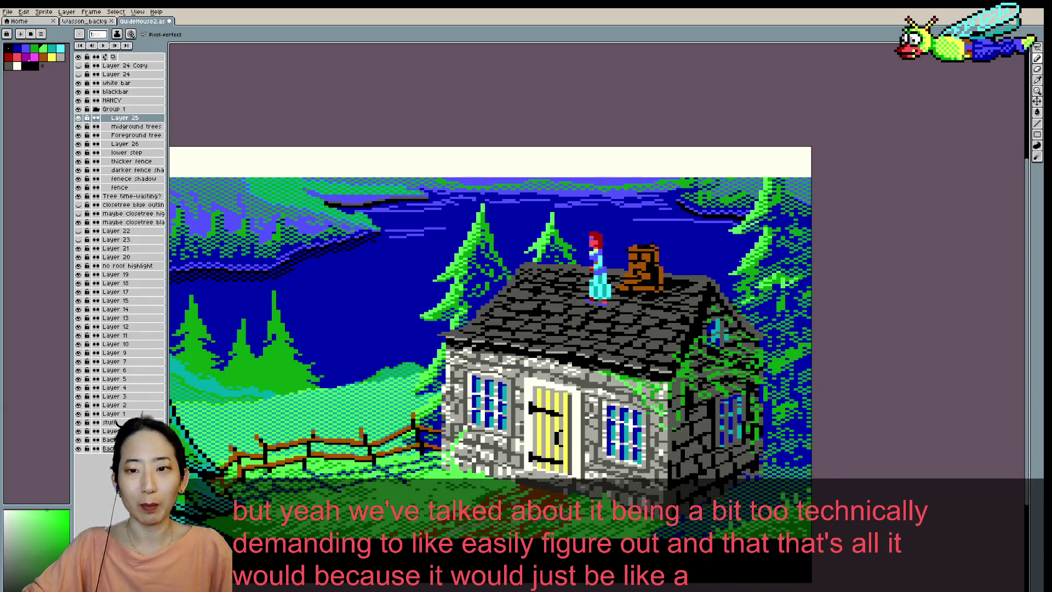
- Save the cottage scene and zoom out to view the whole picture
key("ctrl+s")
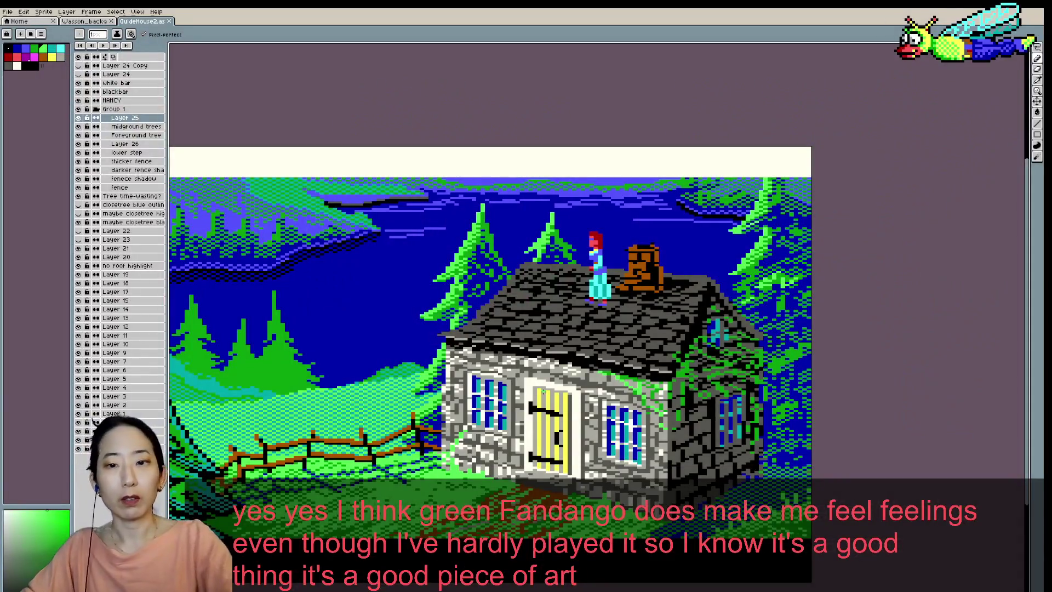
scroll(638, 310, "down", 1)
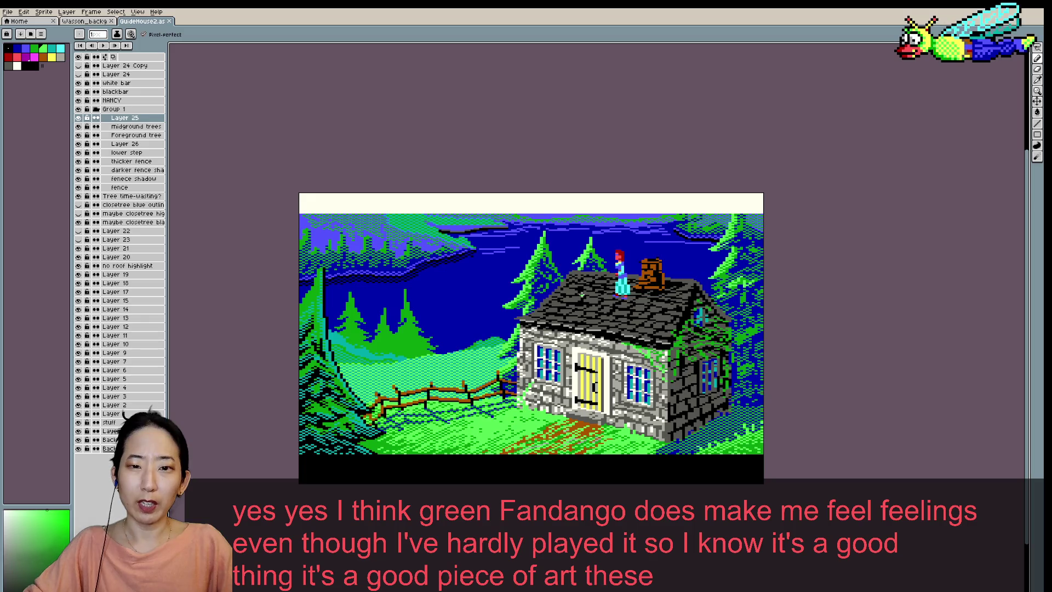
scroll(556, 292, "down", 1)
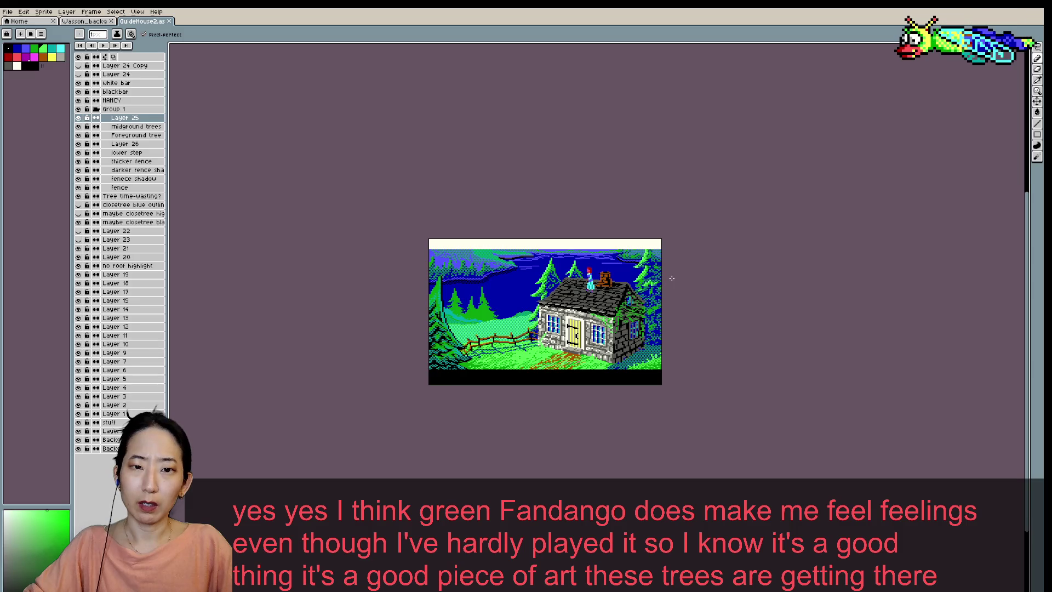
- Bring the cottage up close, briefly switching to the eyedropper and back to the pencil
scroll(672, 278, "up", 2)
mouse_move(322, 350)
left_mouse_down()
mouse_move(390, 325)
mouse_move(445, 280)
left_mouse_up()
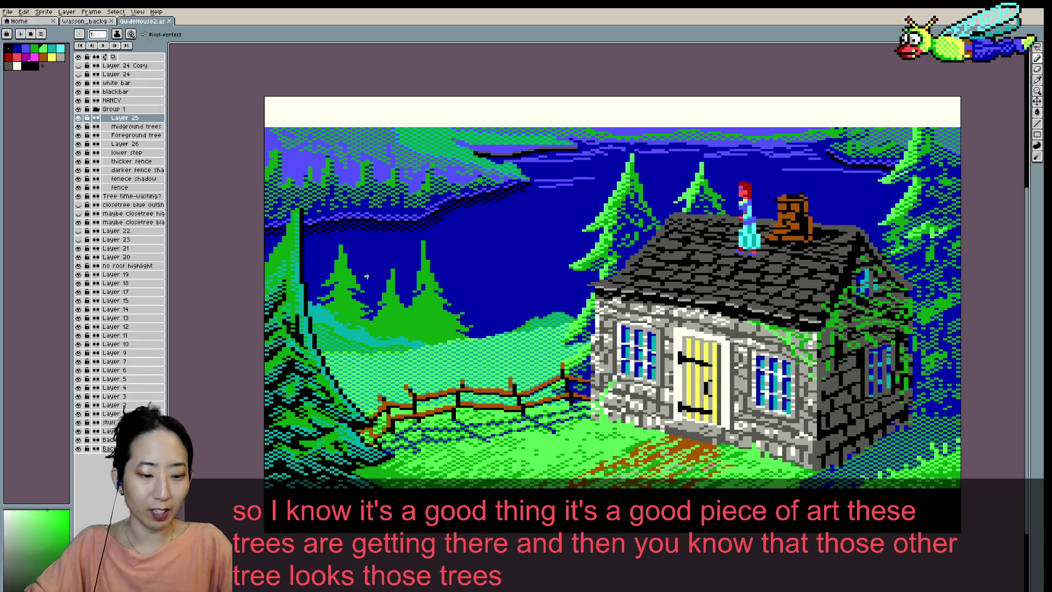
scroll(482, 193, "right", 6)
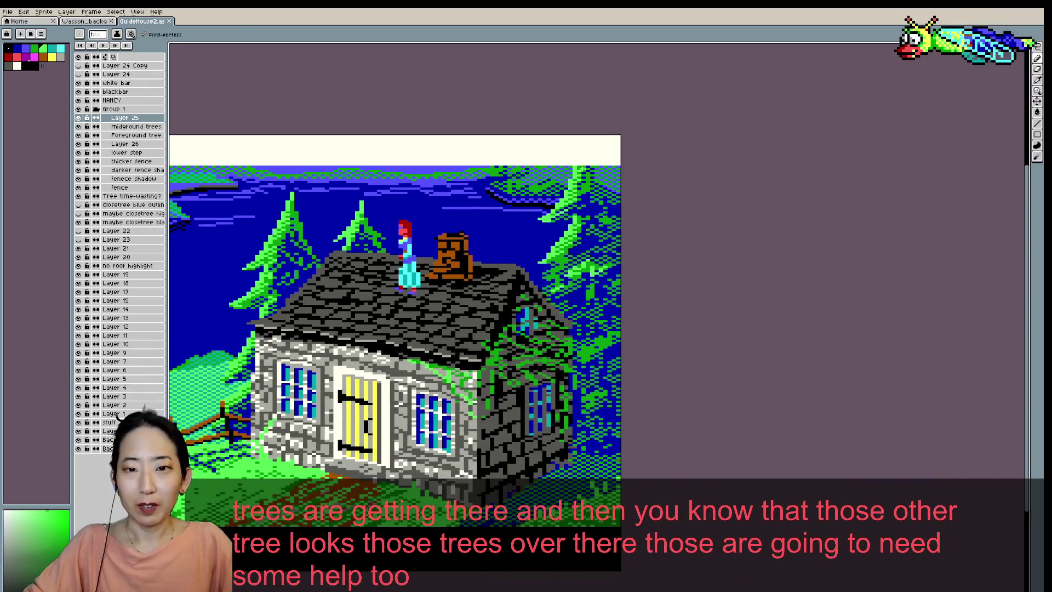
scroll(599, 222, "down", 1)
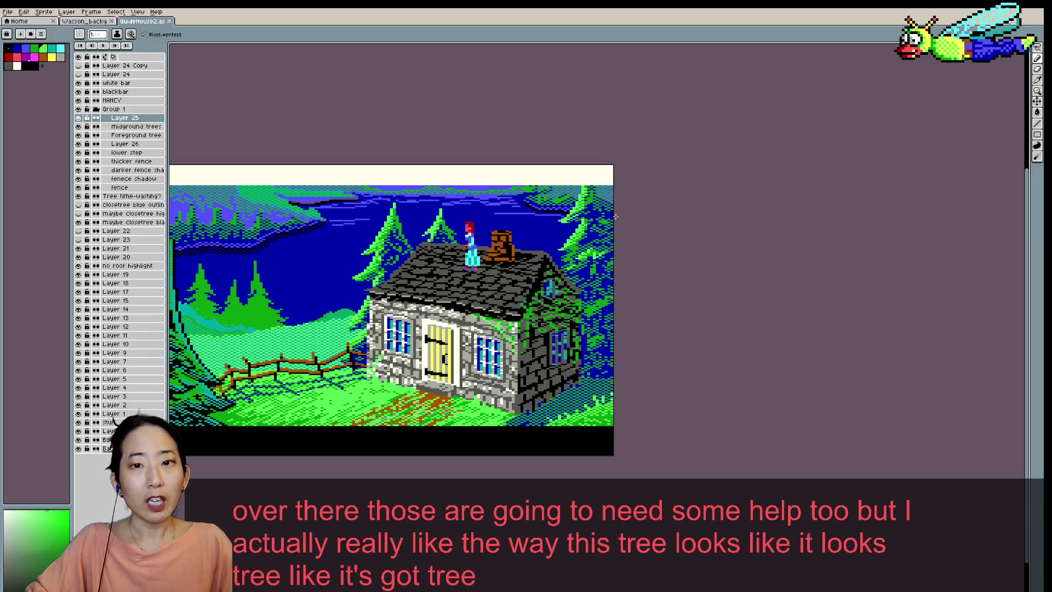
scroll(615, 217, "up", 1)
key("i")
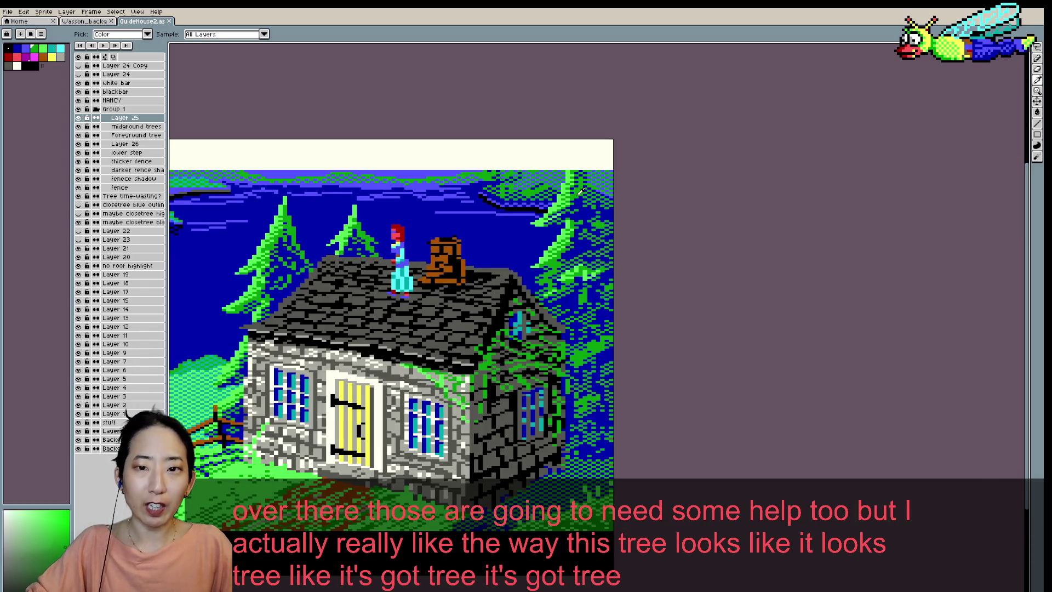
key("b")
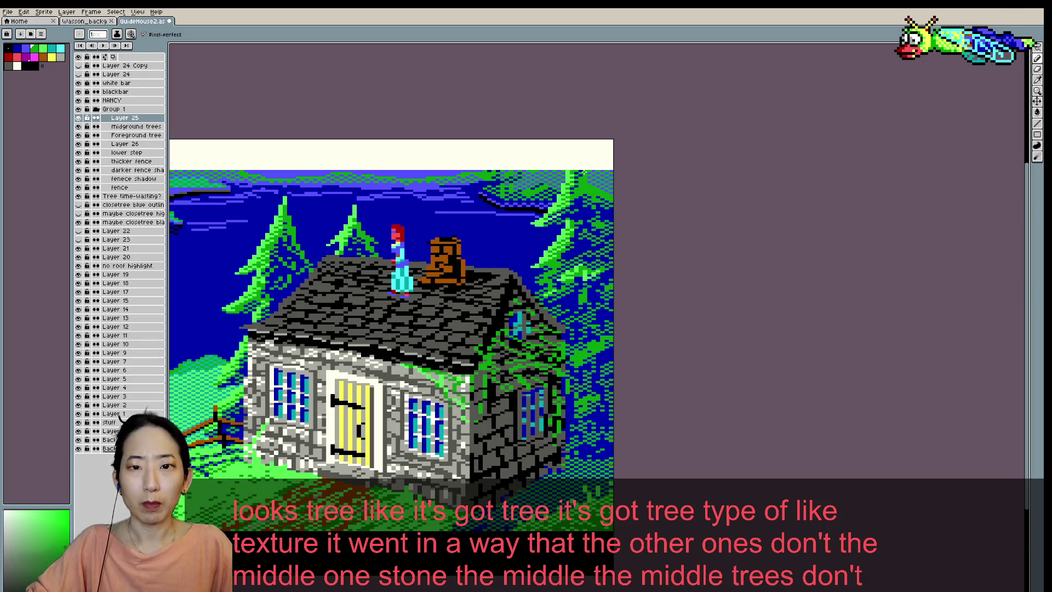
- Review the trees at different zoom levels, then save the scene
scroll(636, 164, "down", 1)
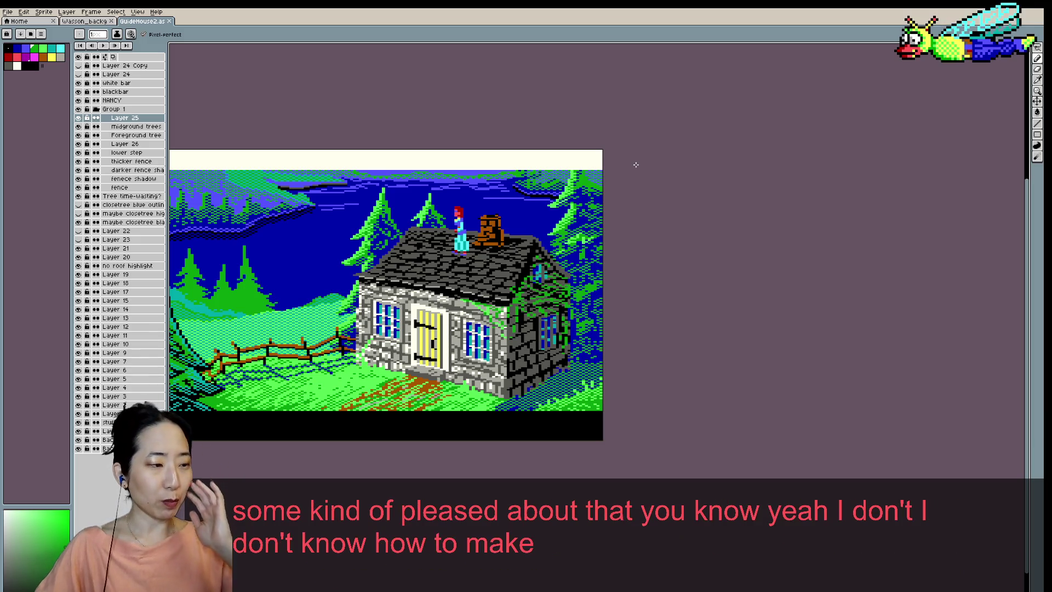
scroll(635, 164, "up", 1)
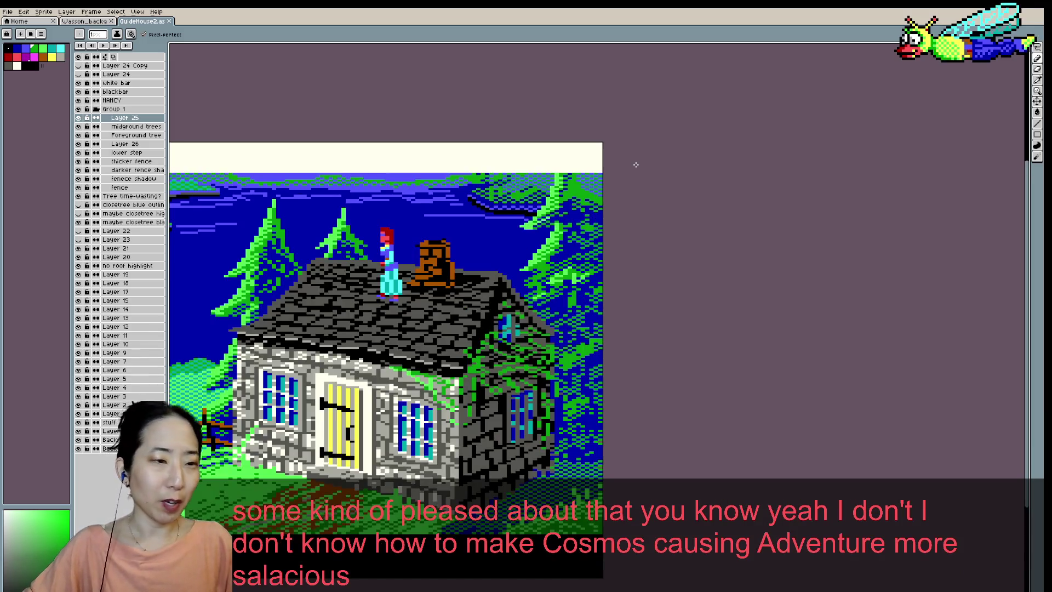
scroll(636, 164, "up", 1)
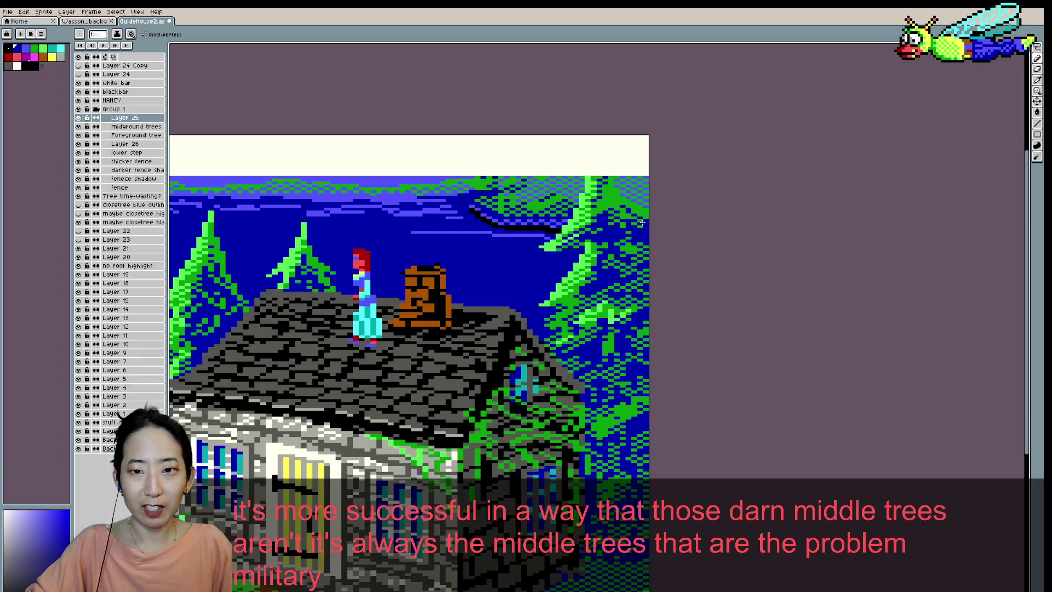
scroll(657, 198, "down", 1)
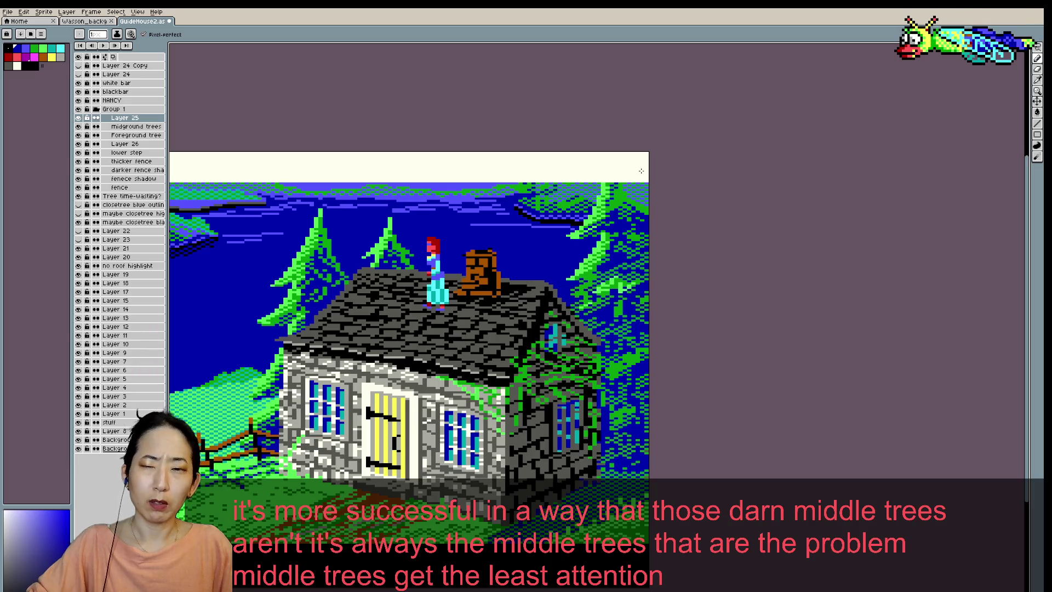
key("ctrl+s")
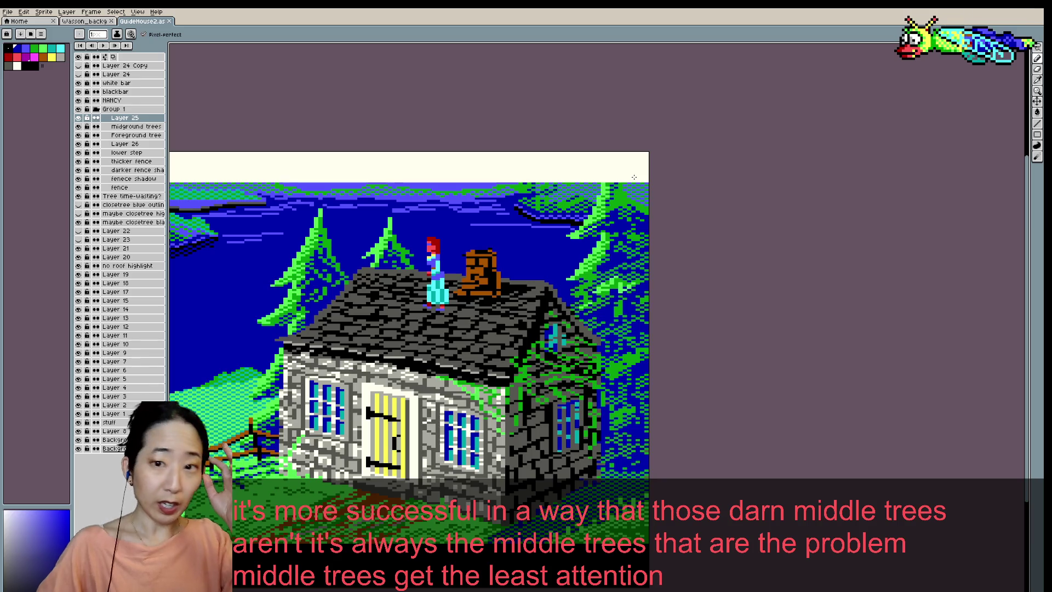
scroll(652, 293, "up", 1)
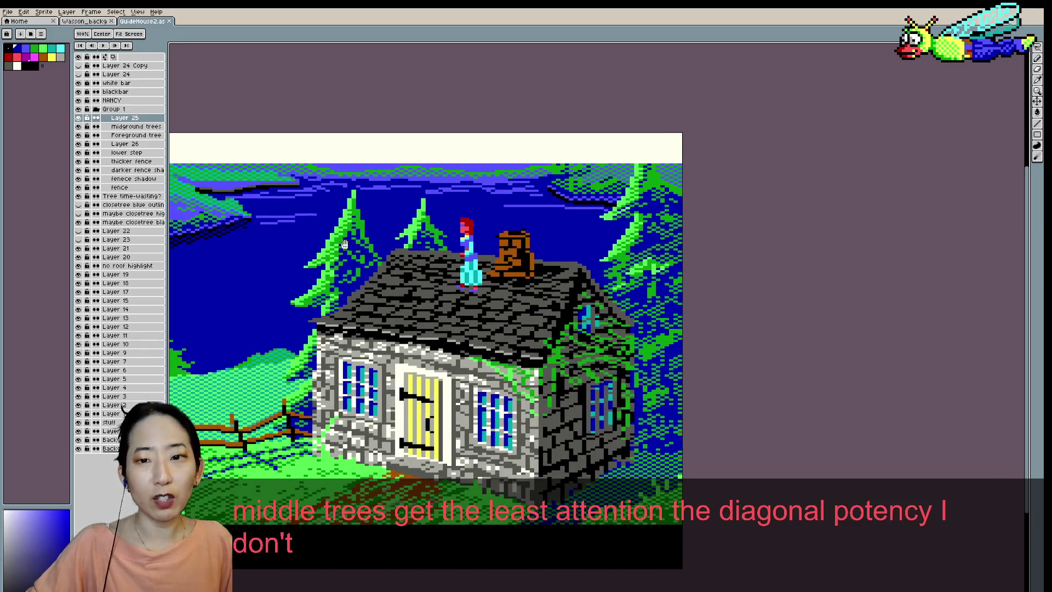
- Eyedrop the tree green as the drawing colour and save the scene
scroll(652, 293, "up", 1)
left_click(652, 293, "alt")
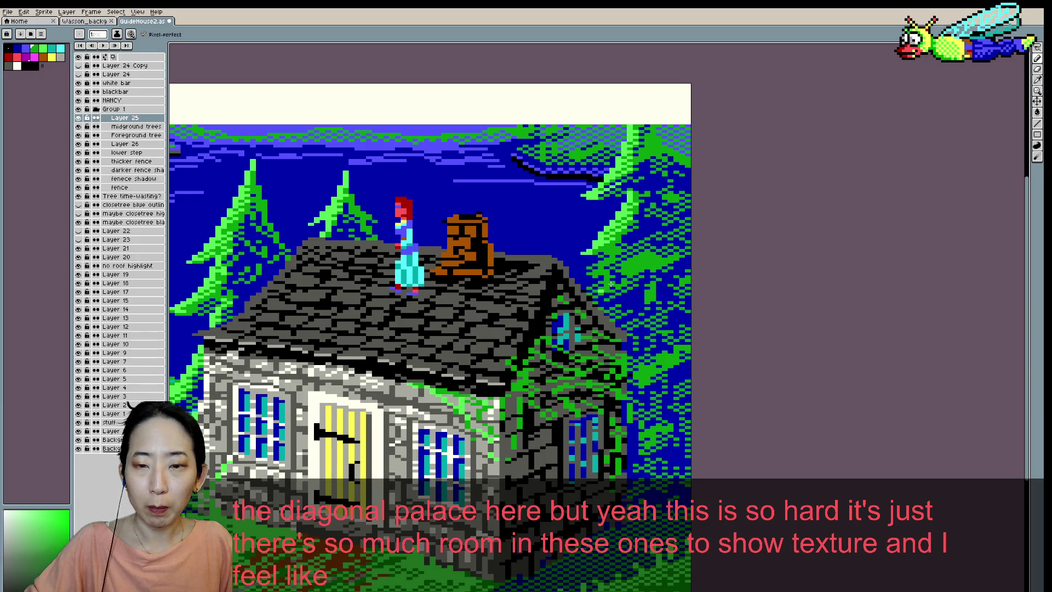
scroll(534, 255, "down", 1)
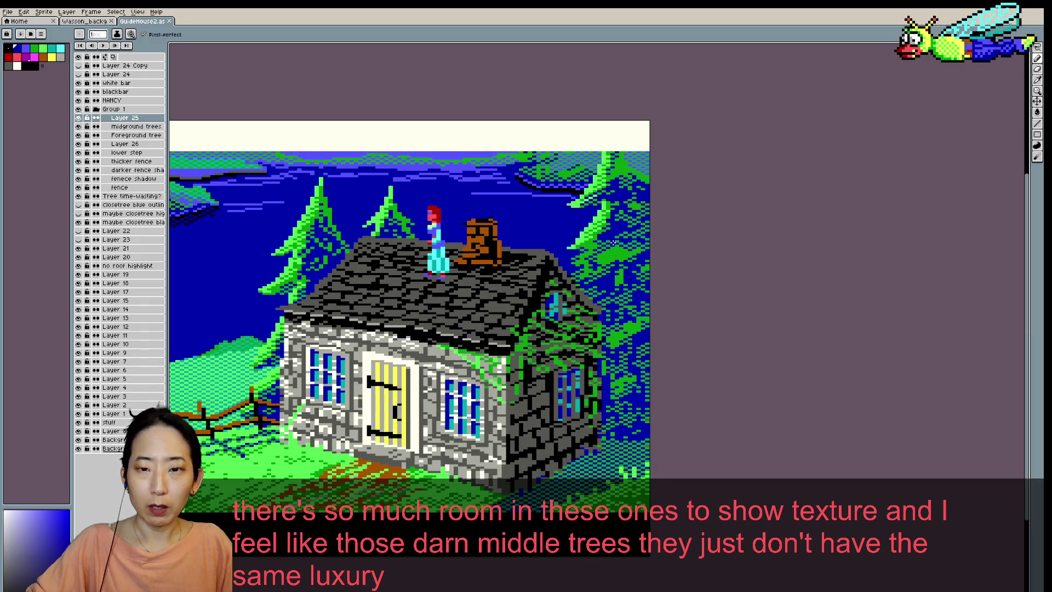
left_click(630, 247)
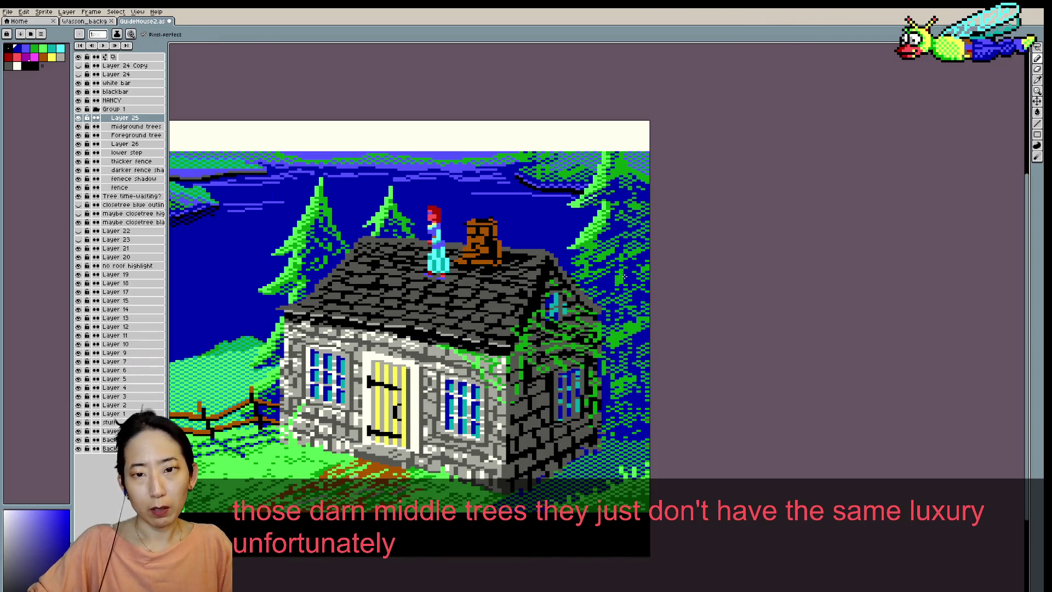
left_click(616, 274, "alt")
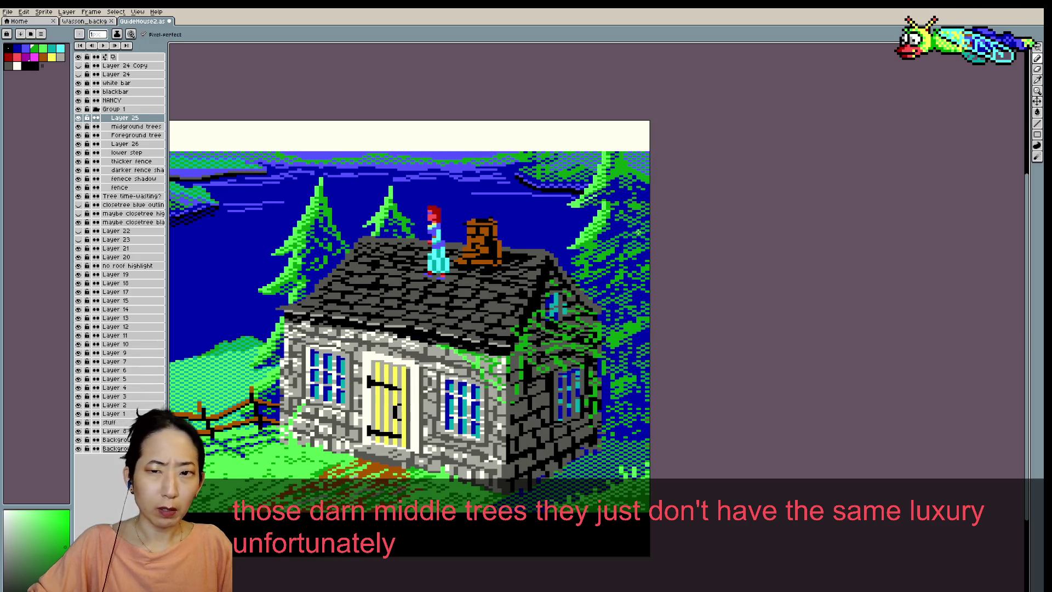
key("ctrl+s")
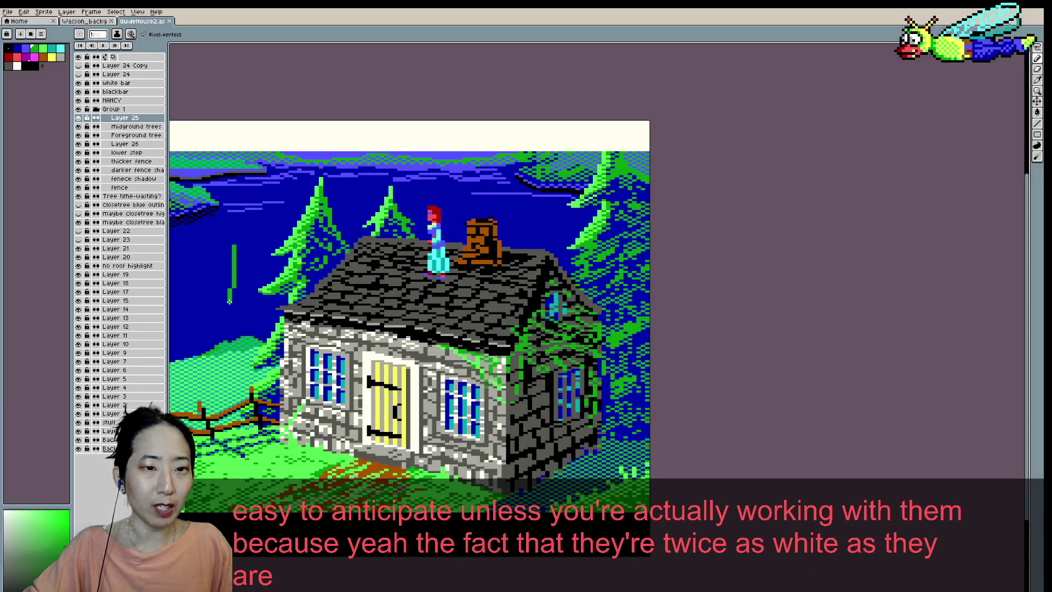
- Draw trial vertical and horizontal green strokes beside the pines, then undo both
left_click_drag(229, 243, 232, 307)
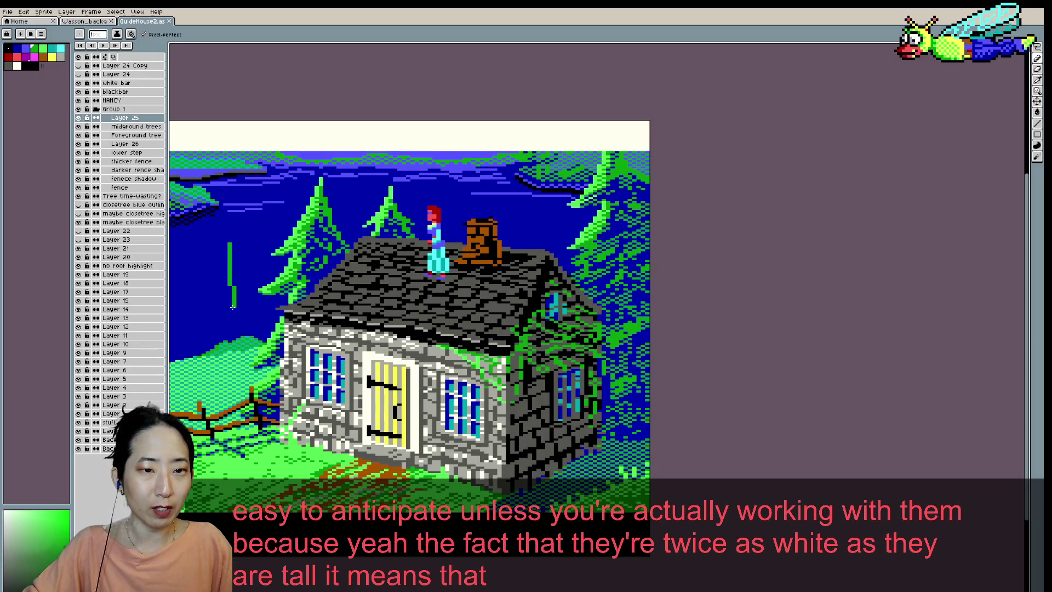
key("ctrl+z")
left_click_drag(210, 272, 263, 275)
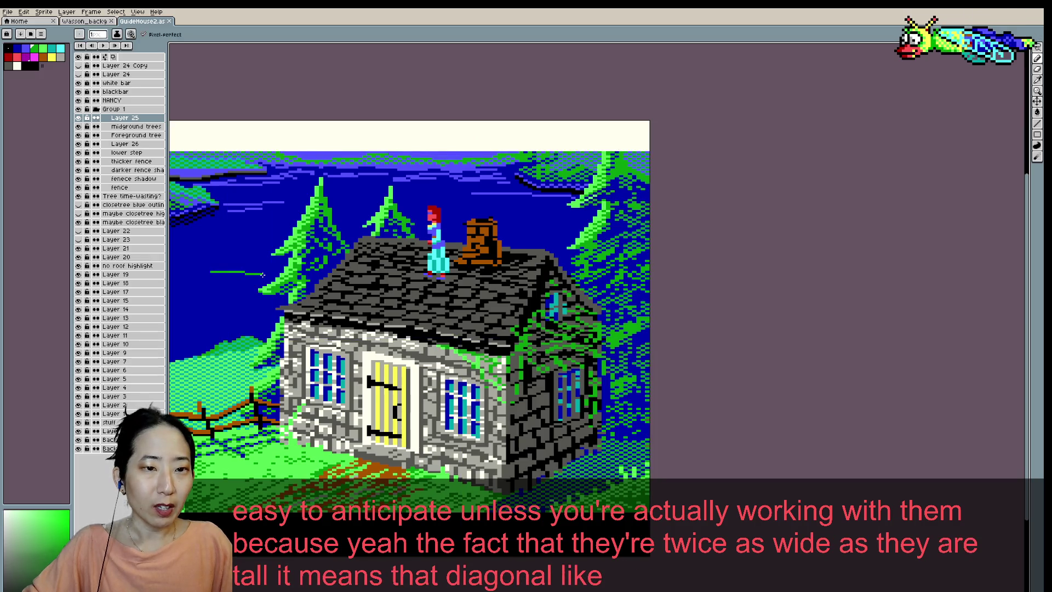
key("ctrl+z")
key("ctrl+z")
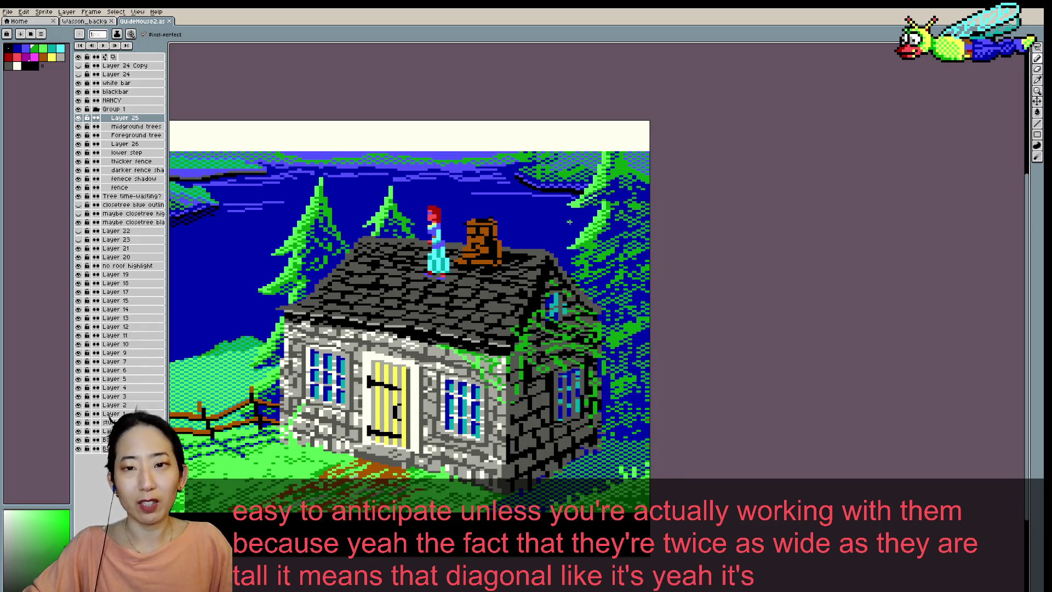
scroll(570, 222, "up", 1)
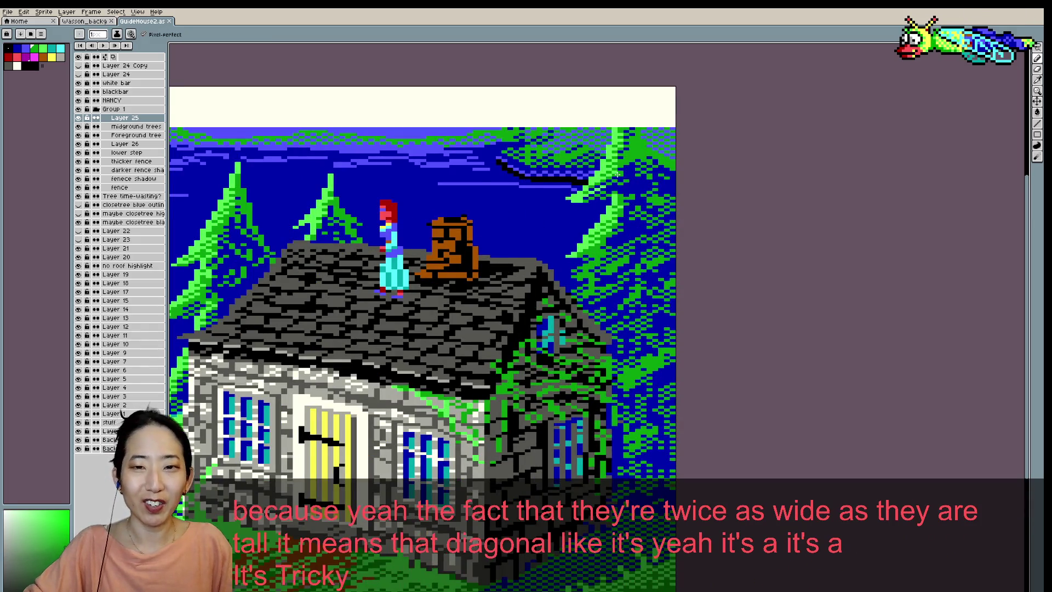
scroll(627, 187, "down", 1)
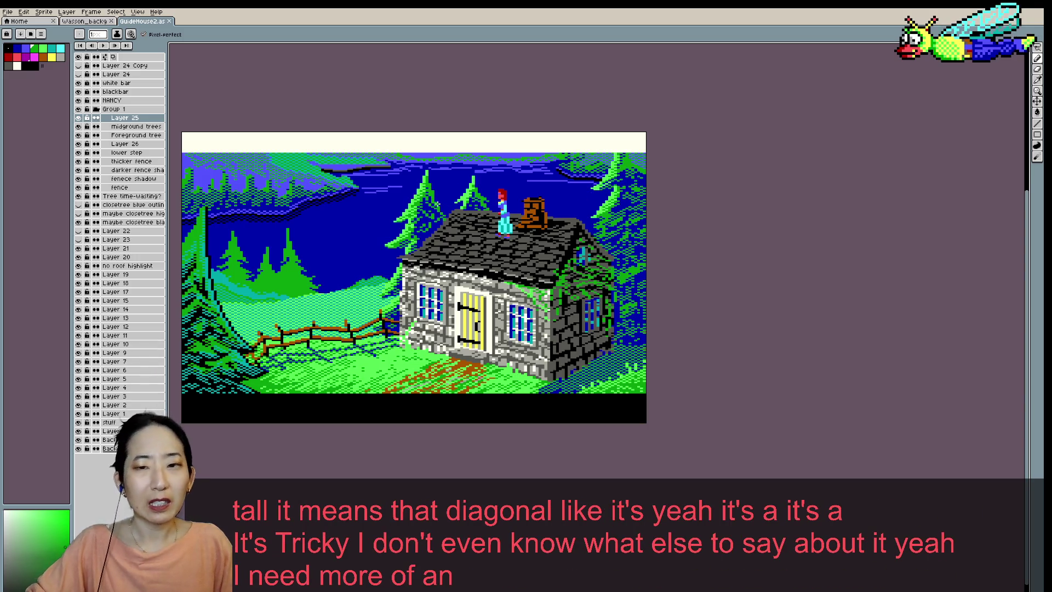
- Sample sky blue and pine green, paint a pixel onto the middle pine, and save
scroll(437, 205, "up", 1)
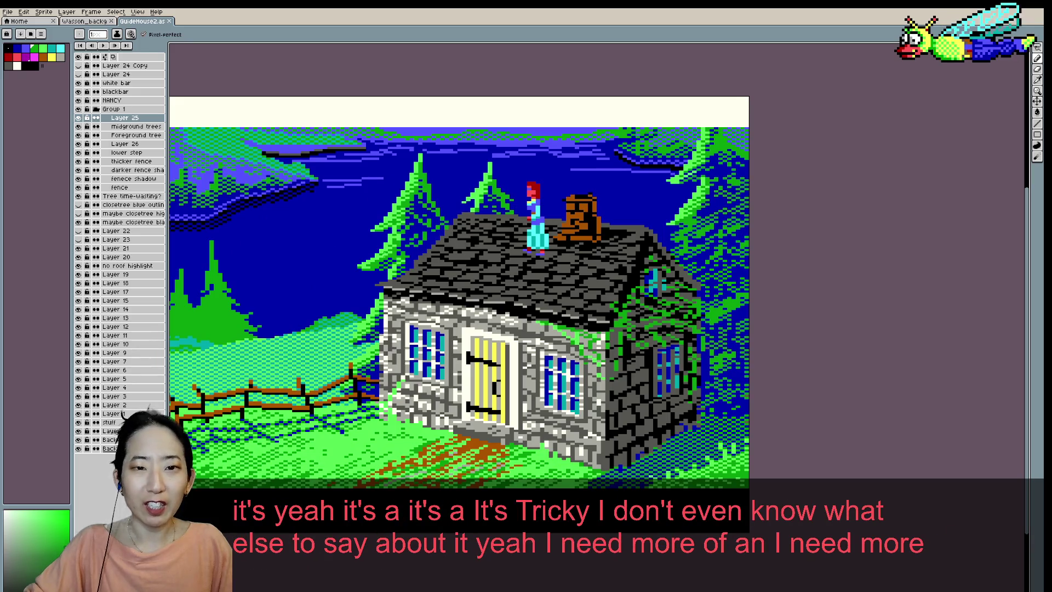
left_click(416, 235, "alt")
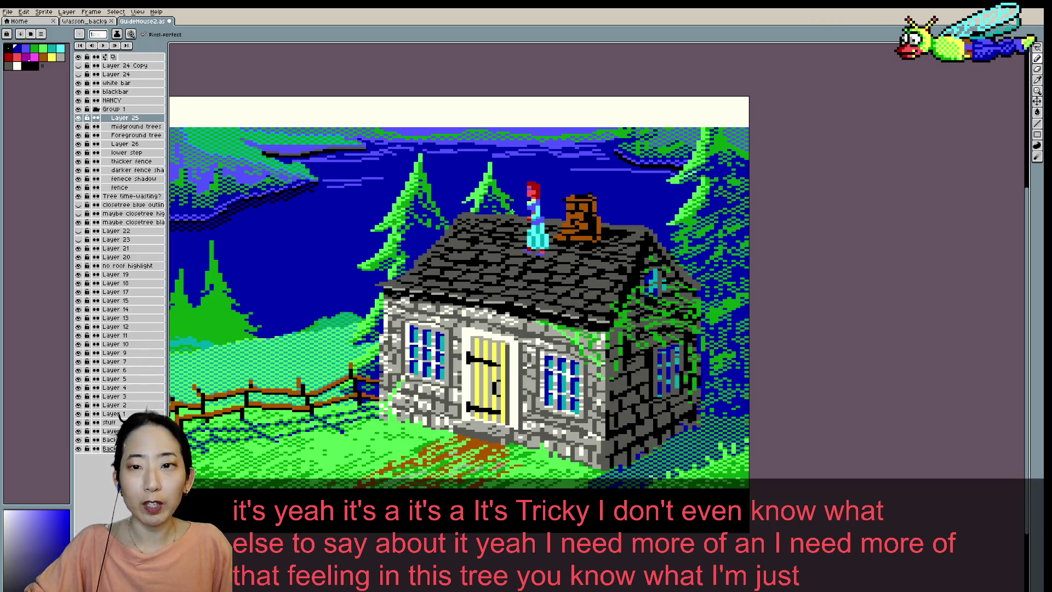
scroll(384, 269, "up", 1)
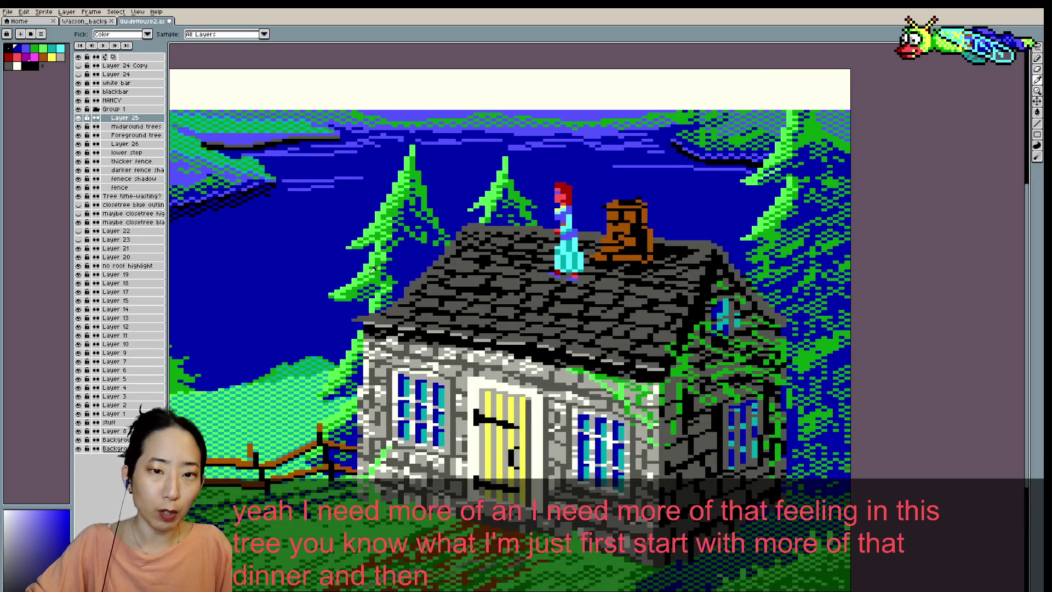
left_click(388, 256, "alt")
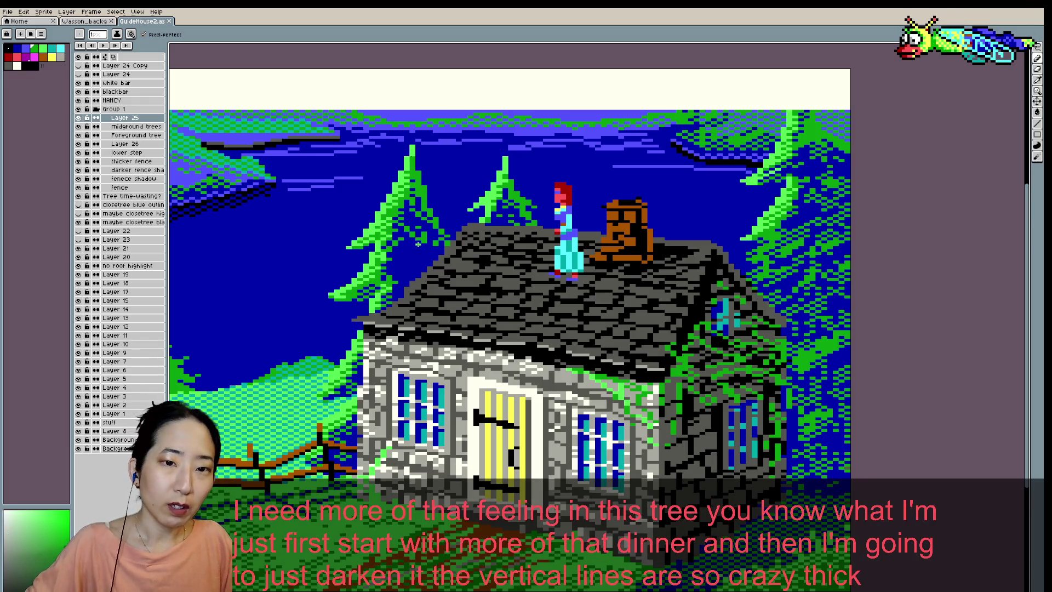
left_click(394, 261)
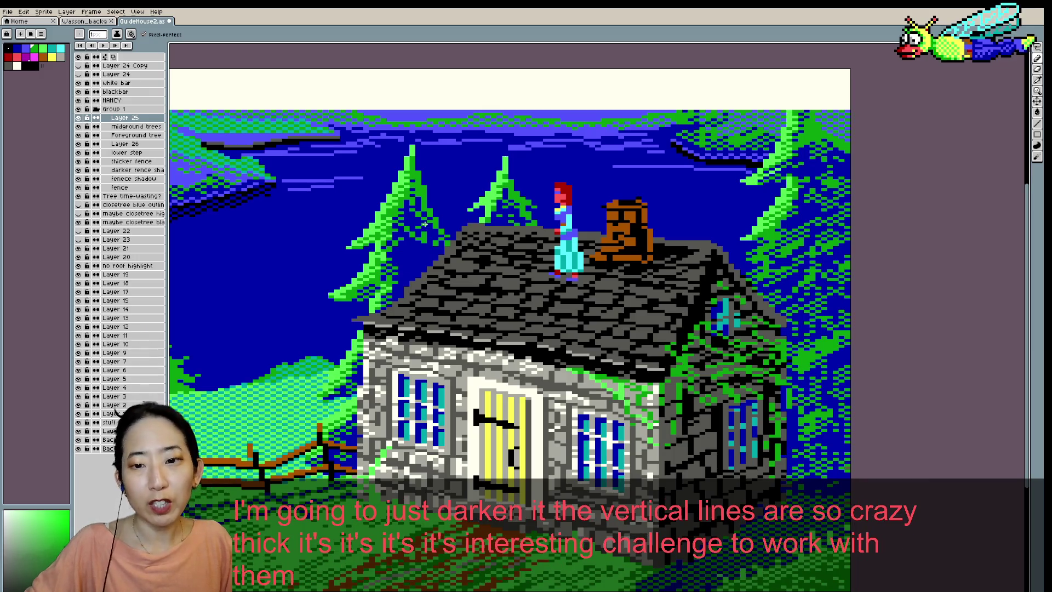
scroll(430, 240, "down", 1)
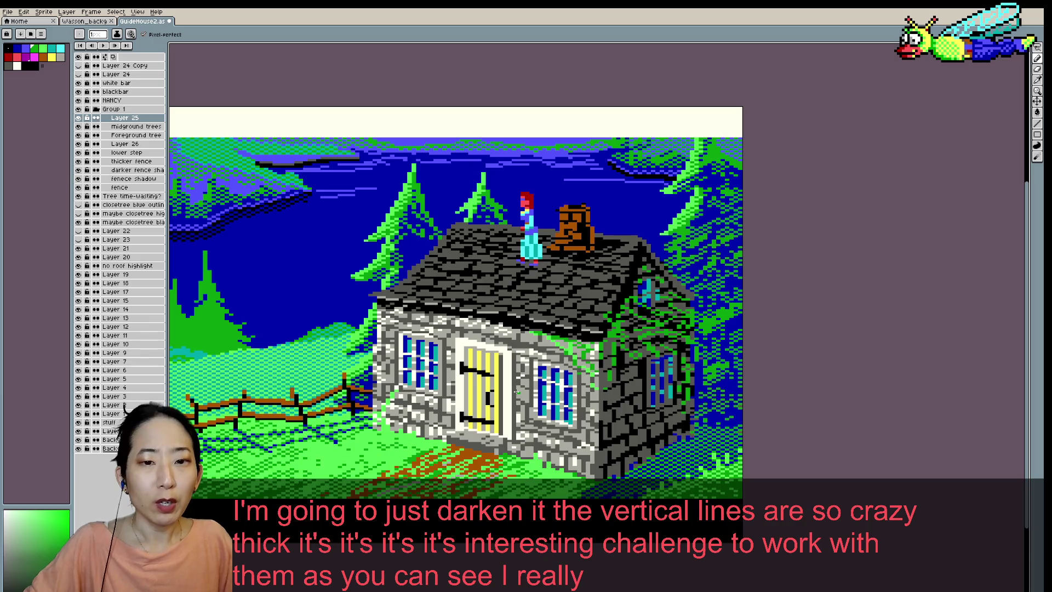
key("ctrl+s")
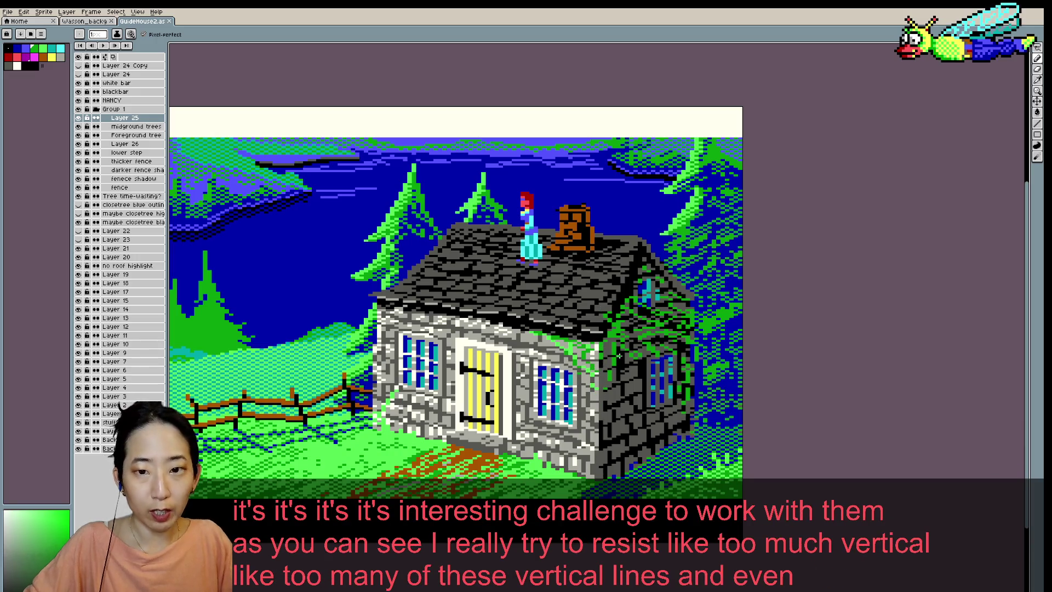
- Paint a pixel on the left middle pine, pick up the sky blue, and save
key("v")
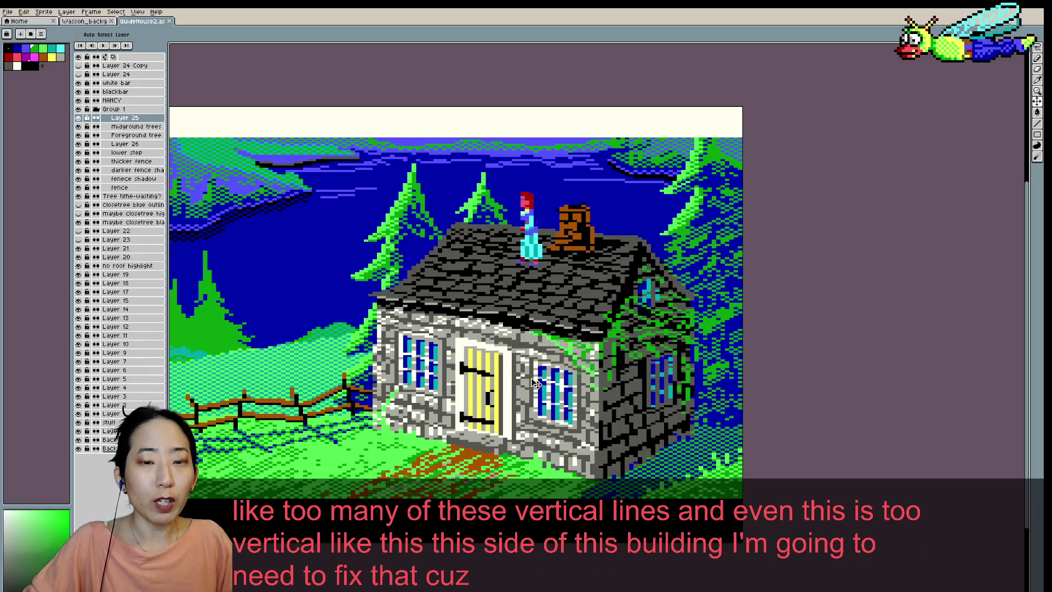
scroll(390, 235, "up", 1)
key("b")
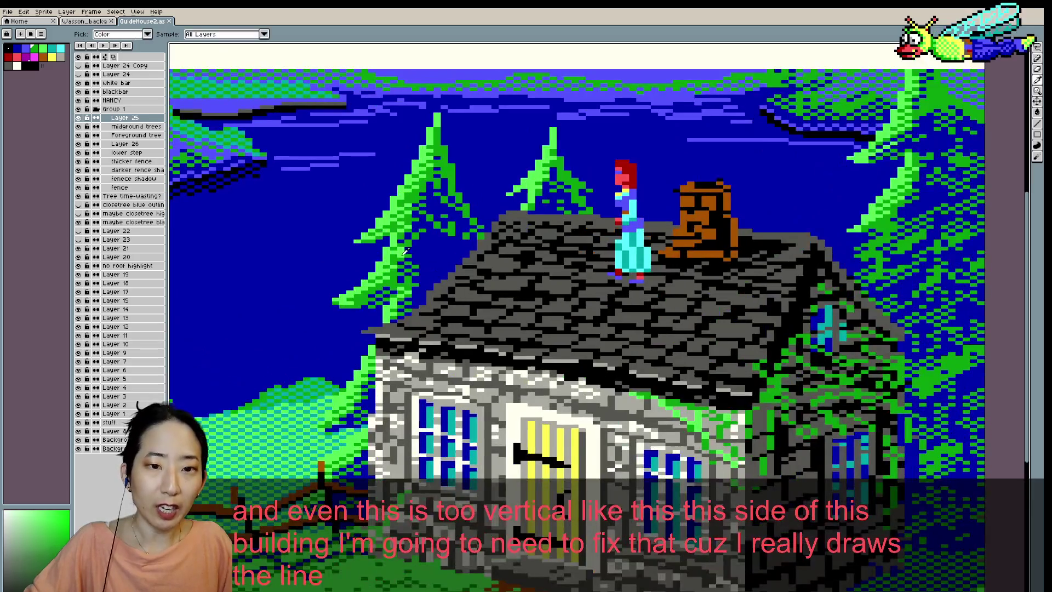
left_click(415, 250)
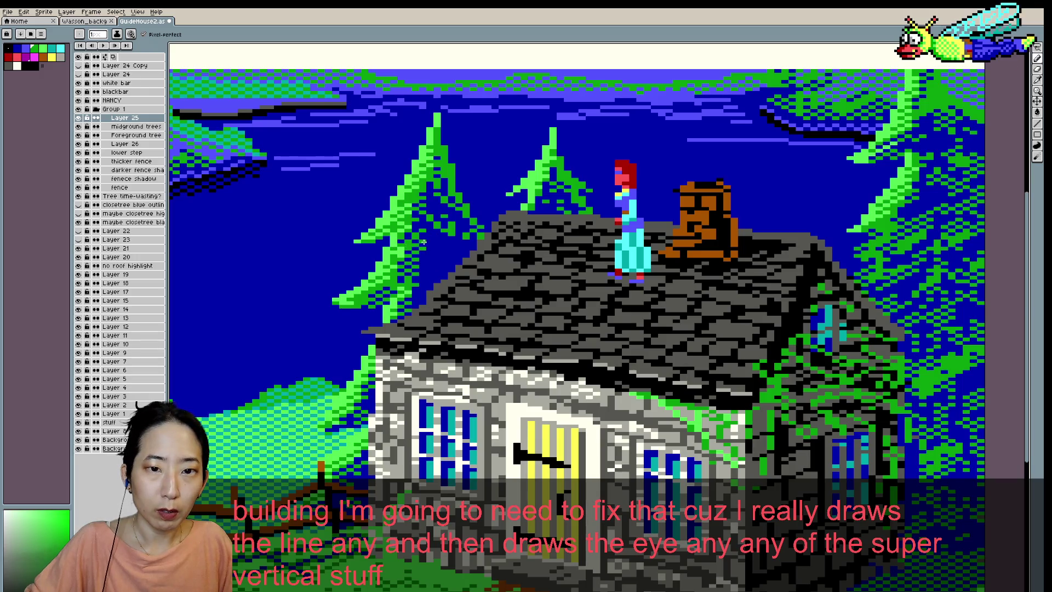
scroll(423, 241, "down", 1)
scroll(430, 242, "down", 1)
scroll(430, 252, "up", 1)
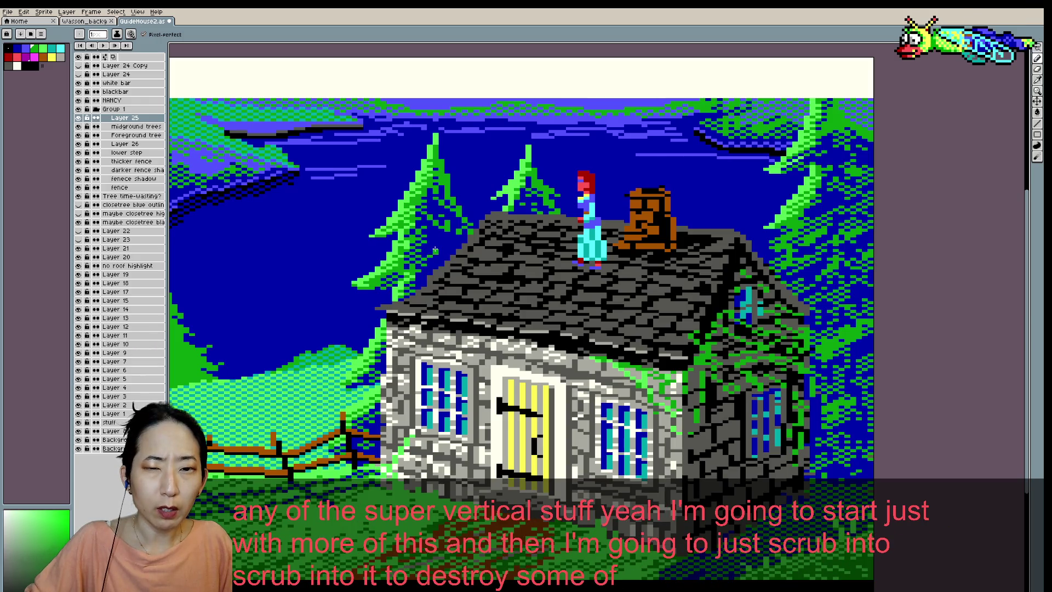
scroll(435, 251, "down", 1)
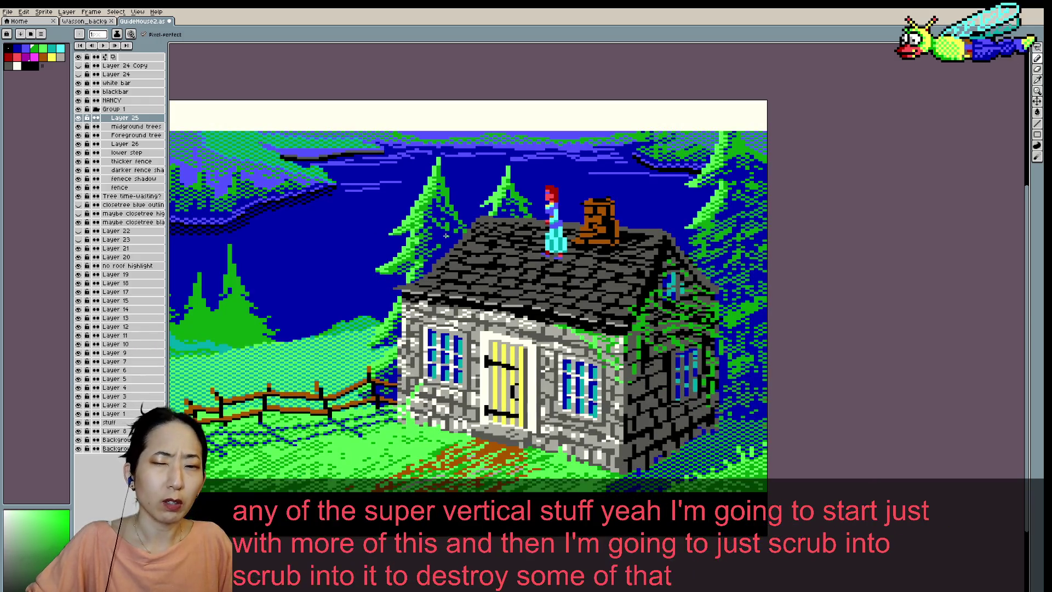
left_click(420, 256, "alt")
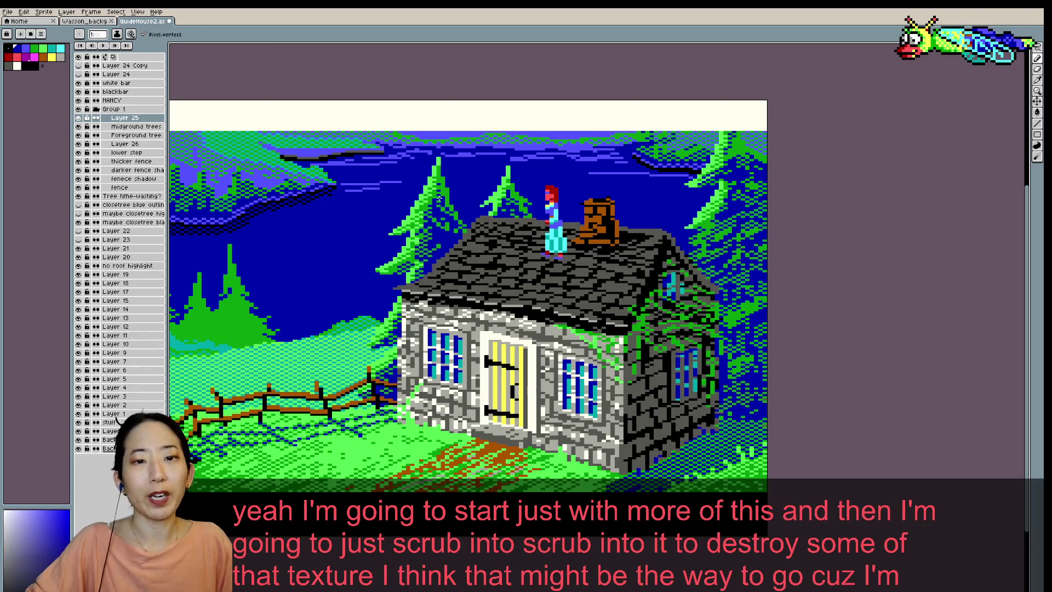
key("ctrl+s")
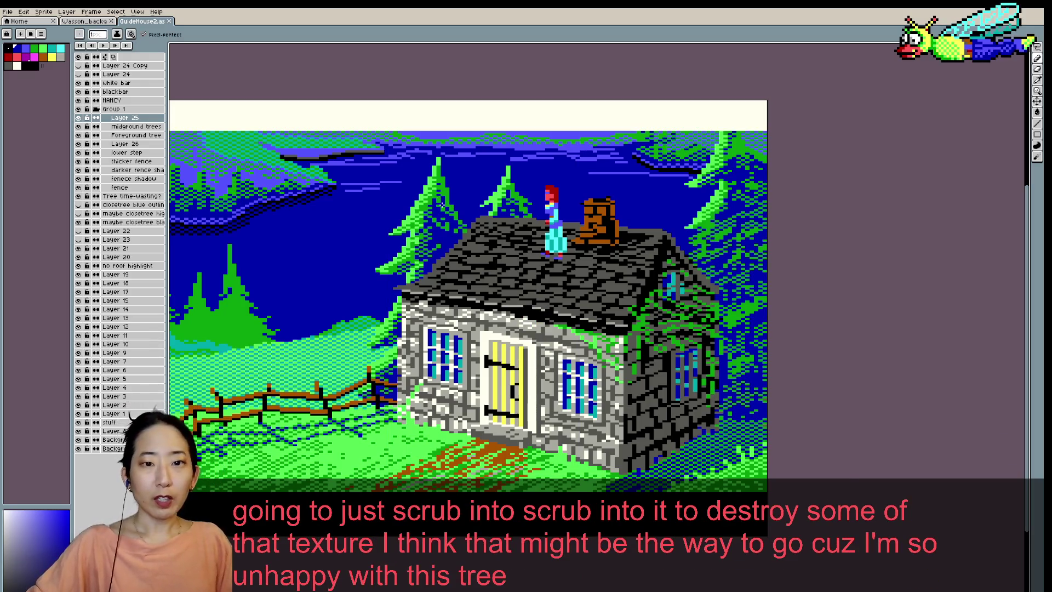
- Scrub green dither pixels up the pine tree and sample a new colour from the artwork
scroll(437, 195, "up", 1)
left_click_drag(433, 245, 436, 230)
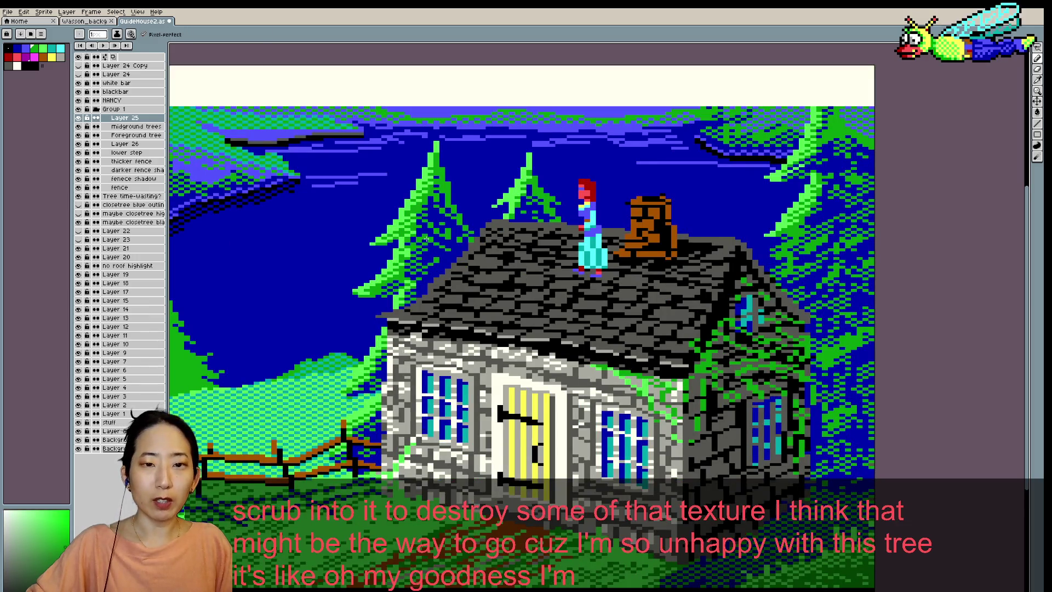
scroll(426, 241, "down", 1)
left_click(433, 221, "alt")
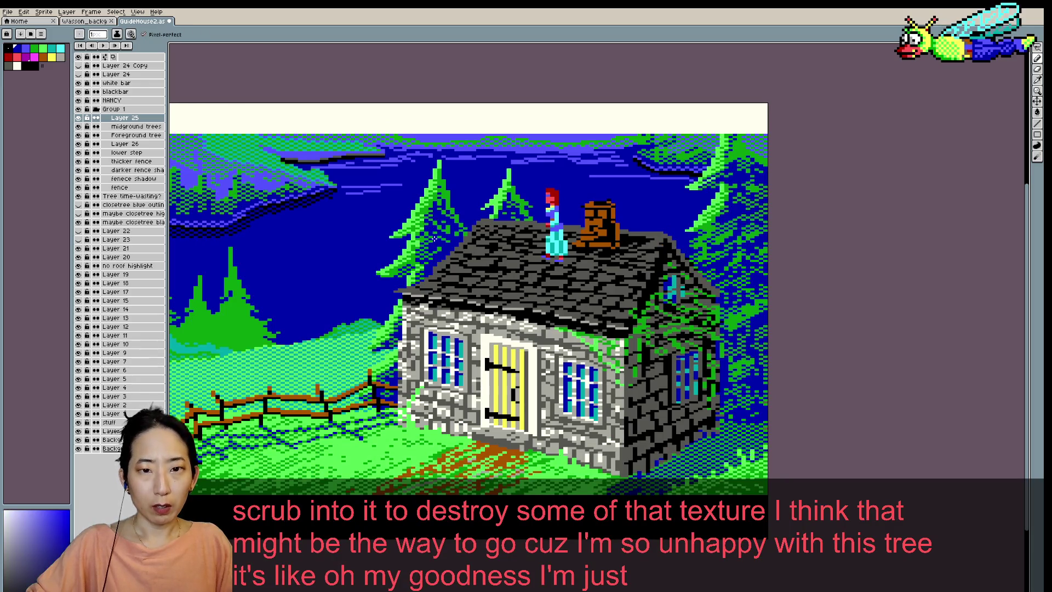
scroll(453, 217, "down", 1)
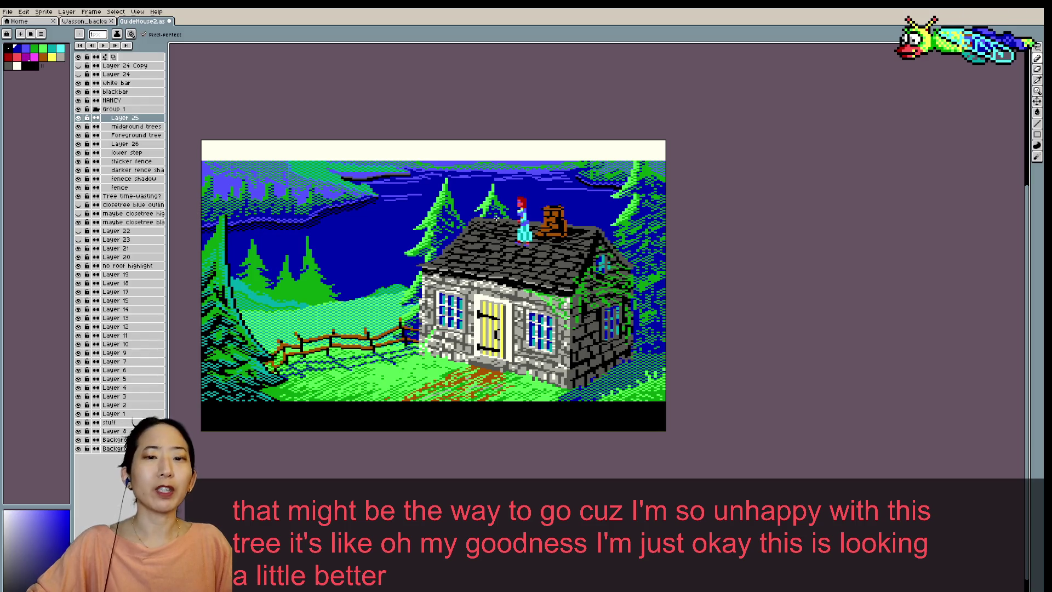
- Toggle Layer 25 off and on to compare the trees, staying on the pencil
left_click(79, 118)
left_click(80, 119)
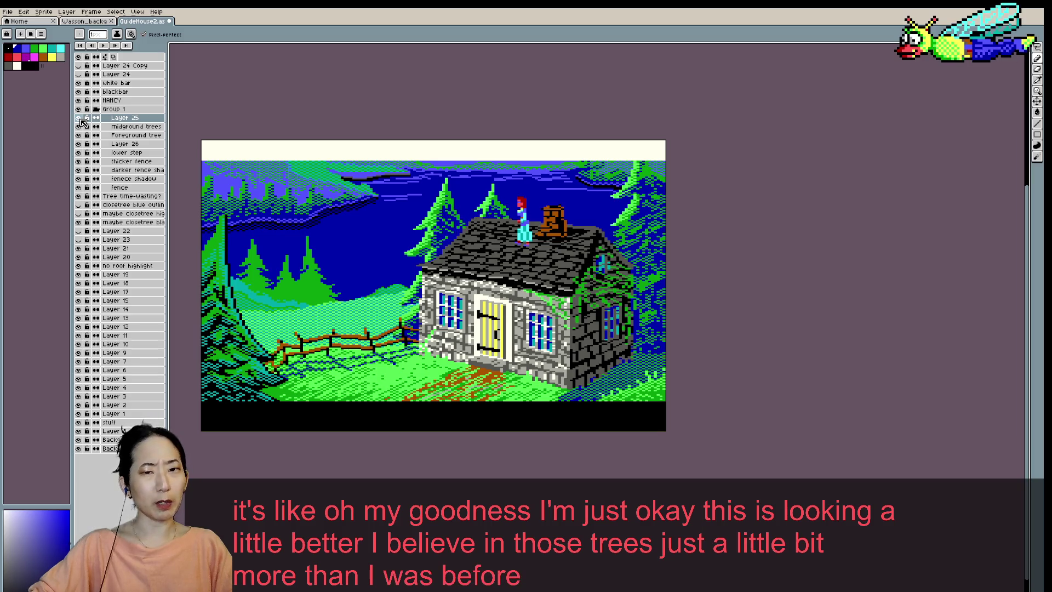
scroll(256, 162, "up", 1)
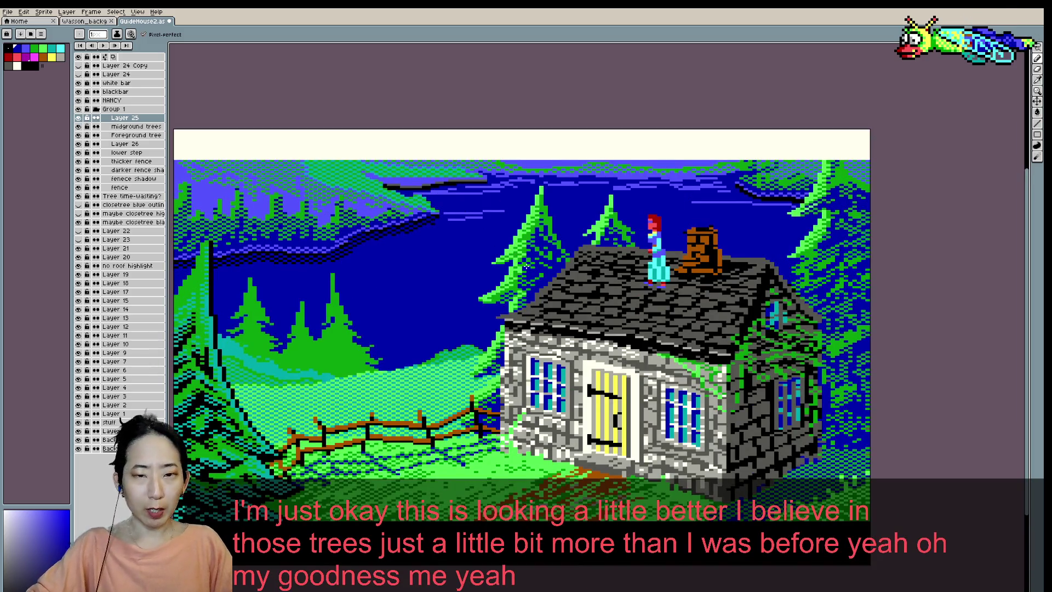
key("v")
key("b")
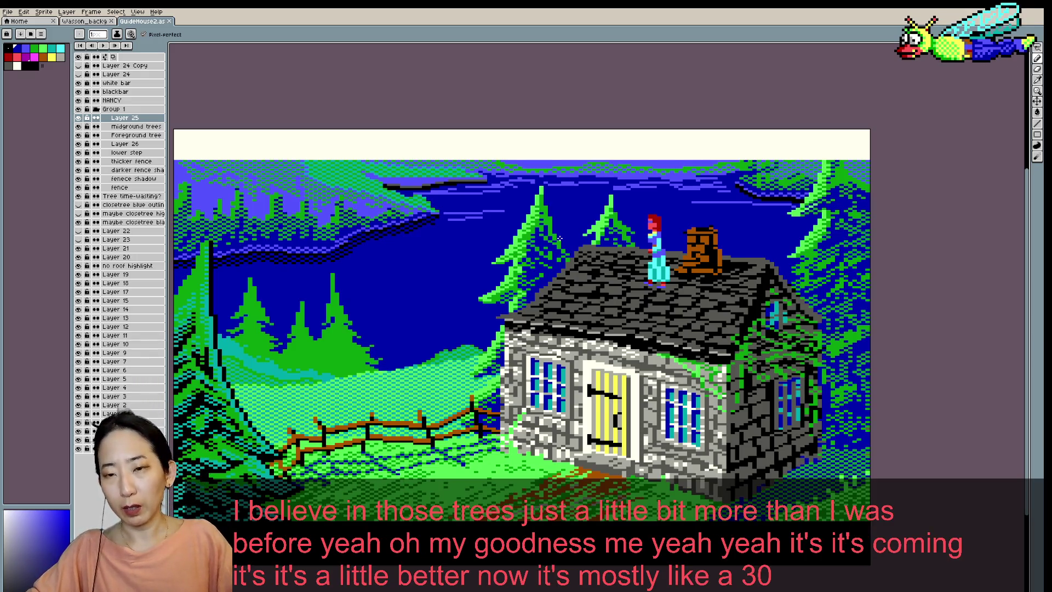
- Paint a green pixel into the tree, resample sky blue and tree green, and save
scroll(612, 294, "up", 1)
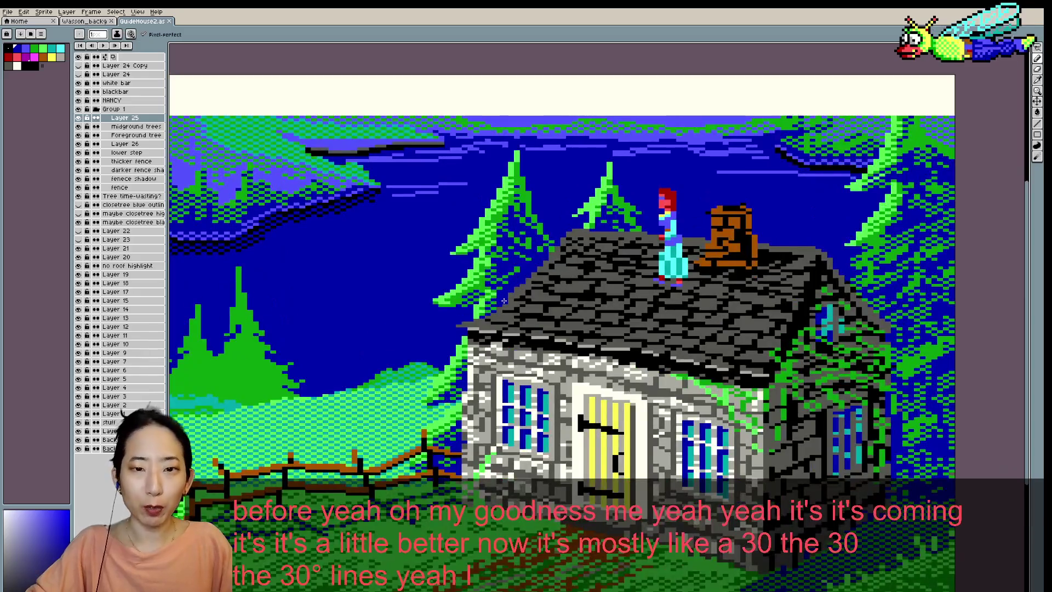
left_click(514, 271, "alt")
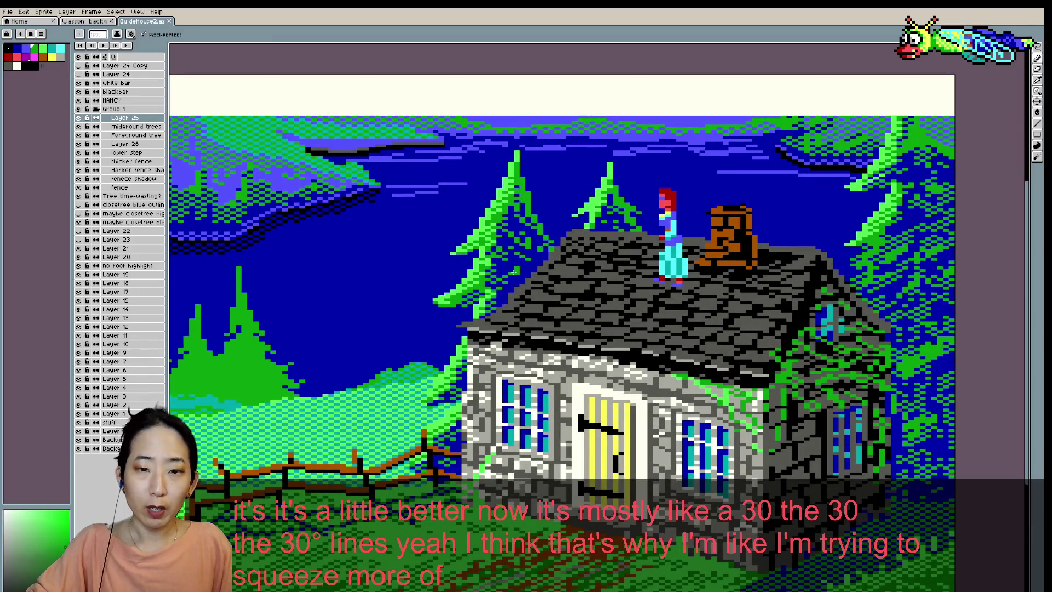
left_click(499, 298)
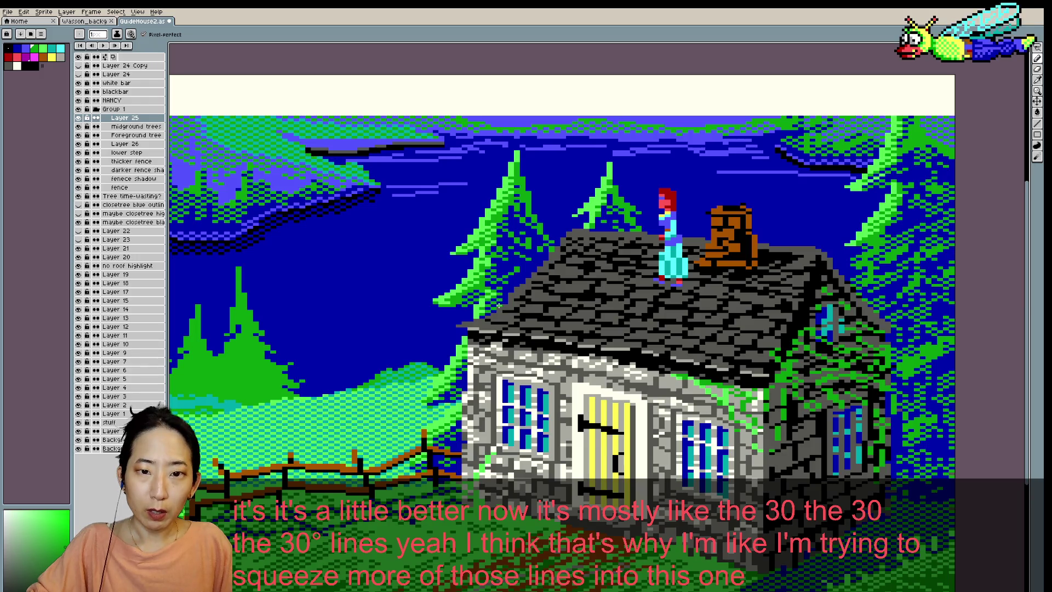
left_click(506, 267, "alt")
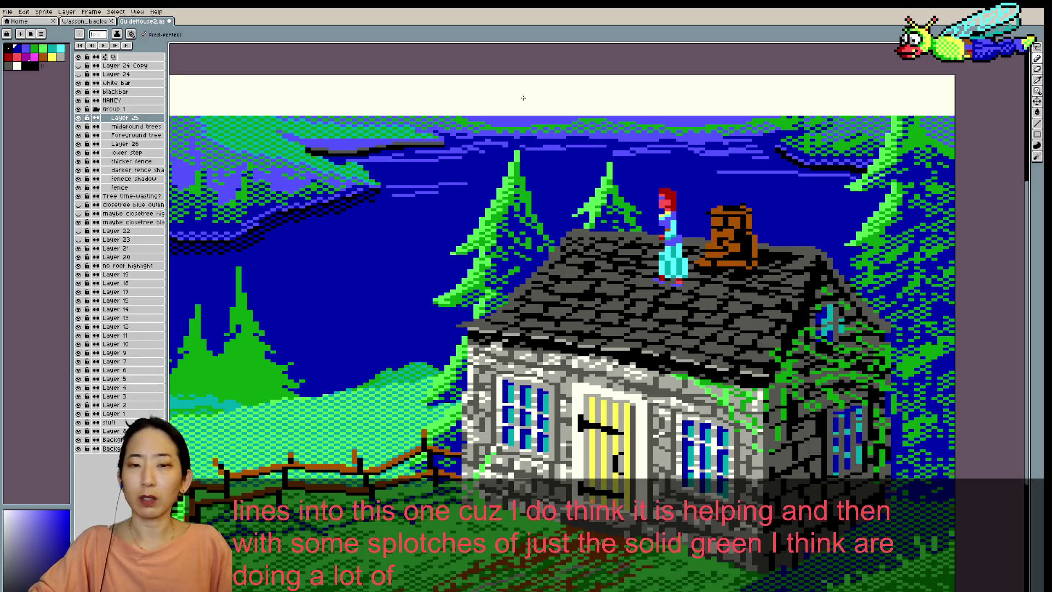
left_click(485, 285, "alt")
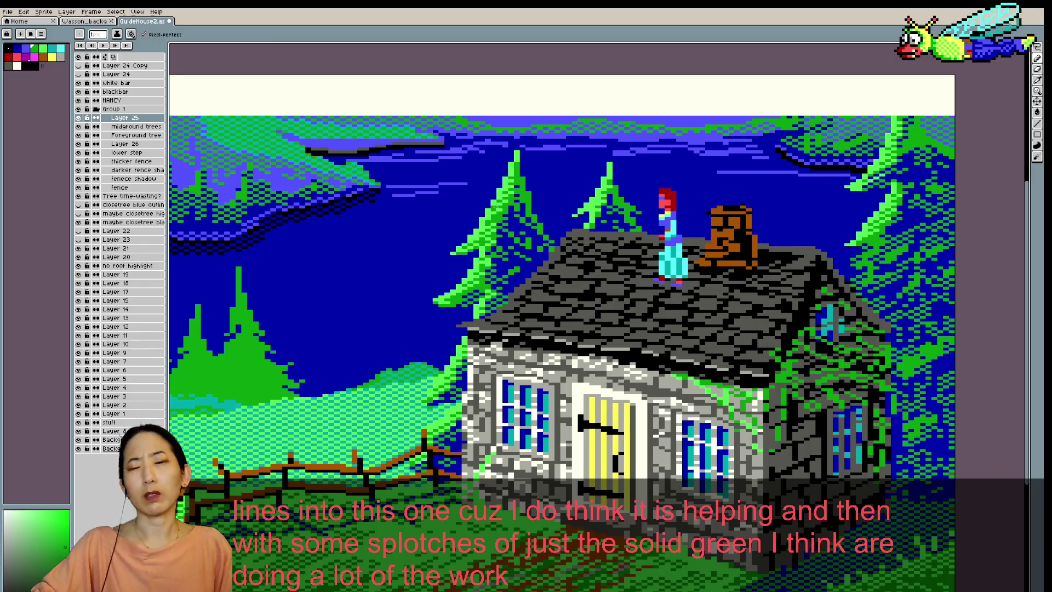
key("ctrl+s")
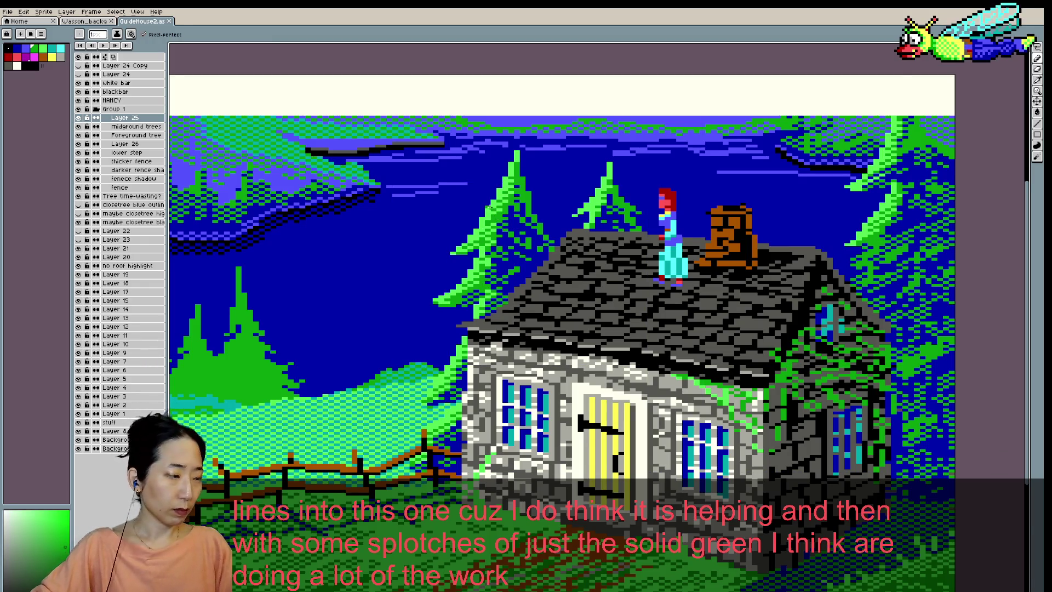
- Paint a darker patch into the tree edge, alternating sky blue and tree green
scroll(488, 205, "down", 2)
scroll(502, 203, "up", 1)
scroll(504, 222, "up", 1)
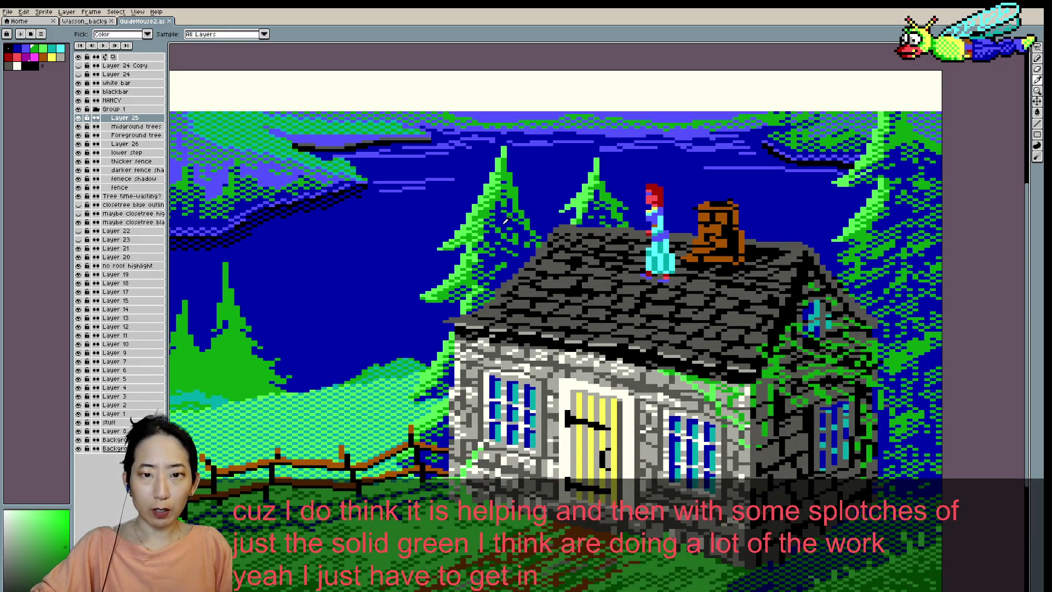
left_click(500, 234, "alt")
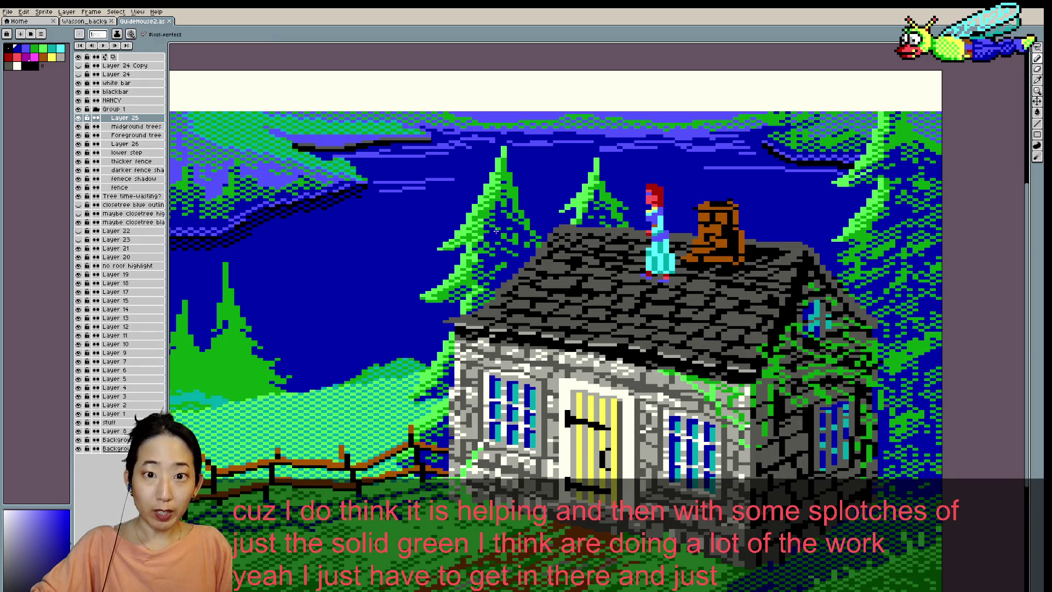
left_click(507, 240)
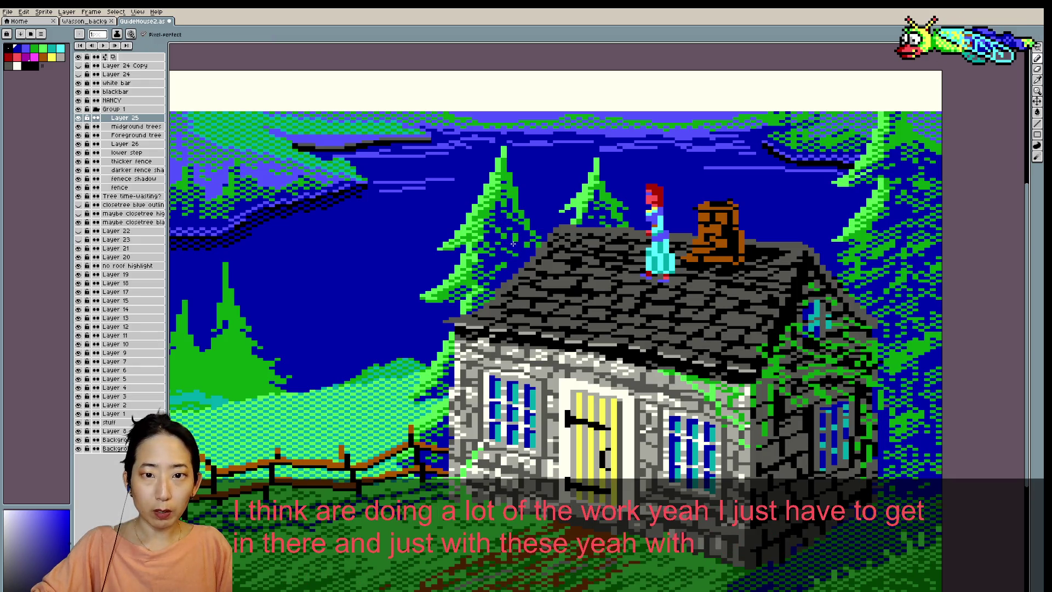
left_click(509, 240, "alt")
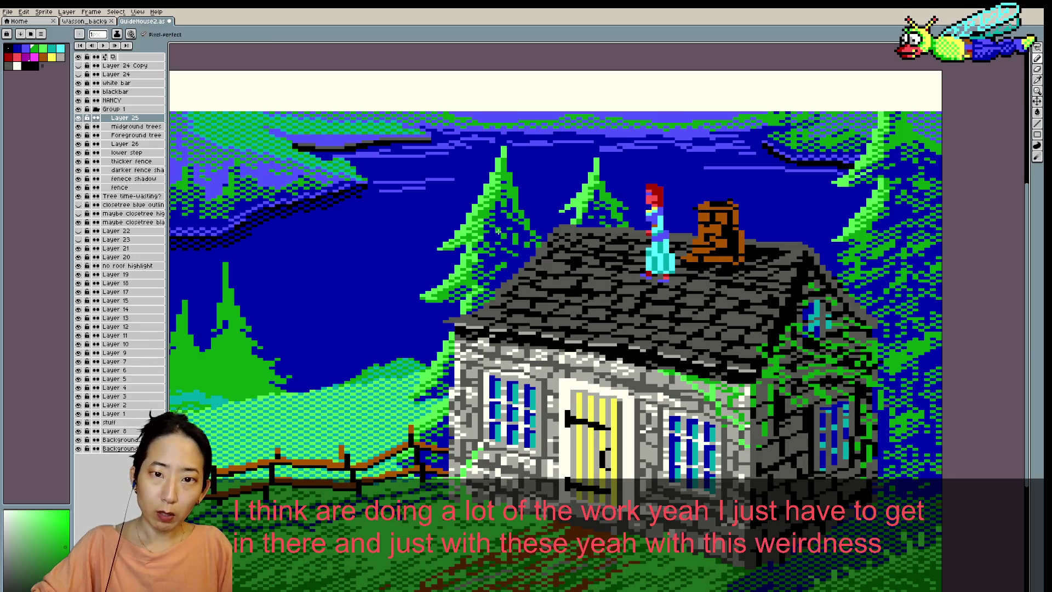
left_click(517, 230, "alt")
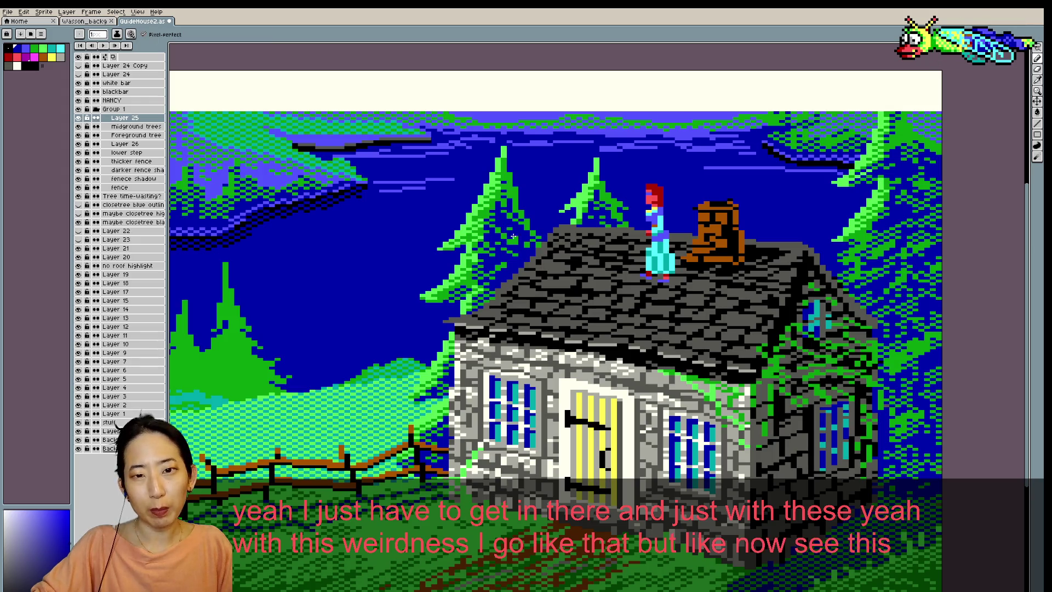
left_click(509, 239, "alt")
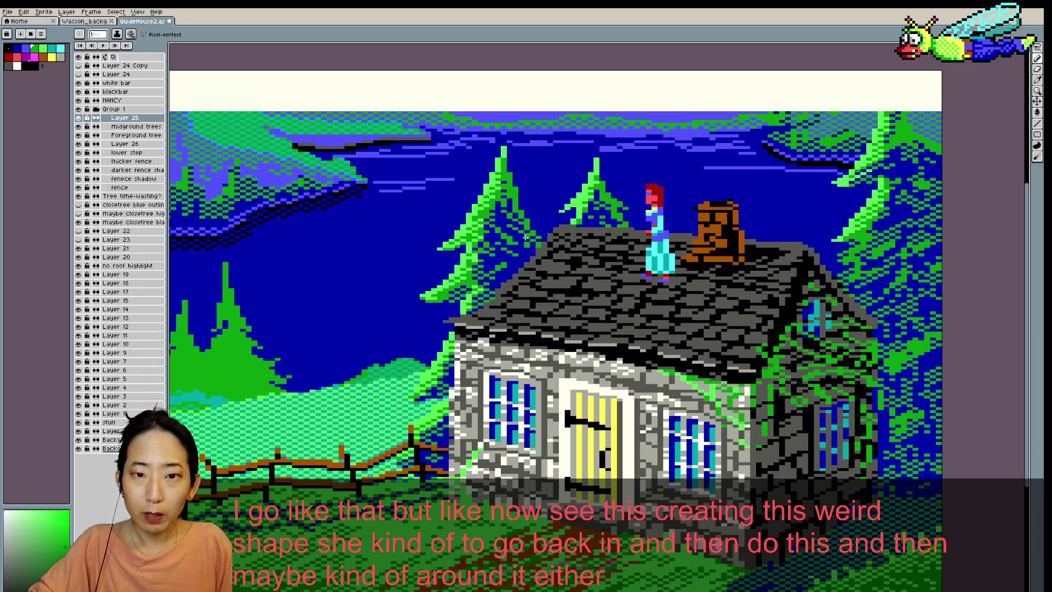
- Continue alternating sky blue and tree green pixels along the right side of the pine
left_click(526, 242, "alt")
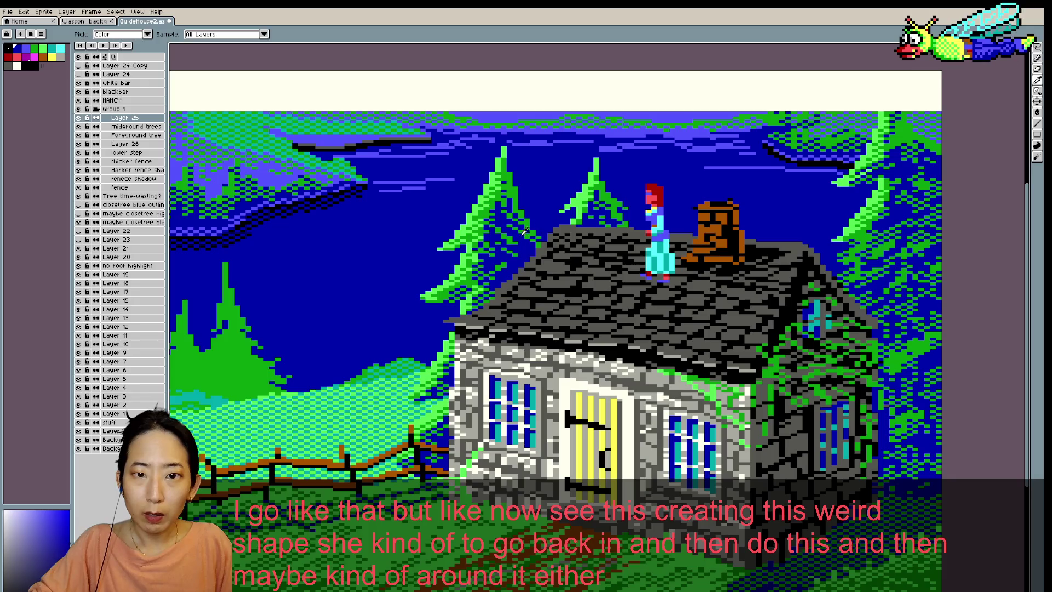
left_click(521, 226, "alt")
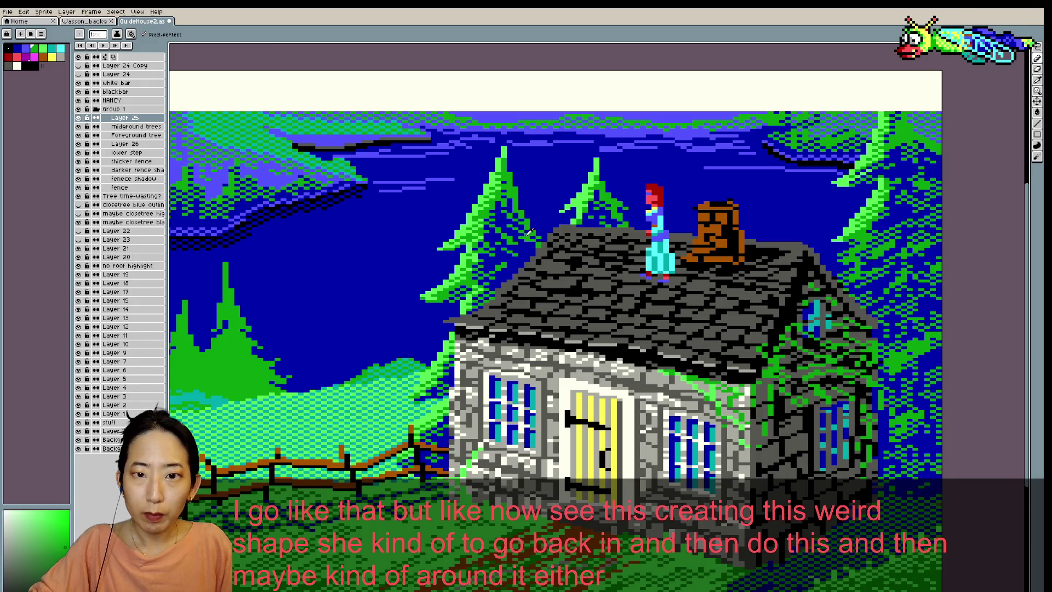
left_click(529, 231, "alt")
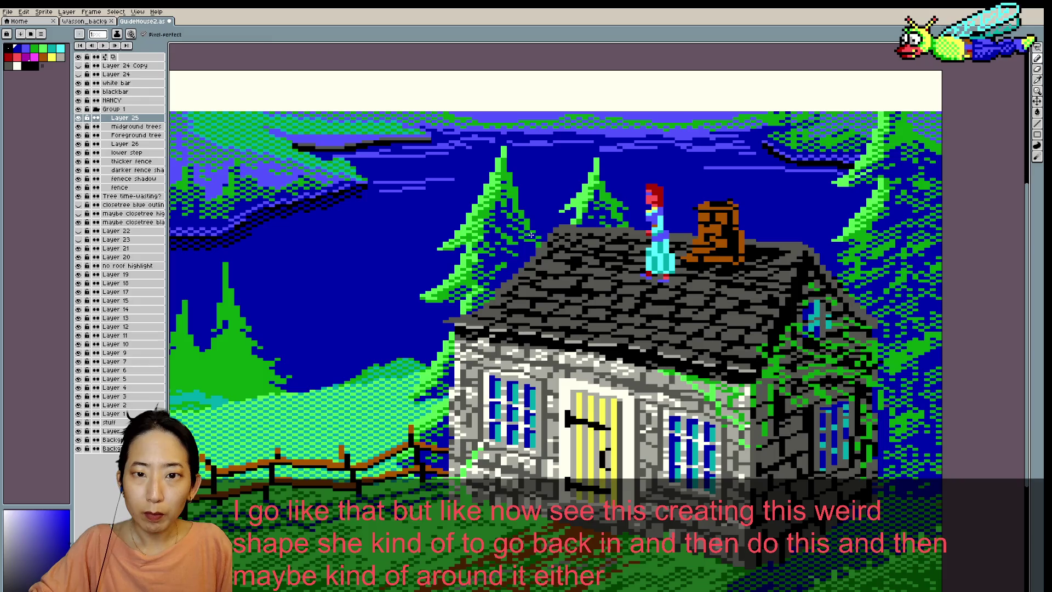
left_click(536, 234, "alt")
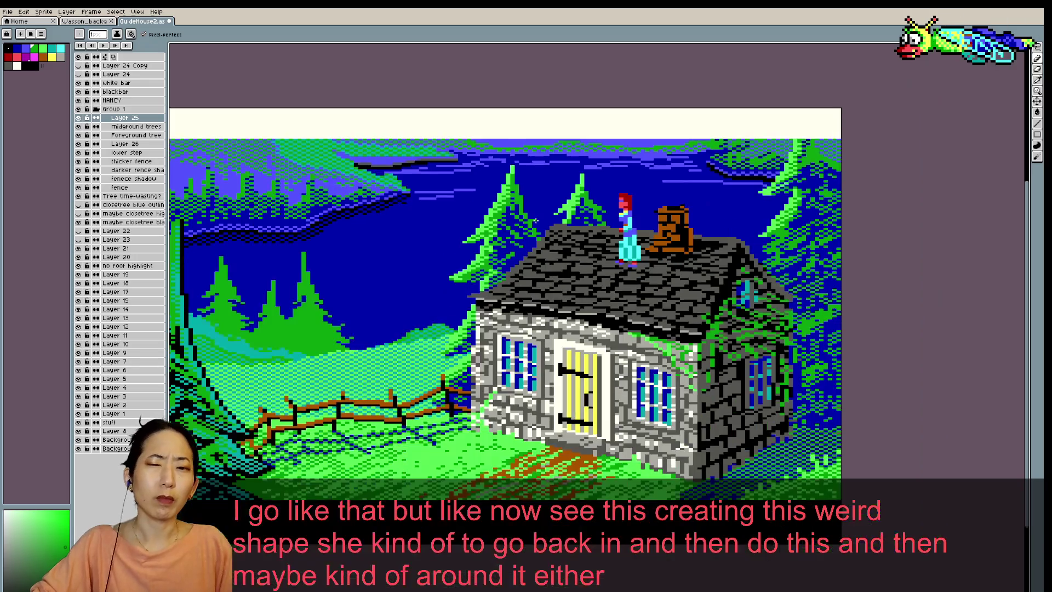
scroll(543, 219, "down", 1)
scroll(539, 217, "up", 1)
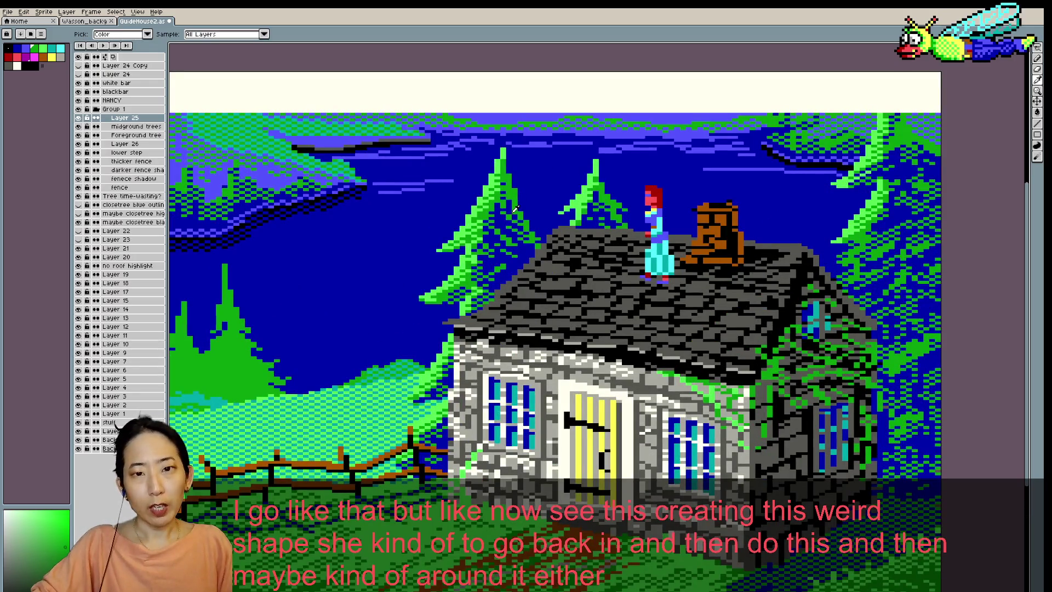
key("b")
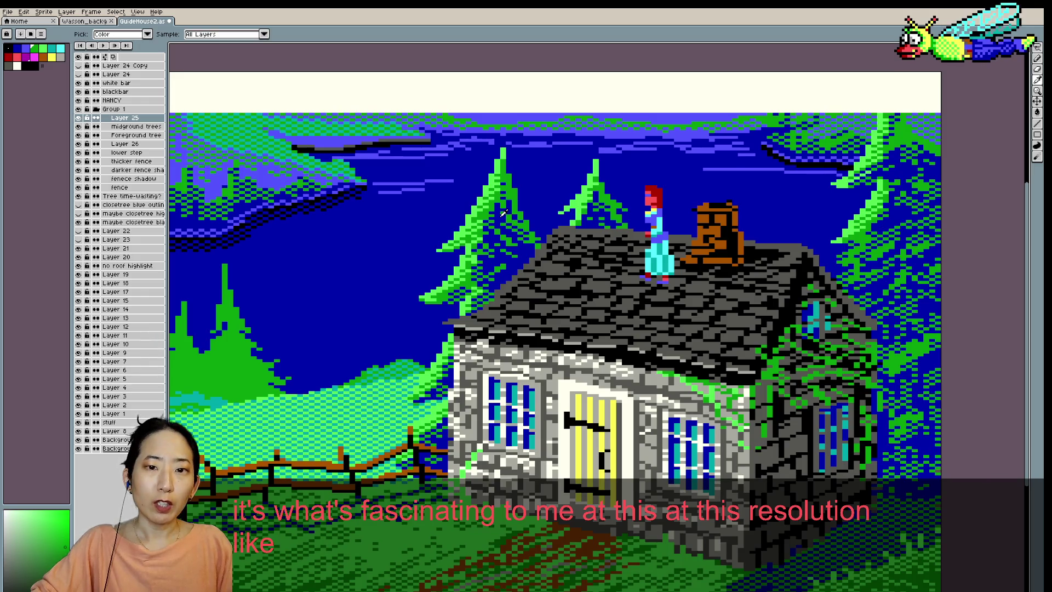
left_click(508, 219, "alt")
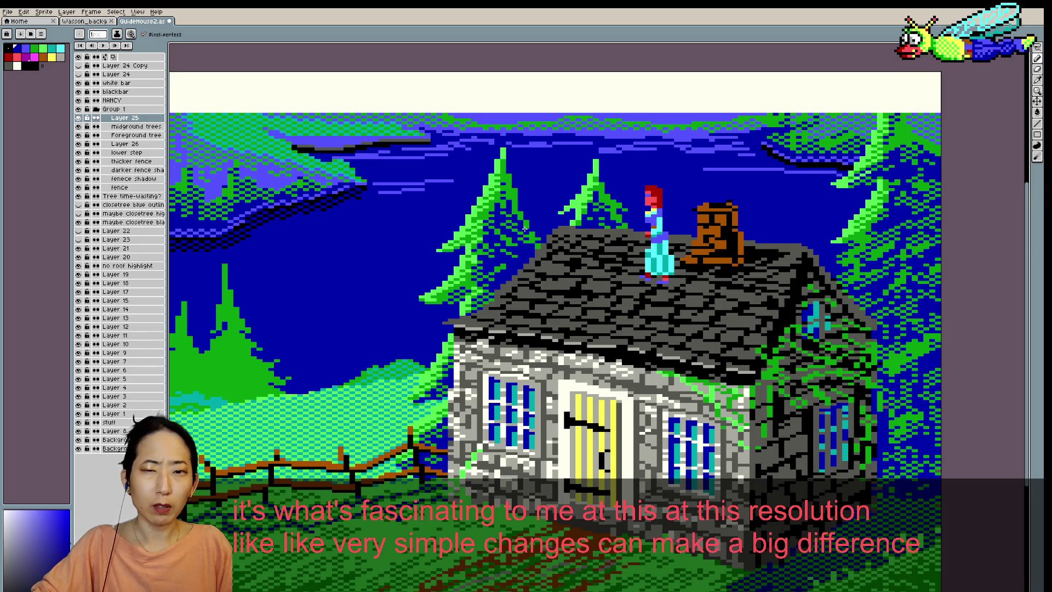
scroll(531, 205, "down", 1)
- Save the cottage scene and eyedrop the green from the pine tree
scroll(533, 208, "down", 1)
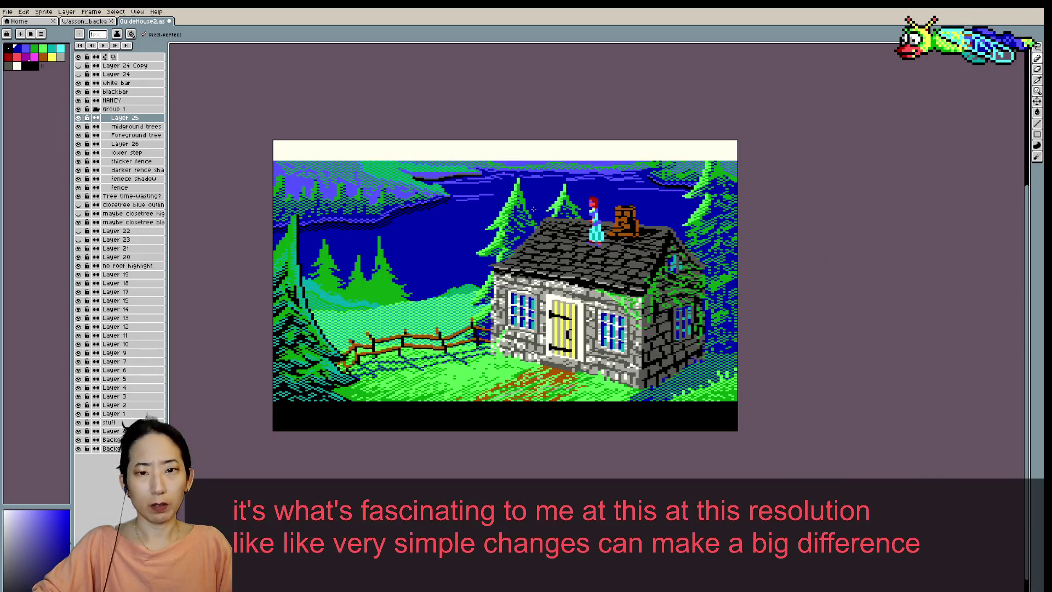
scroll(533, 209, "up", 1)
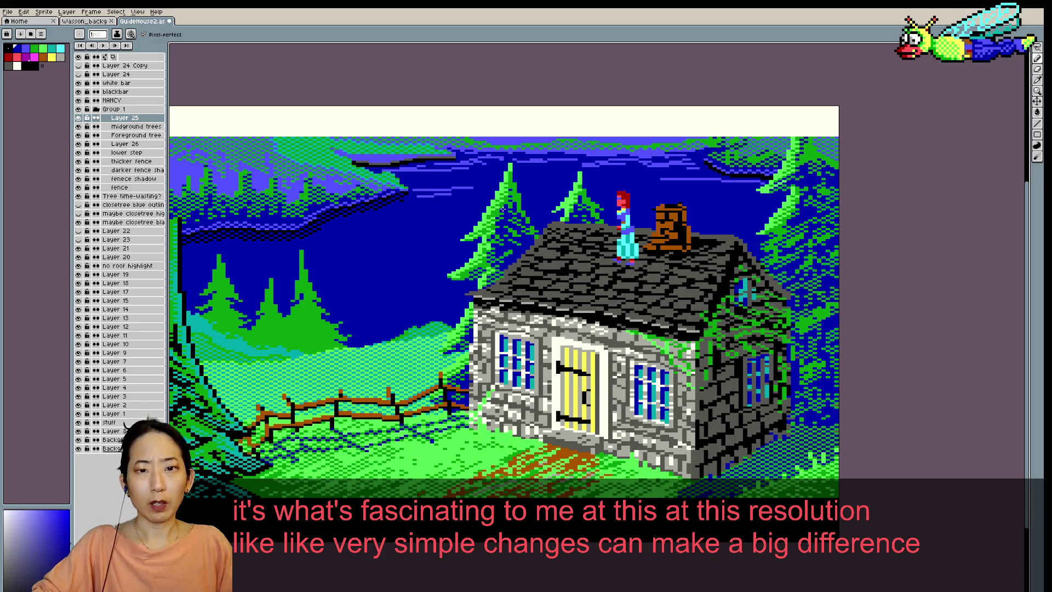
key("ctrl+s")
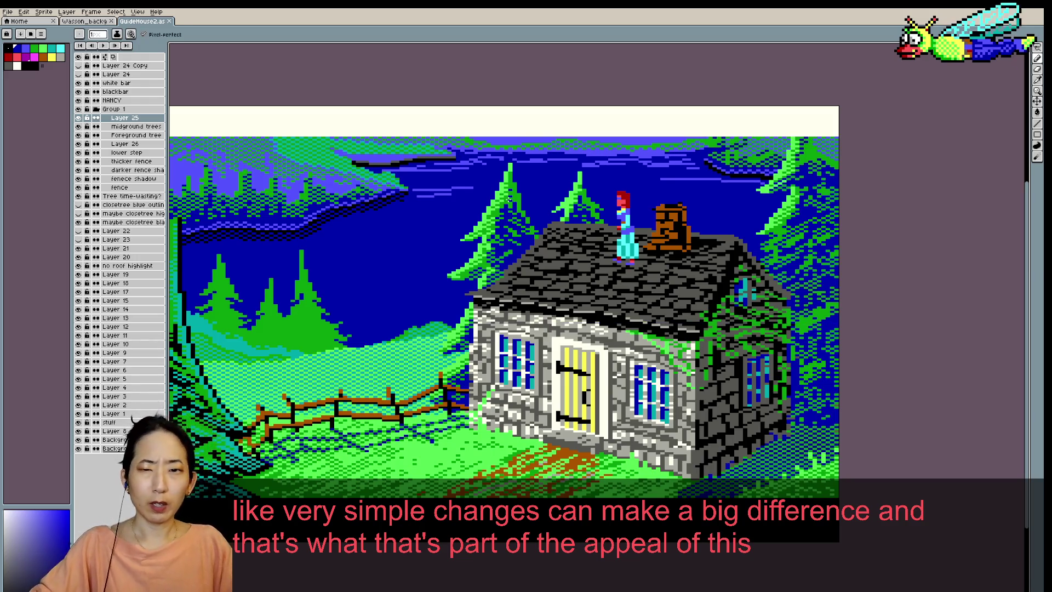
scroll(479, 208, "down", 1)
scroll(509, 247, "up", 1)
scroll(508, 247, "down", 1)
scroll(508, 248, "up", 1)
key("i")
left_click(508, 247, "alt")
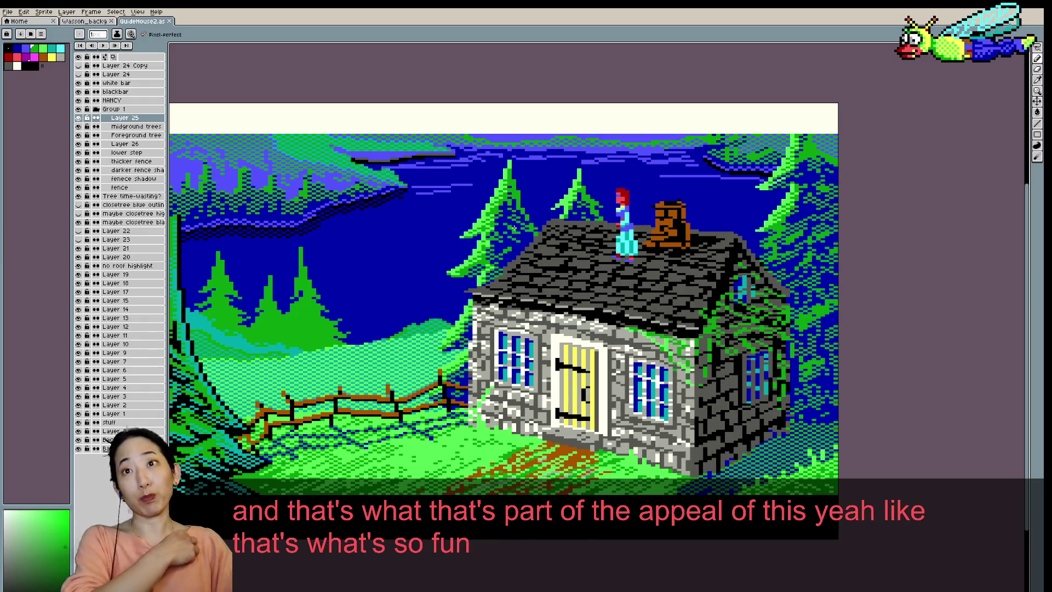
- Alternately sample blue from the scene and green from the pine tree
scroll(514, 265, "up", 1)
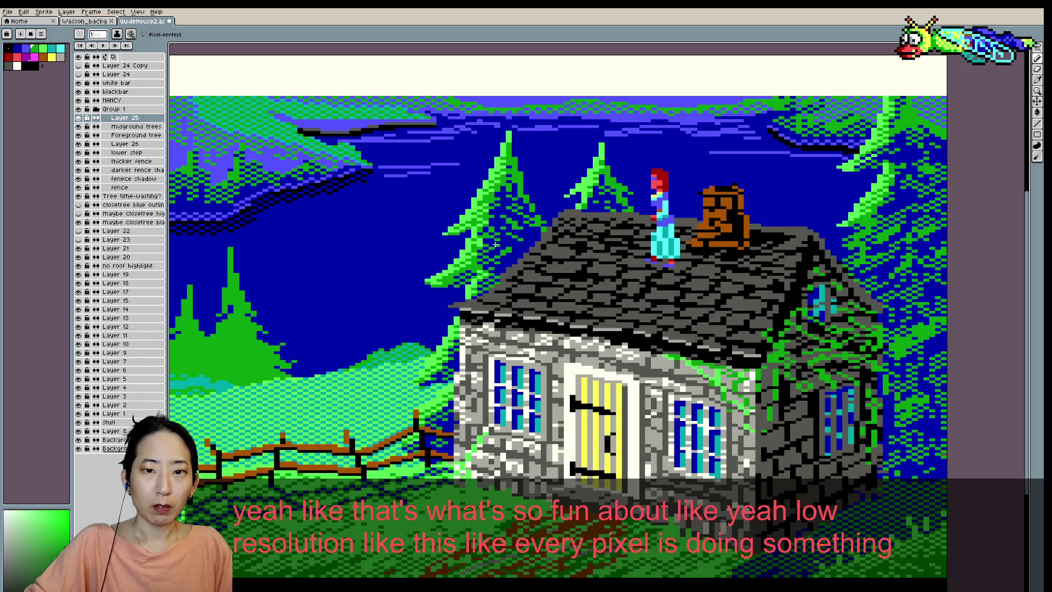
scroll(495, 245, "down", 1)
left_click(495, 239, "alt")
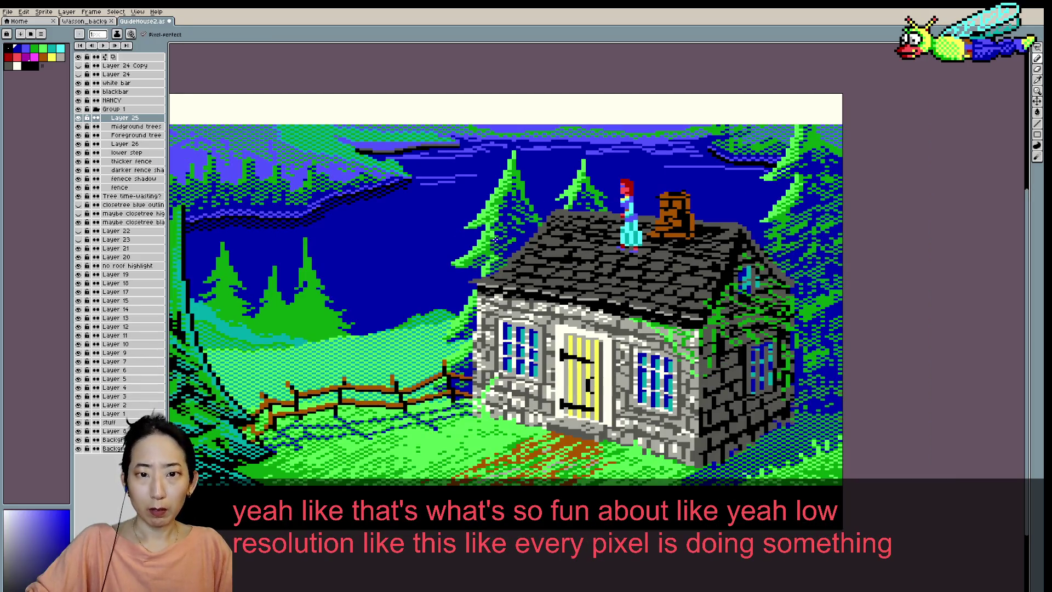
left_click(496, 235, "alt")
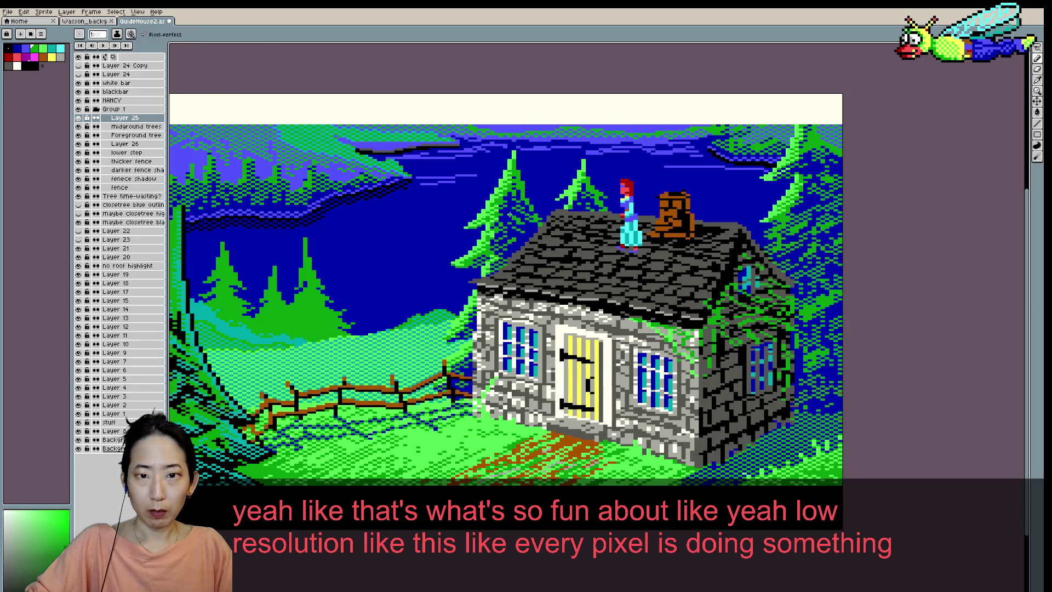
scroll(490, 225, "down", 1)
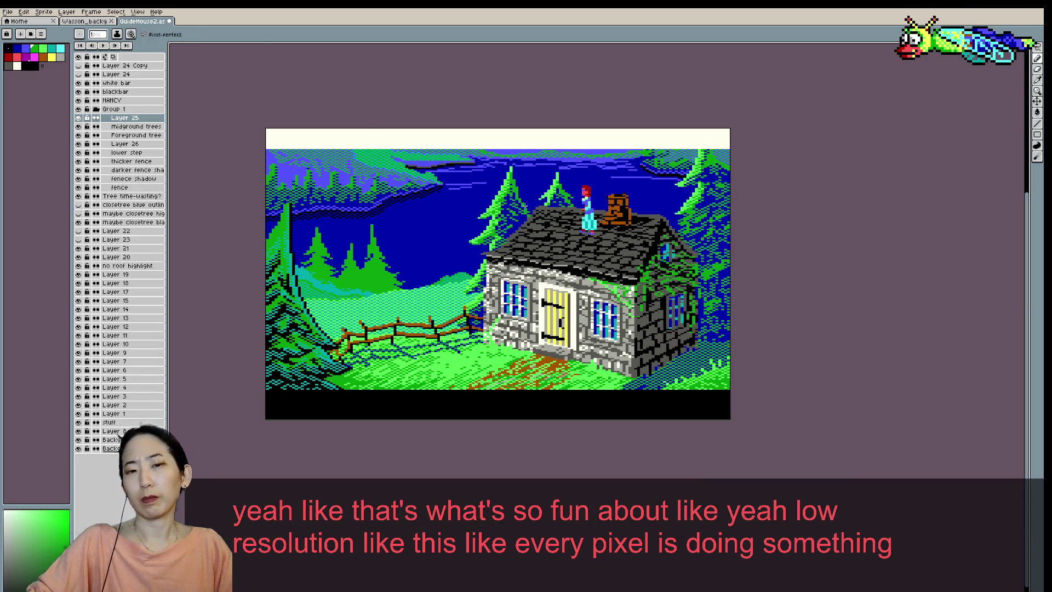
scroll(529, 201, "up", 1)
left_click(514, 224, "alt")
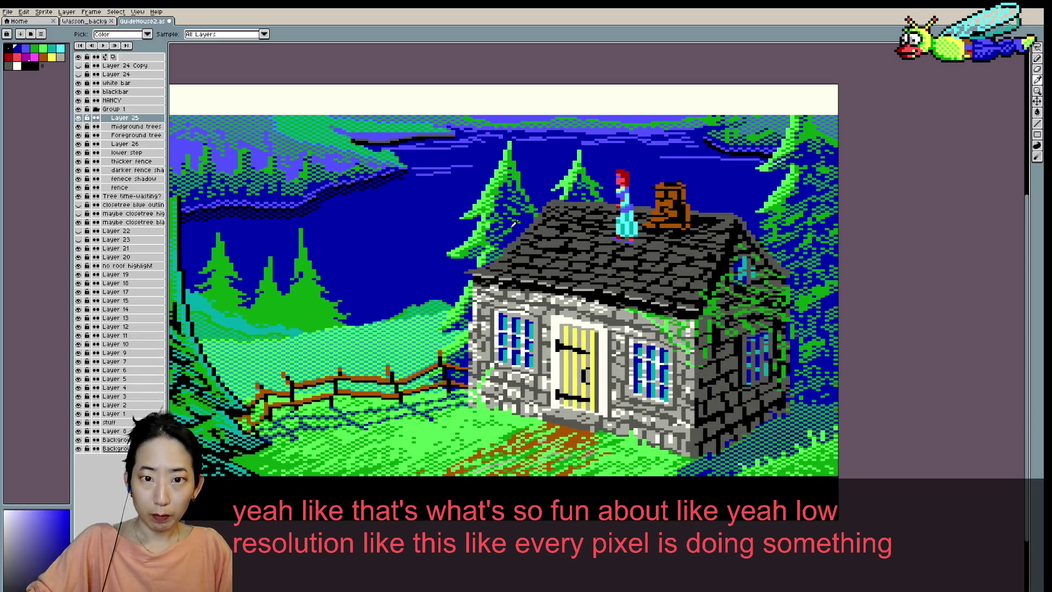
left_click(508, 230, "alt")
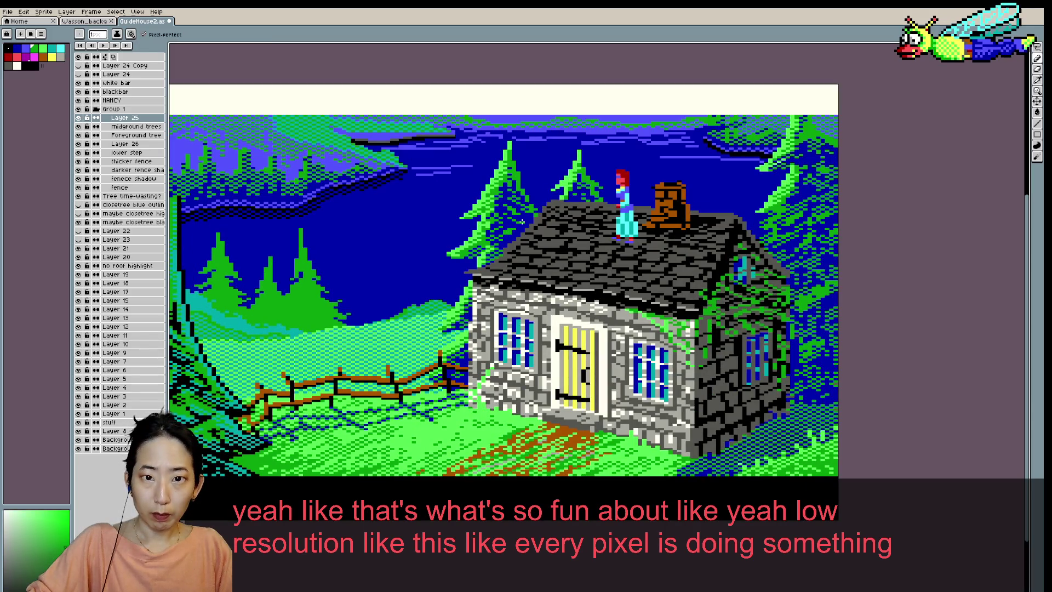
left_click(510, 232, "alt")
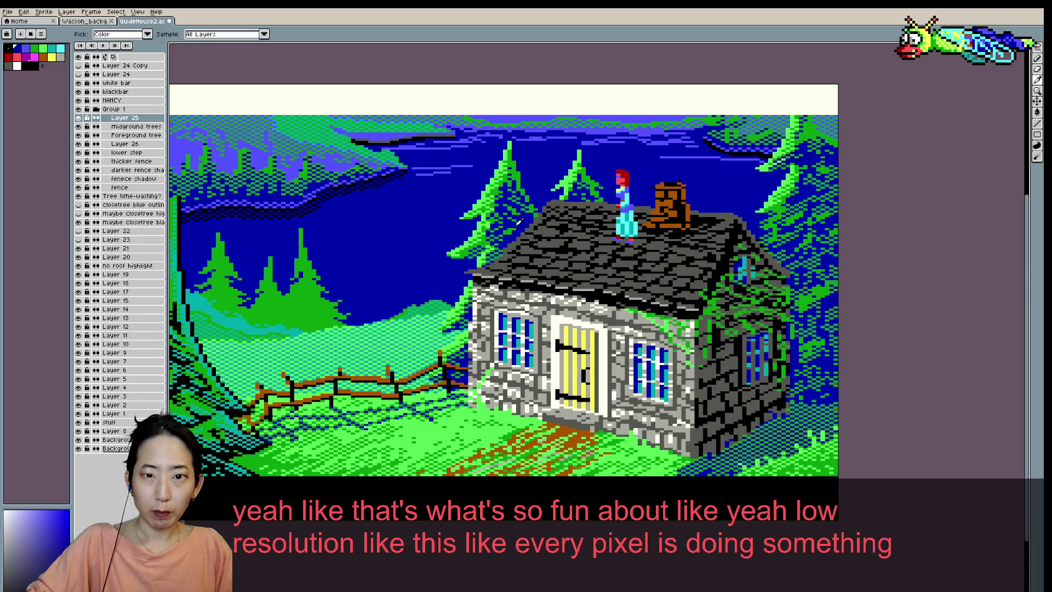
- Zoom in and out to review the middle pines behind the shingled roof
scroll(529, 209, "up", 1)
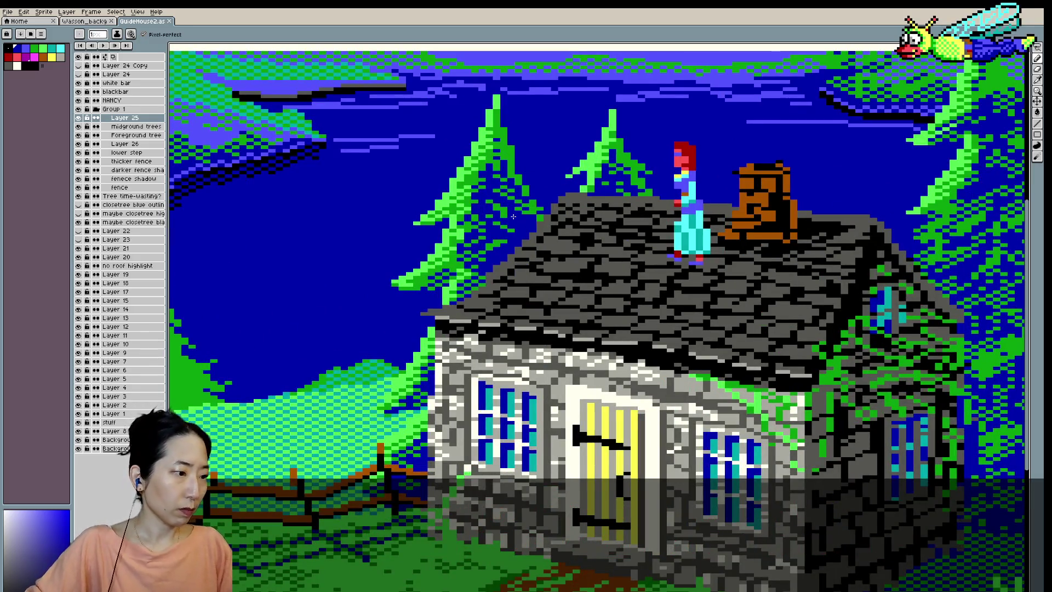
scroll(518, 216, "down", 1)
scroll(515, 217, "down", 1)
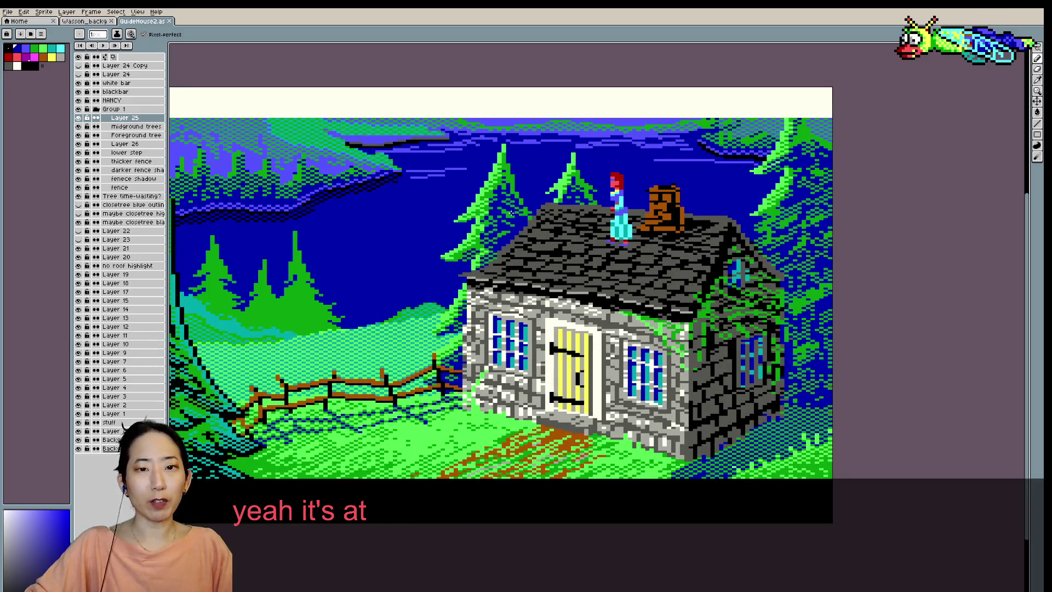
scroll(513, 216, "down", 1)
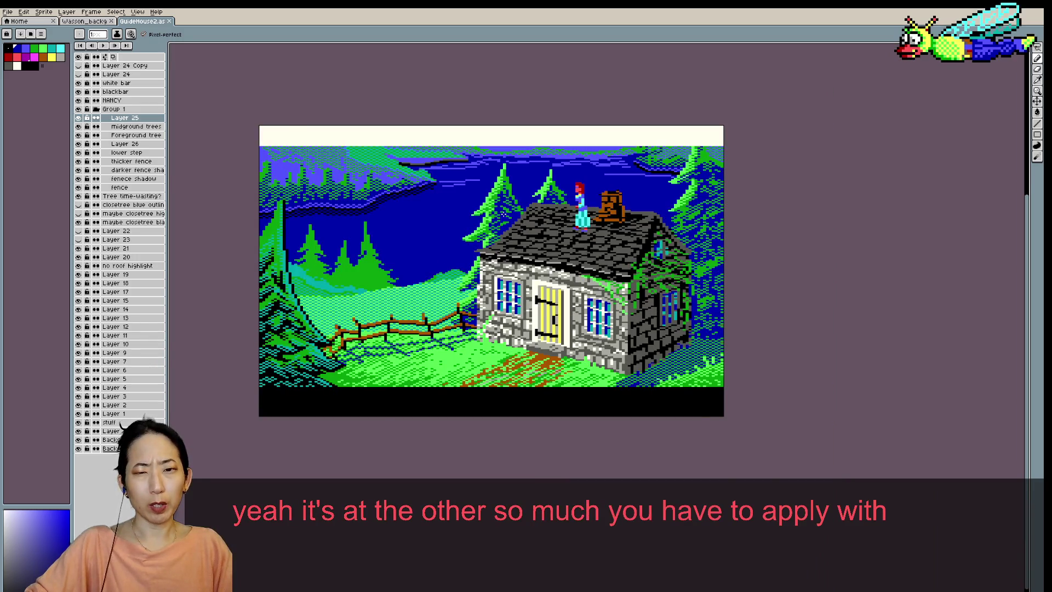
scroll(488, 241, "up", 1)
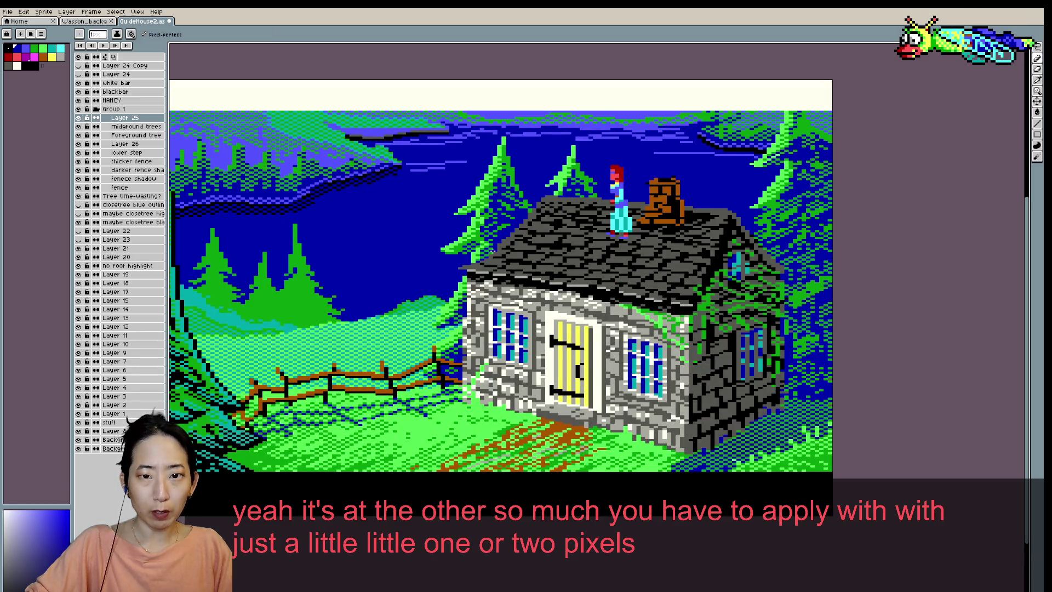
scroll(490, 252, "down", 1)
scroll(508, 194, "up", 1)
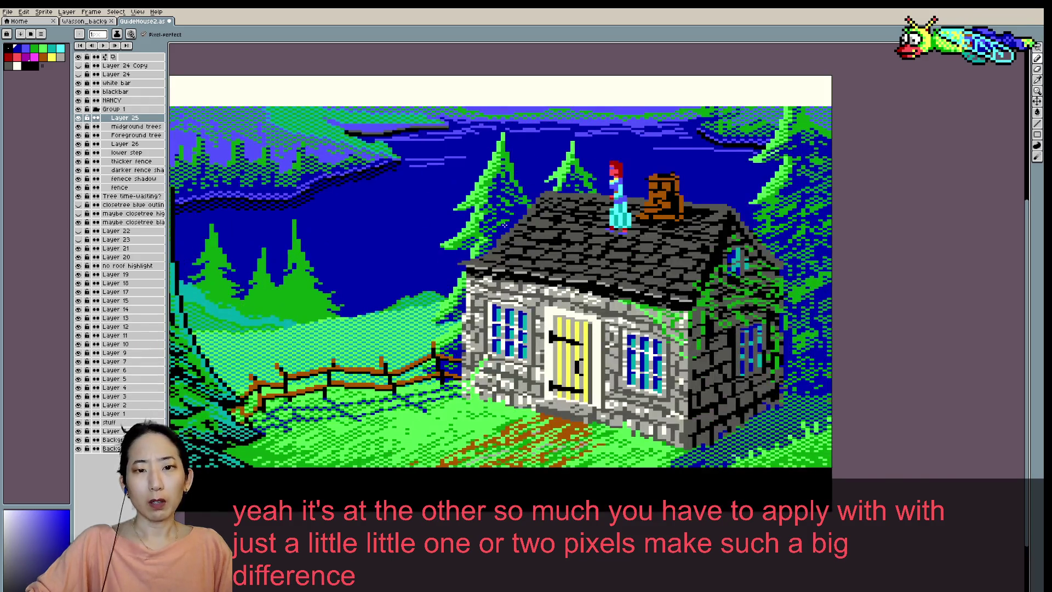
scroll(504, 197, "up", 1)
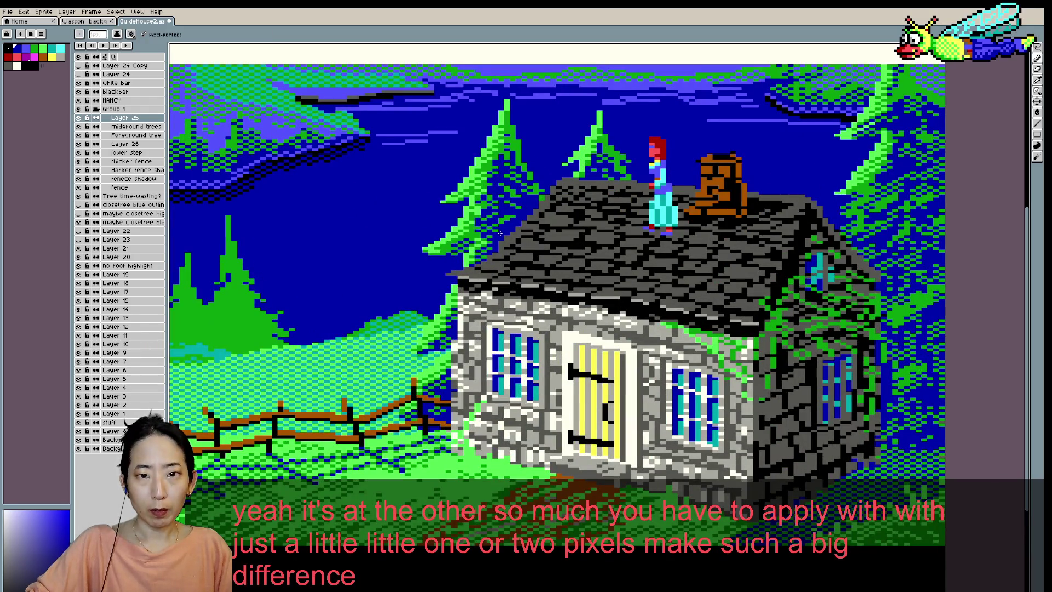
- Sample the green from the pine tree and save the cottage scene
key("i")
key("b")
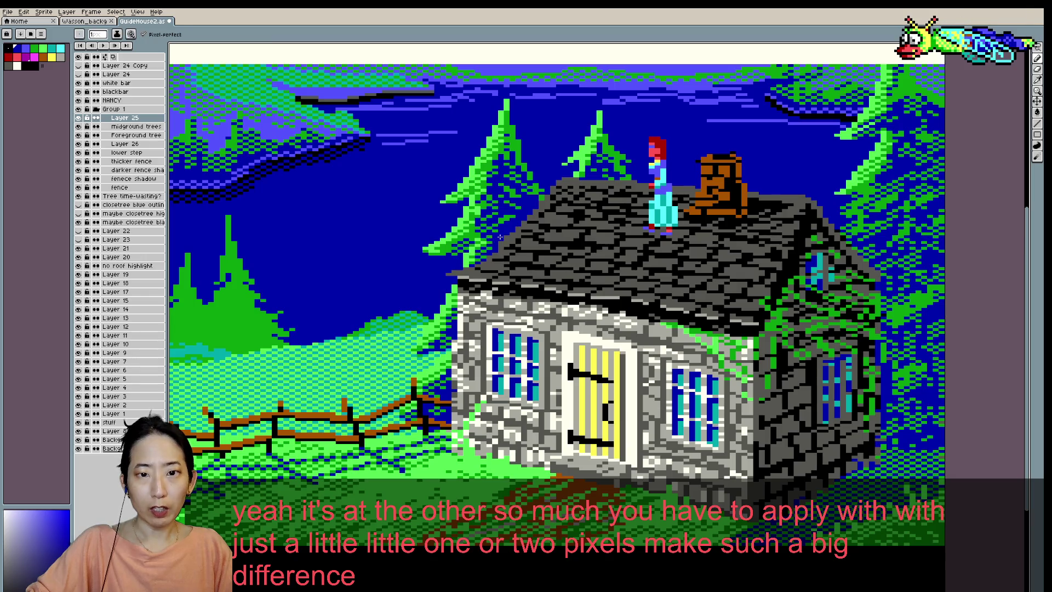
left_click(492, 238, "alt")
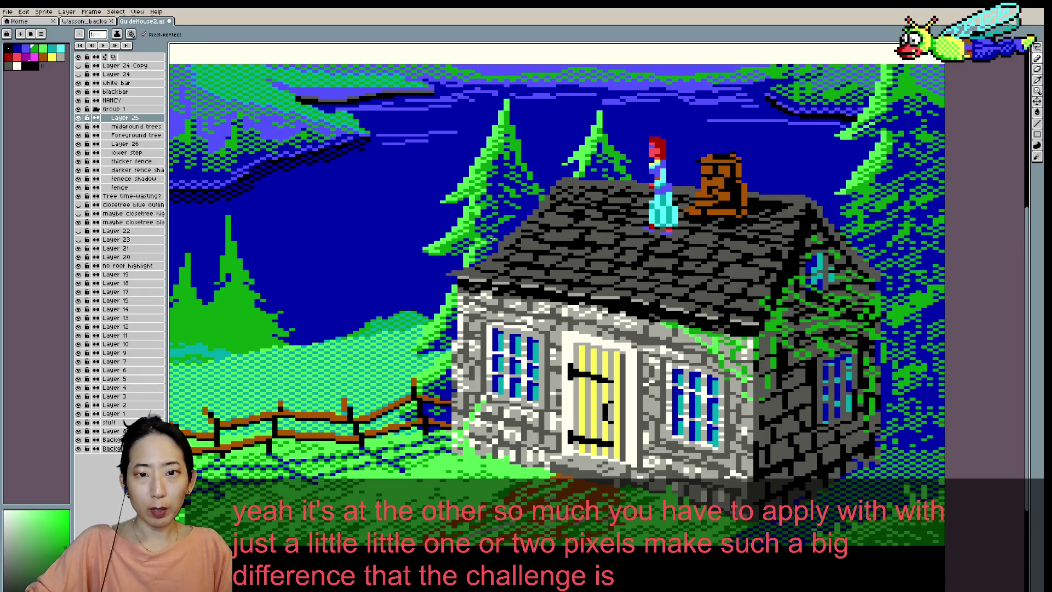
key("ctrl+s")
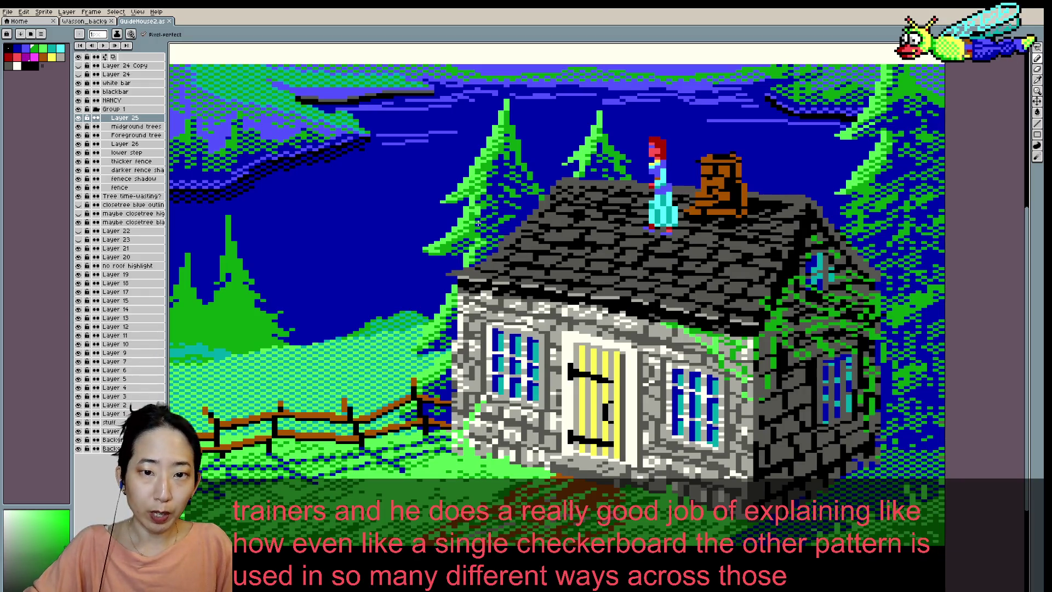
- Zoom out to review the whole scene, sampling the blue from the canvas
scroll(469, 234, "down", 1)
scroll(470, 234, "down", 2)
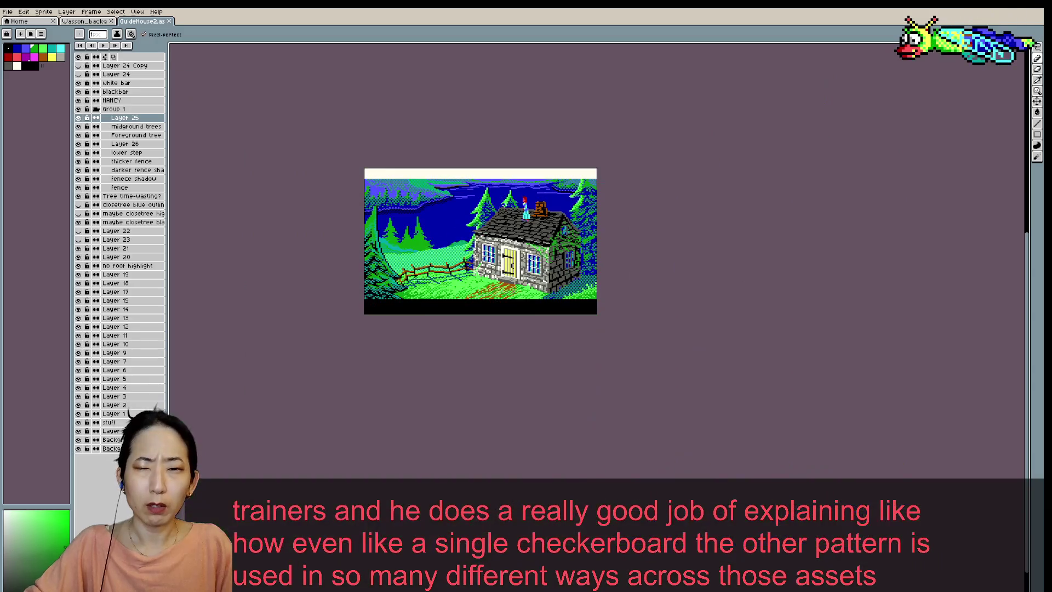
scroll(510, 202, "up", 2)
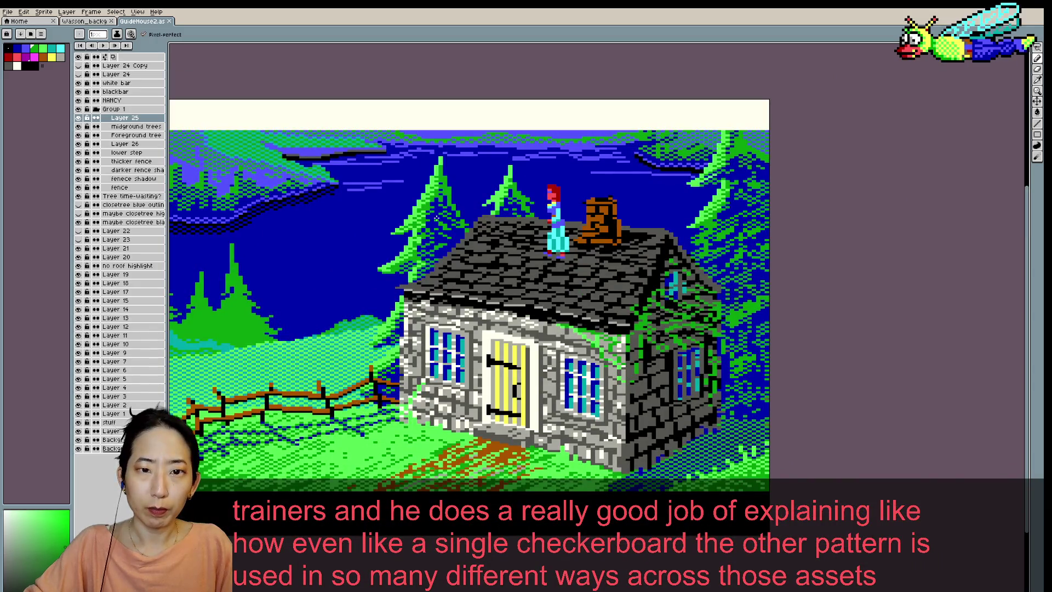
left_click(440, 206, "alt")
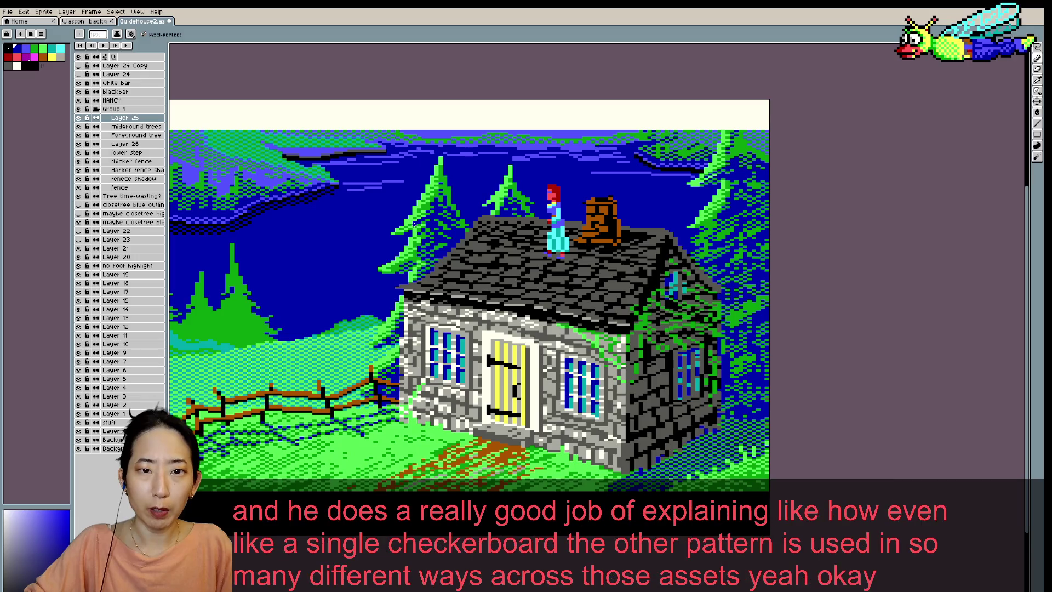
scroll(457, 177, "down", 1)
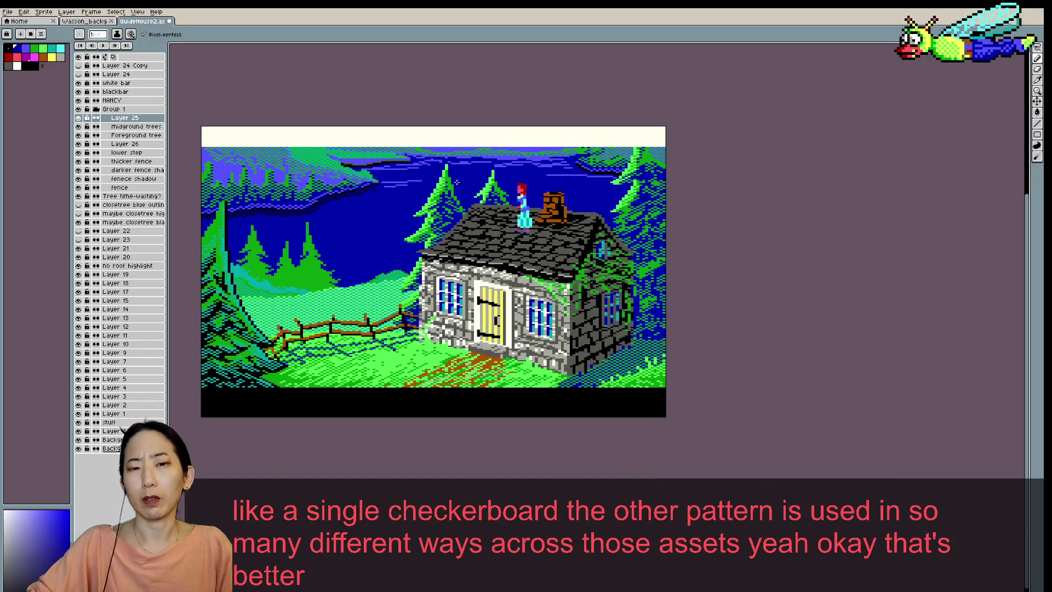
scroll(456, 182, "up", 1)
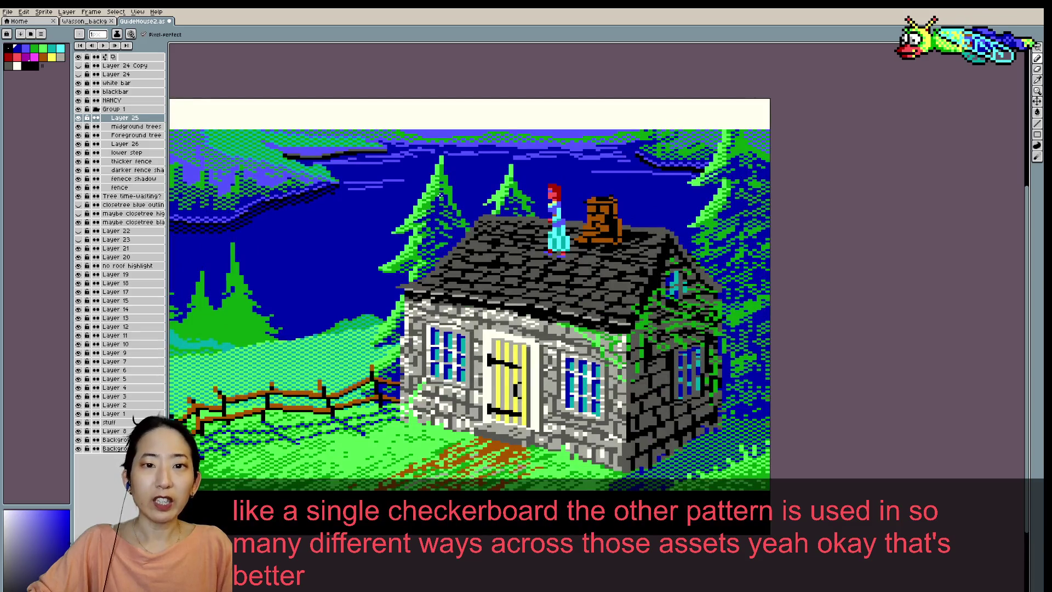
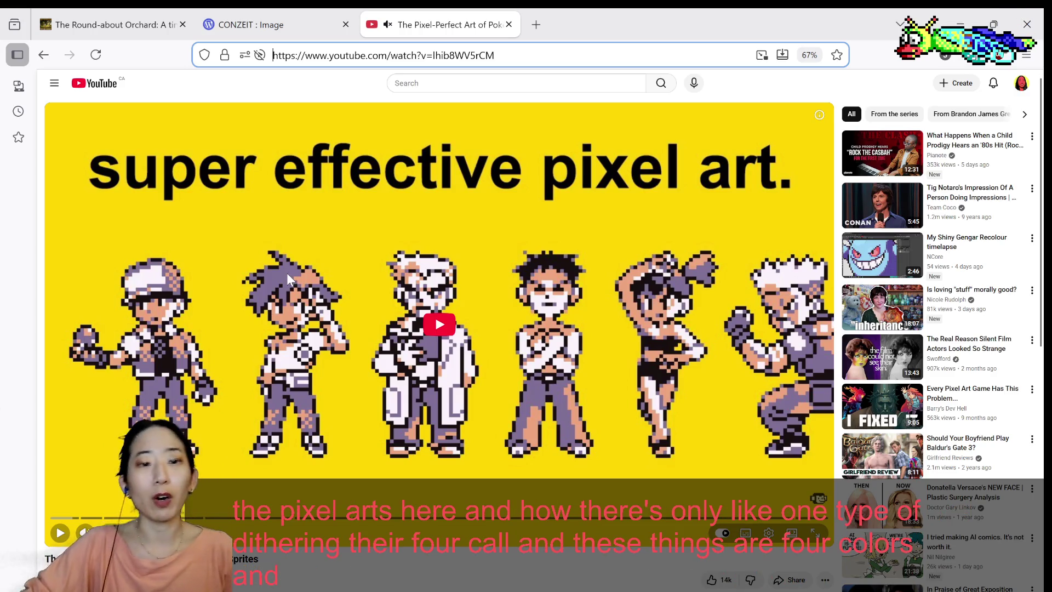
- Start the Pokémon pixel art video and scroll the page down a little
left_click(440, 323)
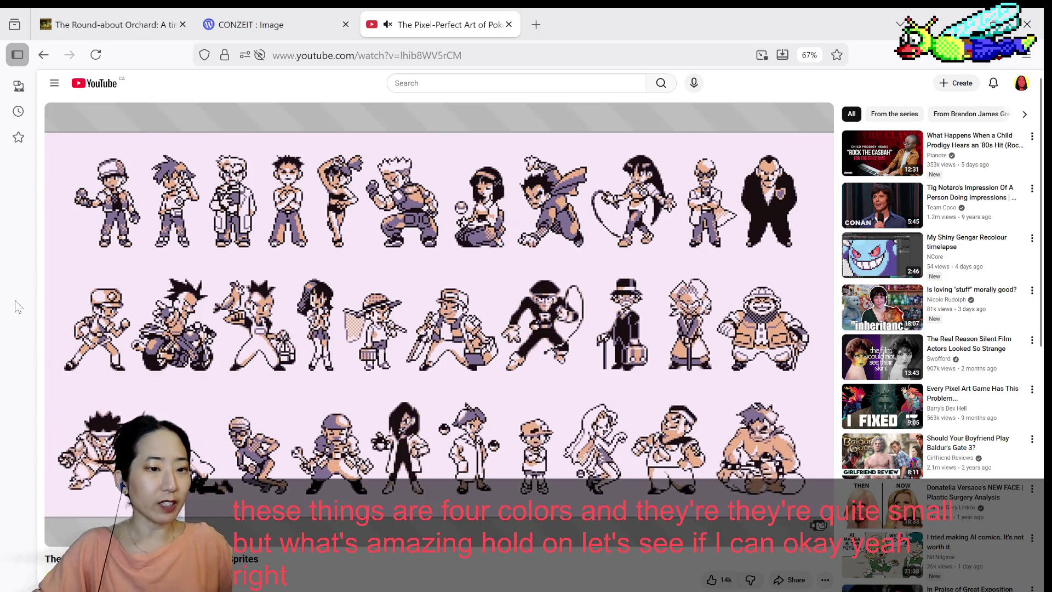
scroll(142, 297, "down", 1)
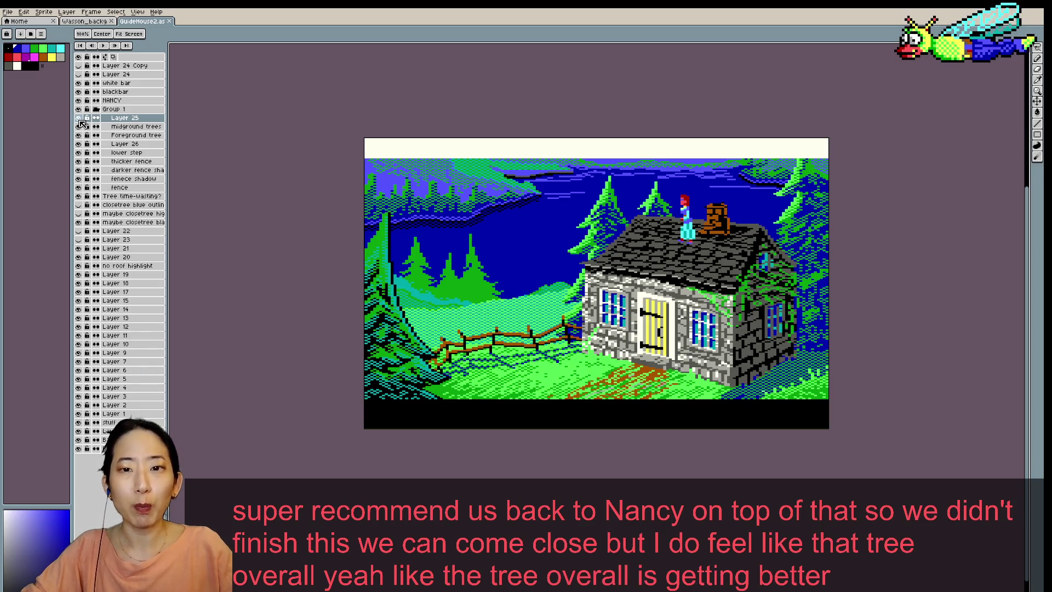
- Eyedrop the pine-tree green as the Pencil colour, zooming in and out on the scene
key("b")
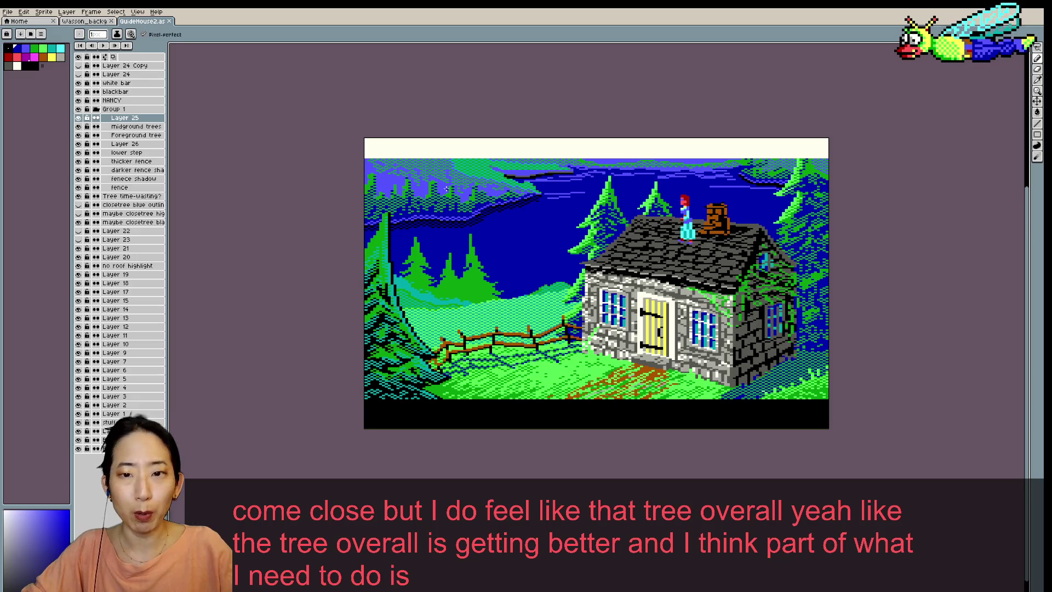
scroll(579, 202, "up", 1)
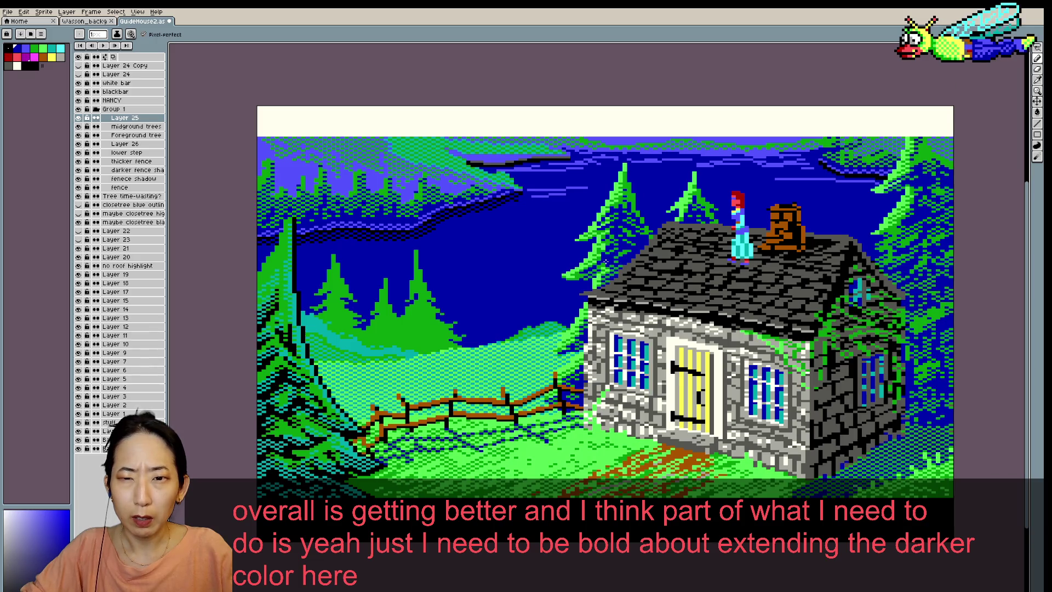
scroll(601, 254, "down", 1)
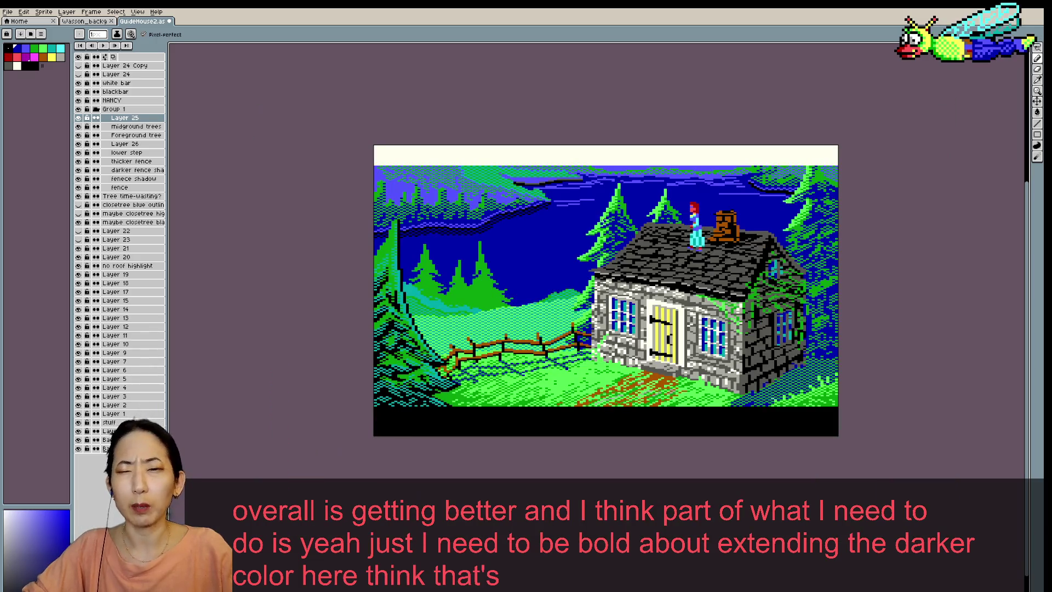
scroll(595, 248, "up", 1)
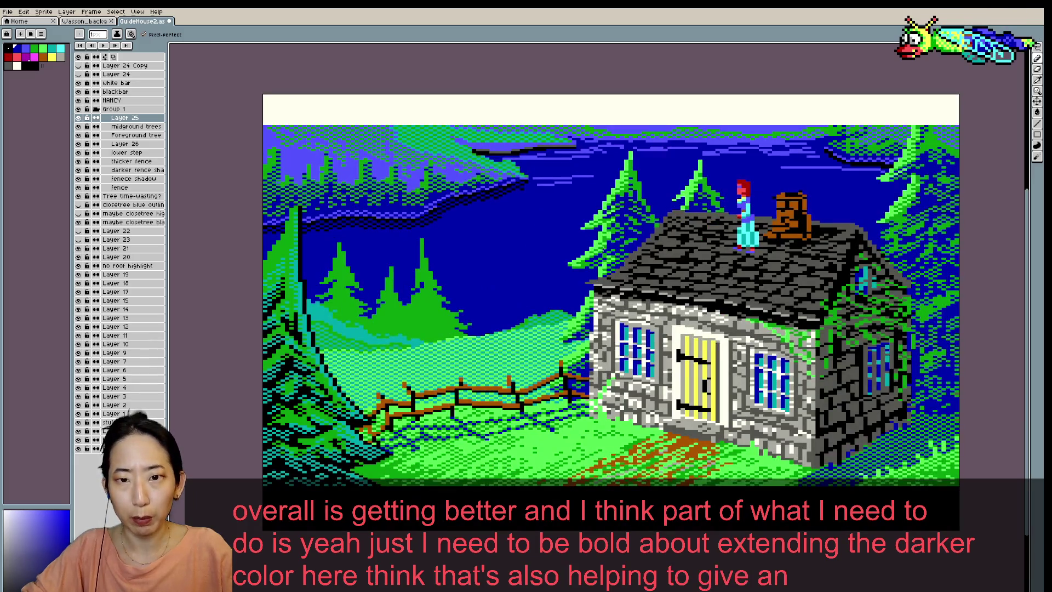
key("l")
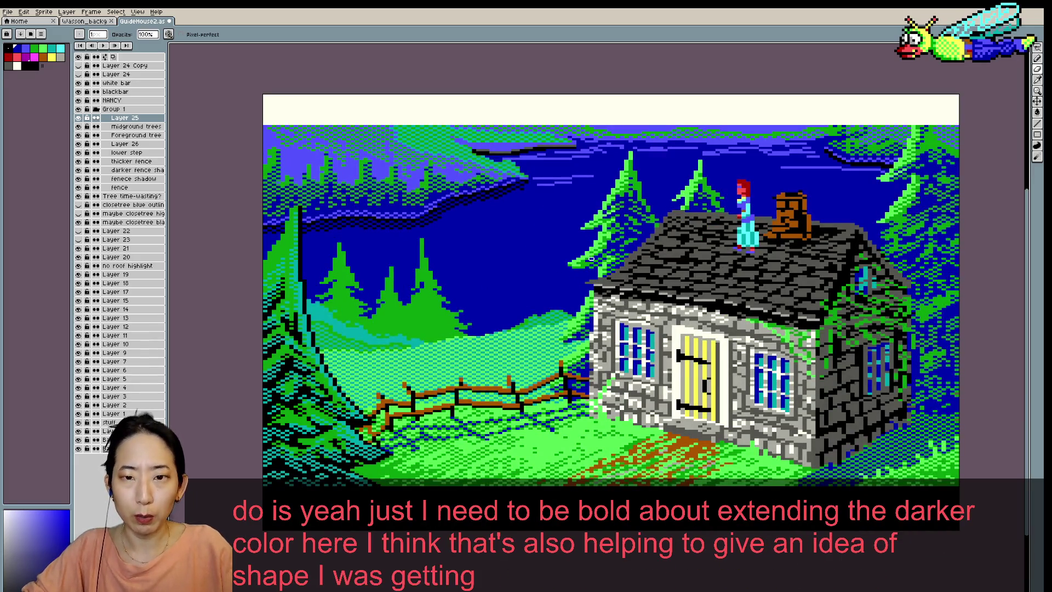
key("b")
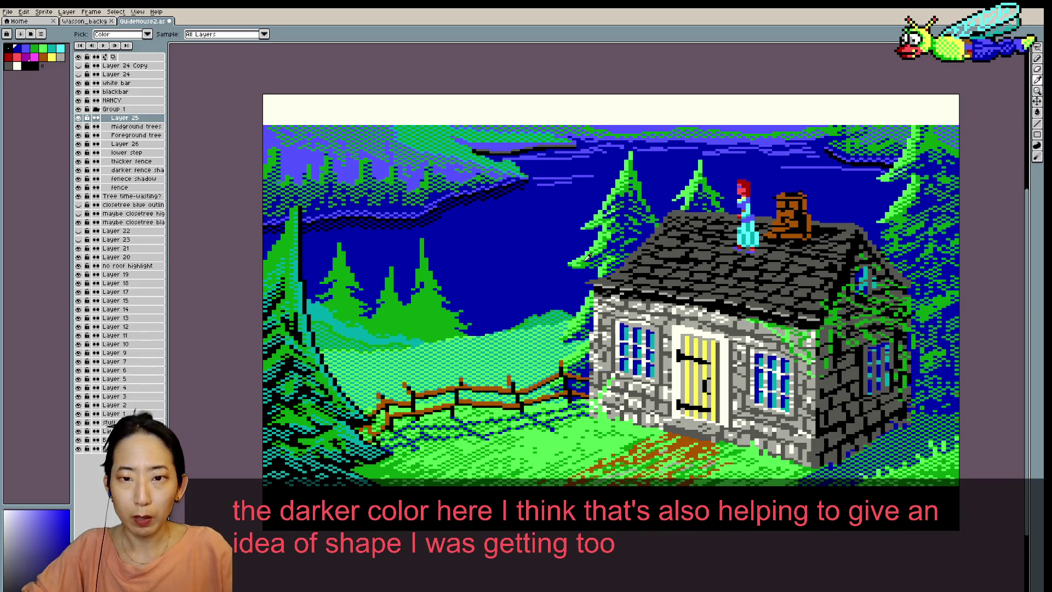
left_click(586, 259, "alt")
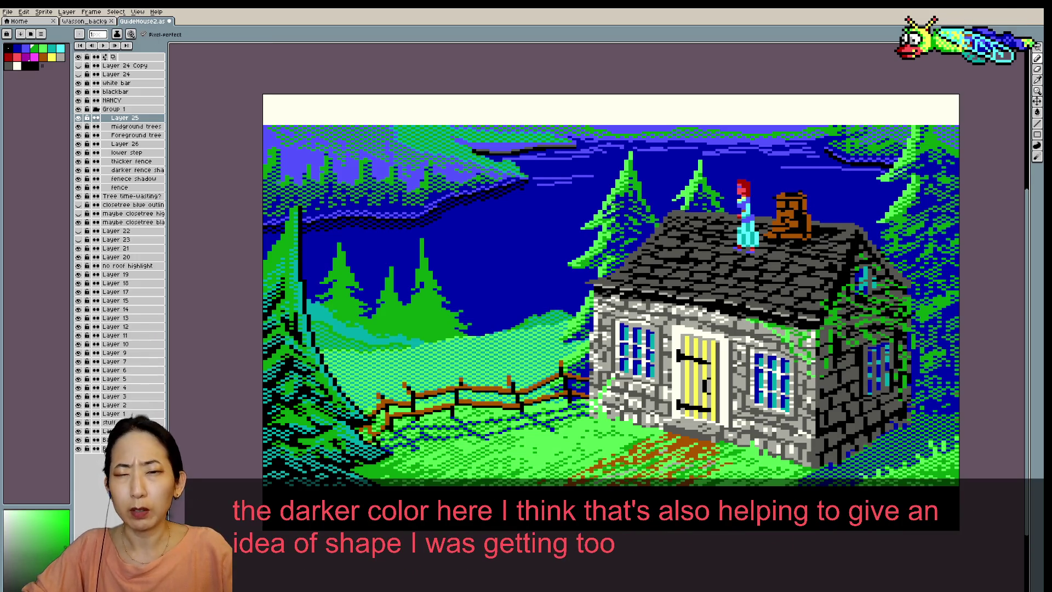
key("minus")
key("minus")
key("plus")
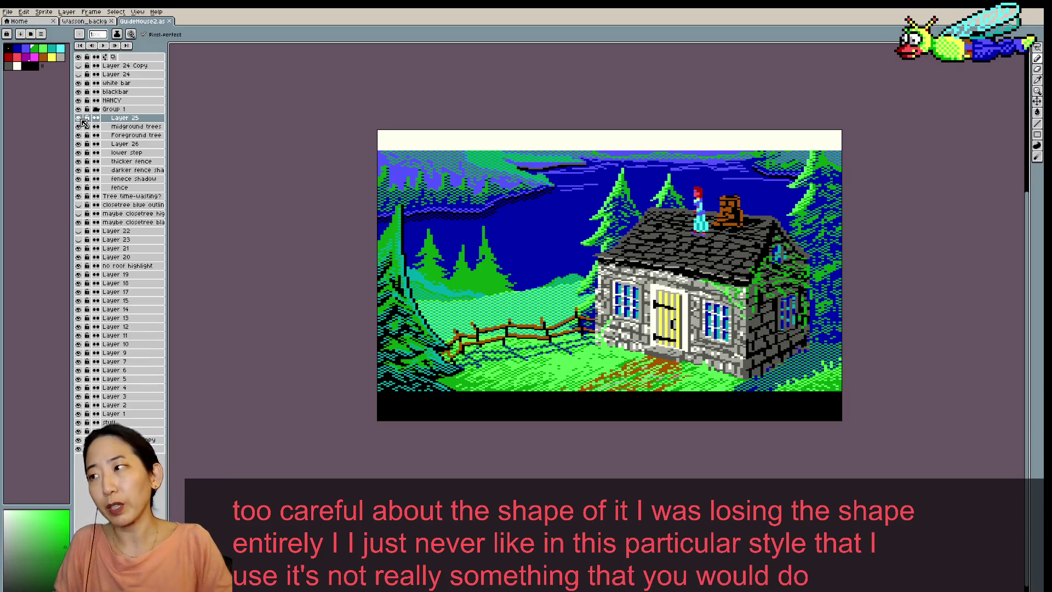
- Pick a blue, touch up one pixel of the house scene and save it
right_click(496, 307)
key("Escape")
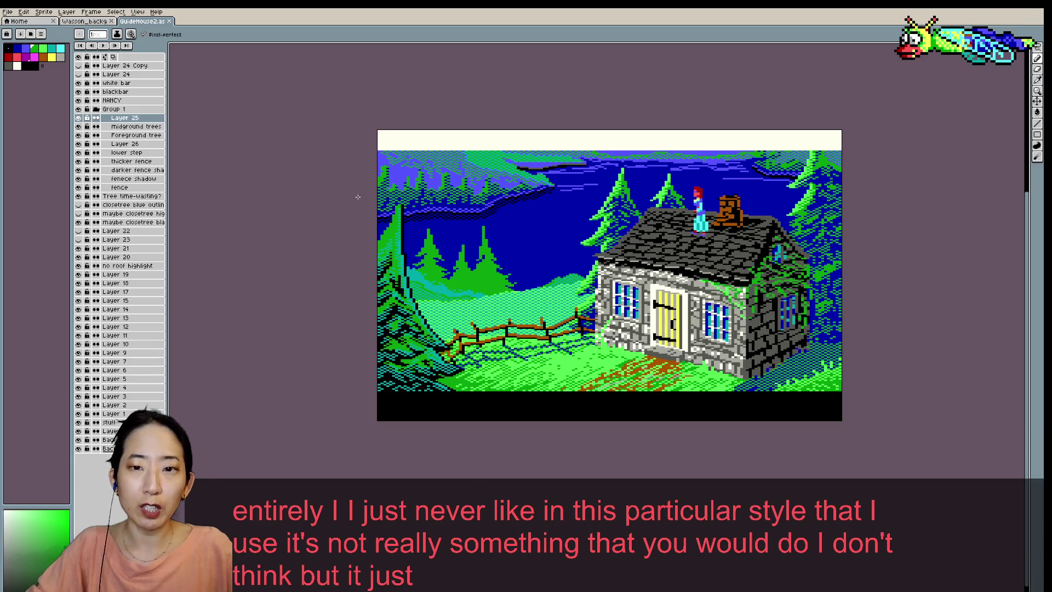
scroll(343, 189, "up", 1)
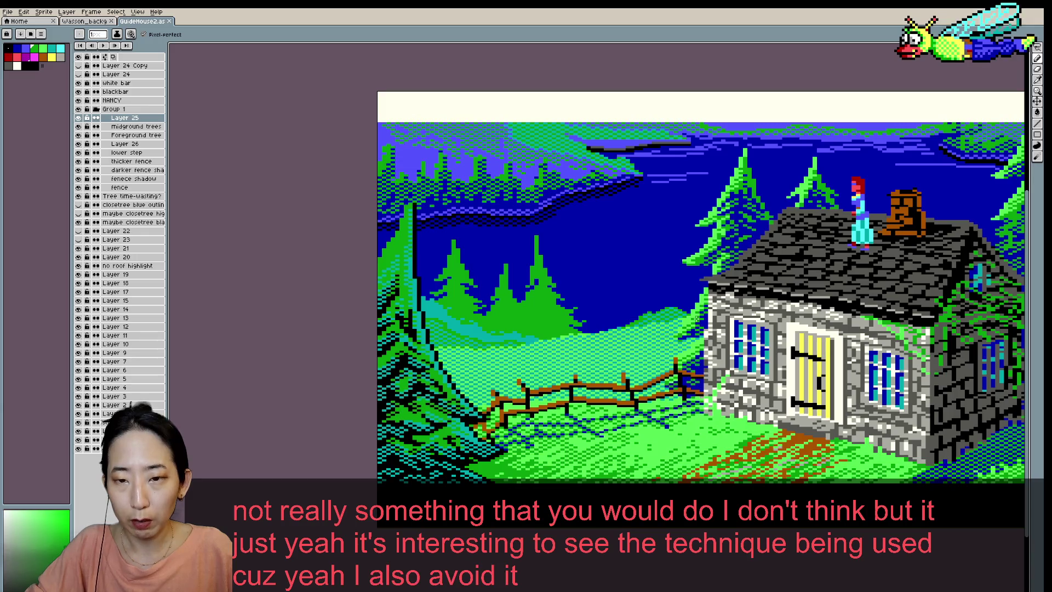
left_click(16, 49)
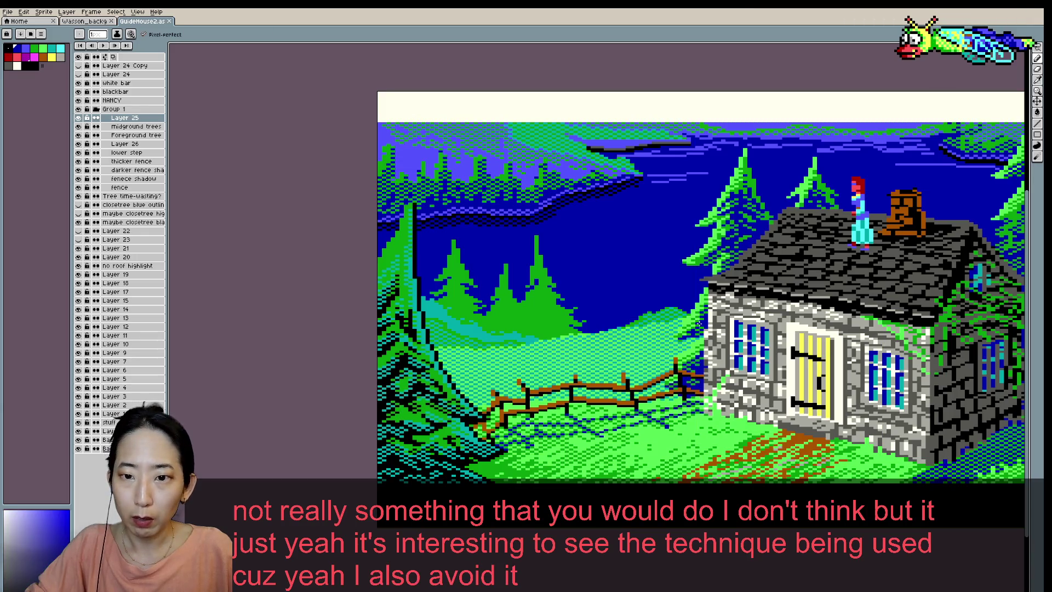
key("ctrl+s")
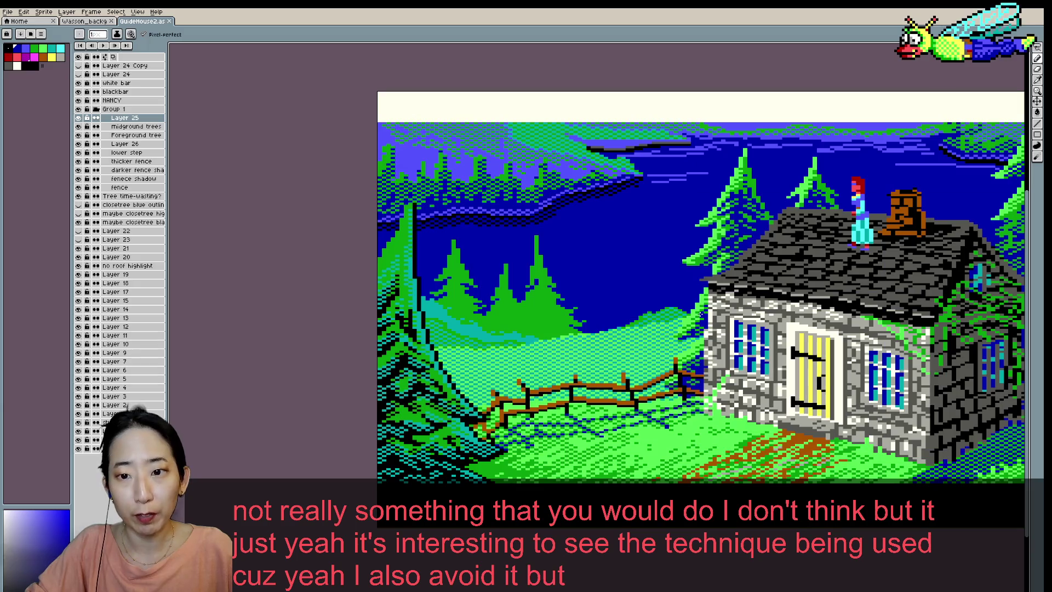
key("ctrl+s")
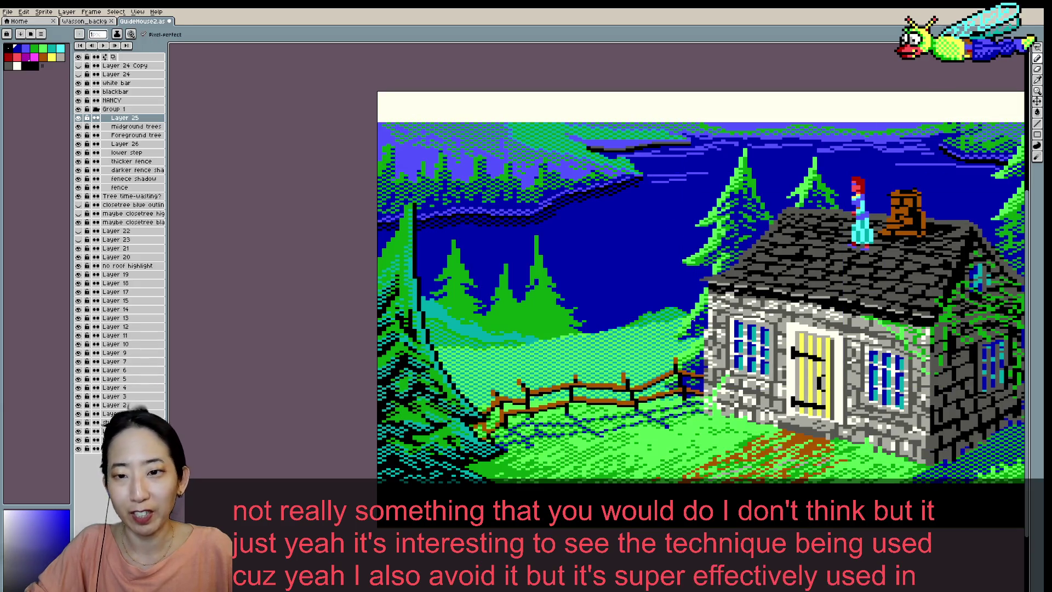
key("ctrl+s")
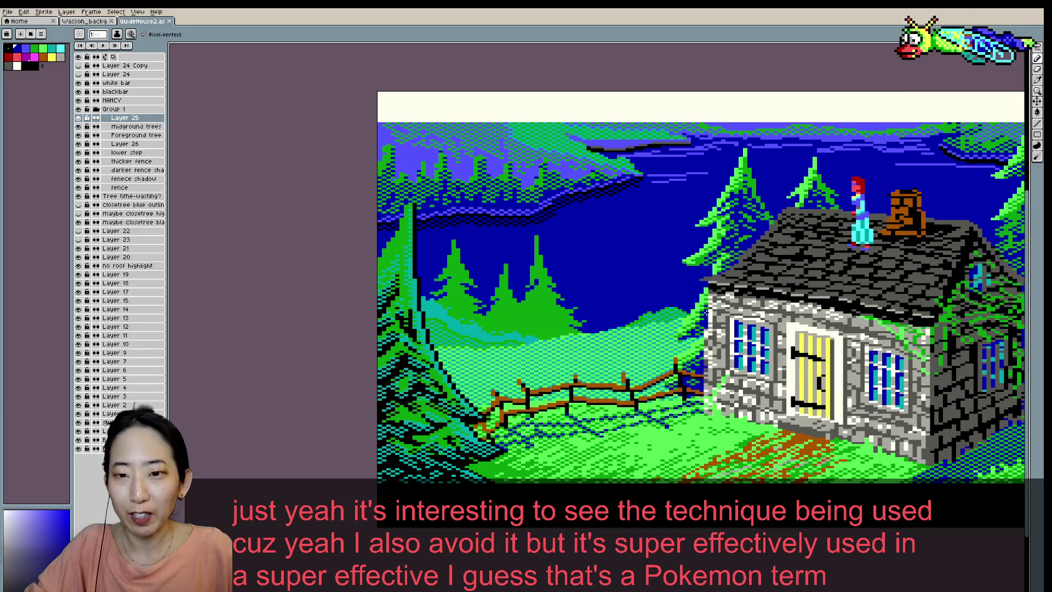
left_click(723, 255)
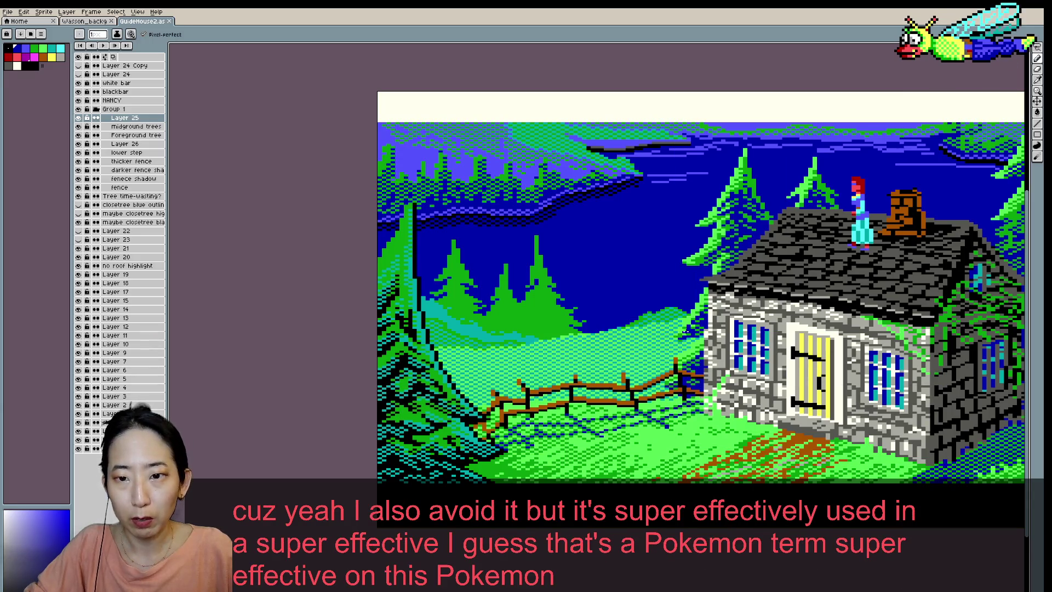
key("ctrl+s")
- Zoom around the scene and eyedrop the tree green as the drawing colour
scroll(717, 294, "down", 1)
scroll(718, 294, "up", 1)
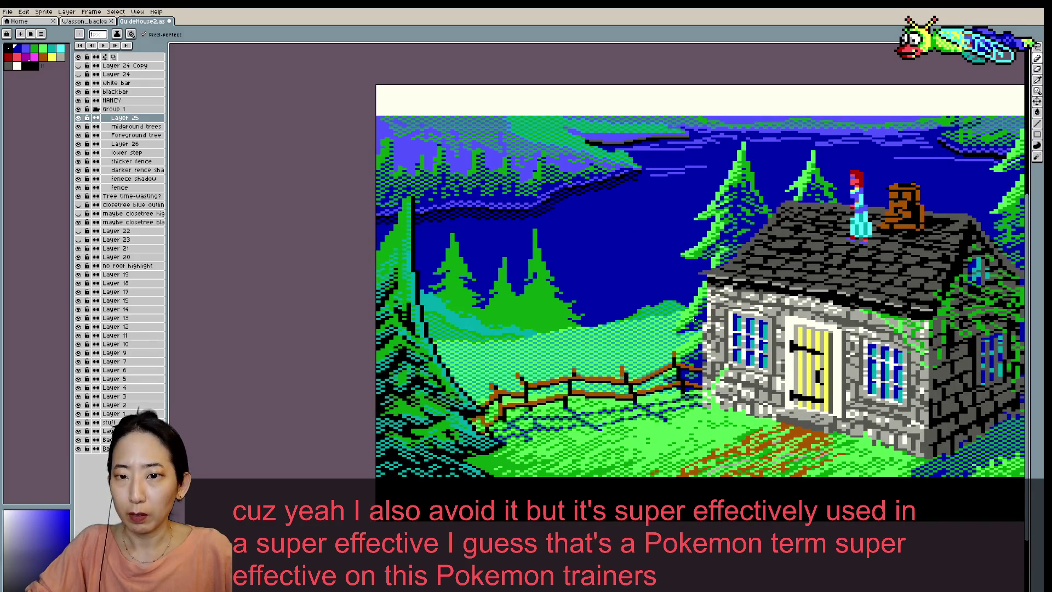
scroll(684, 303, "down", 1)
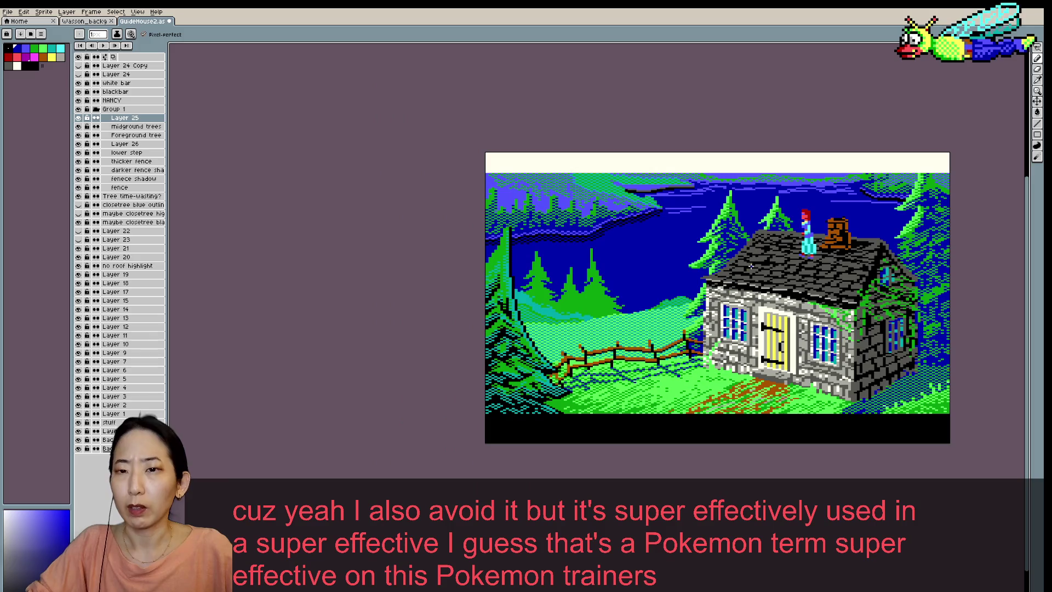
scroll(747, 269, "up", 1)
scroll(581, 233, "up", 1)
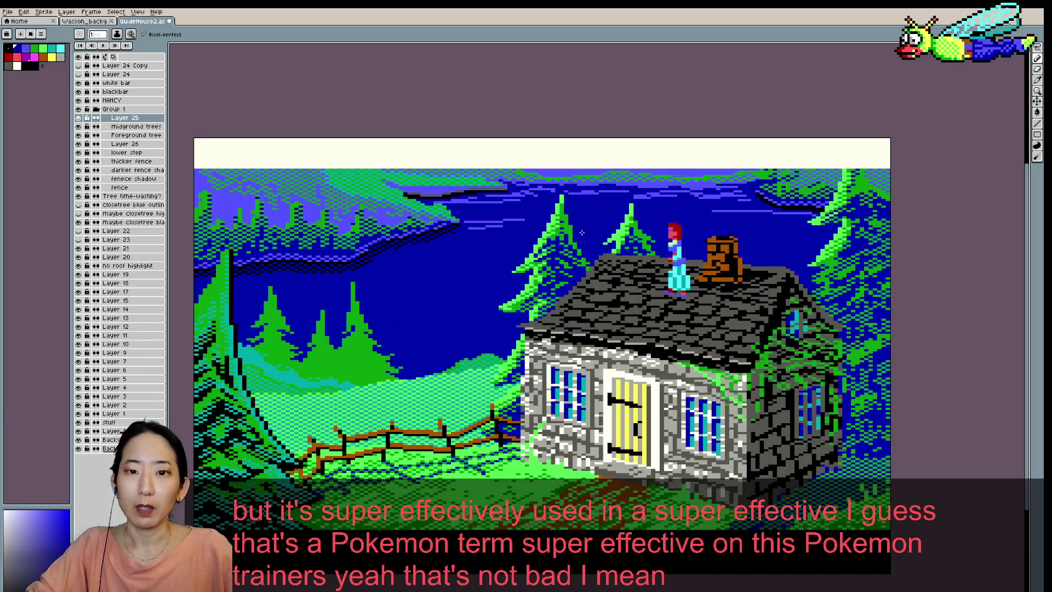
scroll(582, 233, "up", 1)
key("alt")
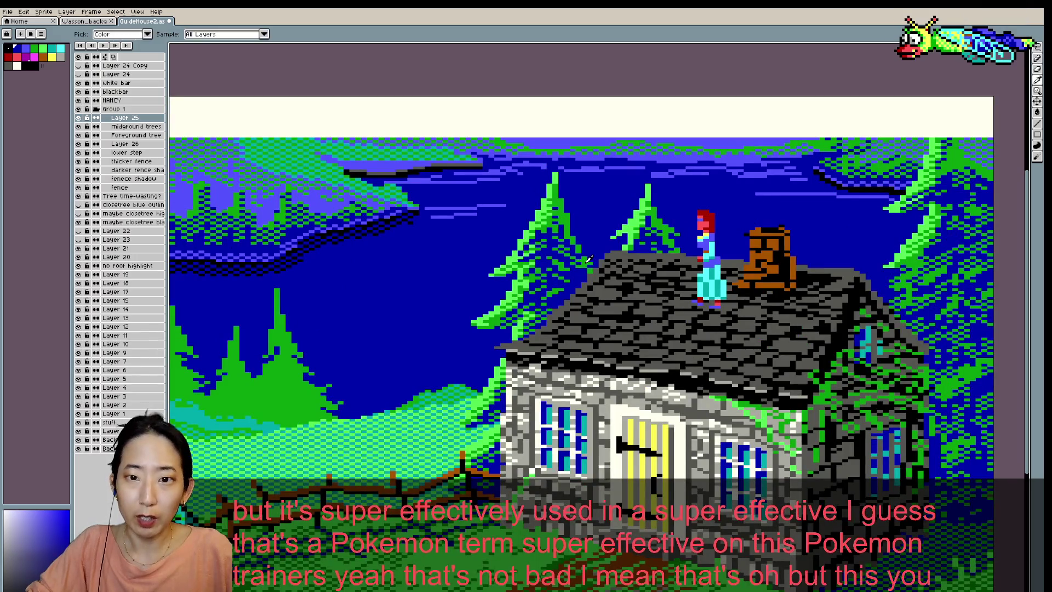
left_click(589, 259, "alt")
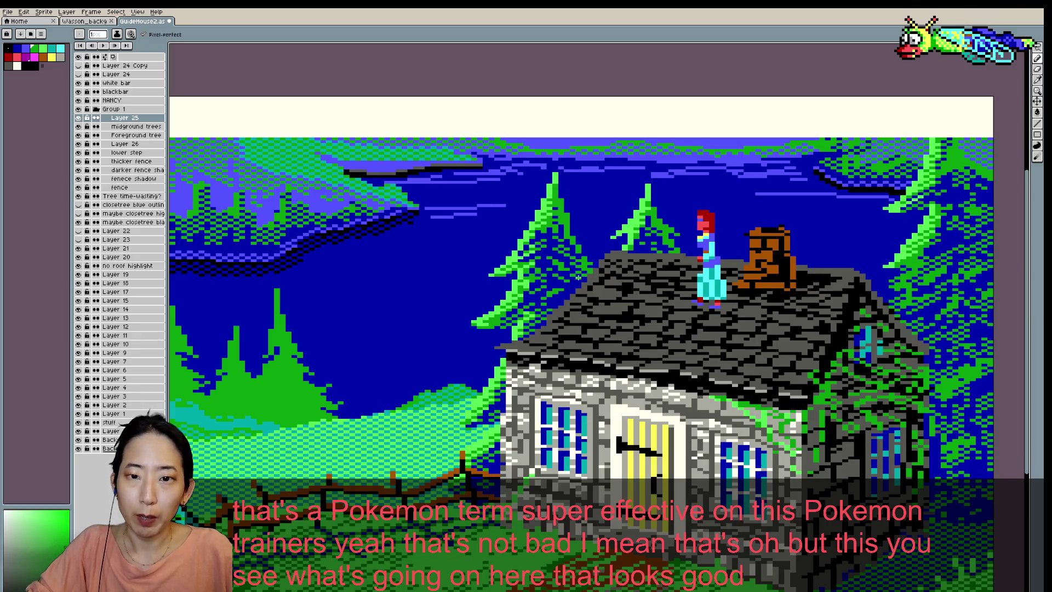
key("ctrl")
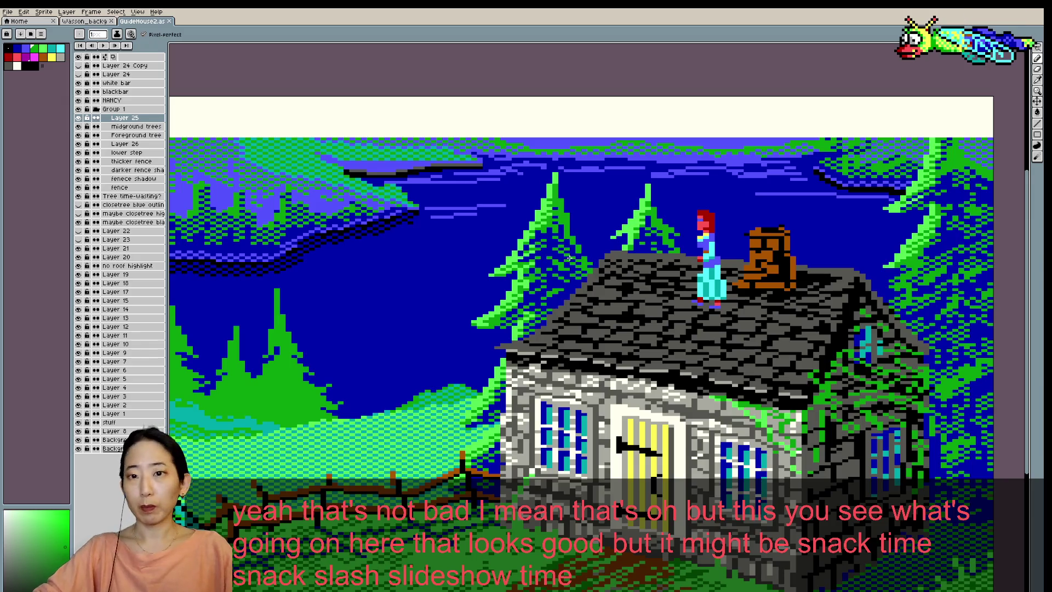
scroll(657, 241, "down", 1)
scroll(759, 218, "down", 1)
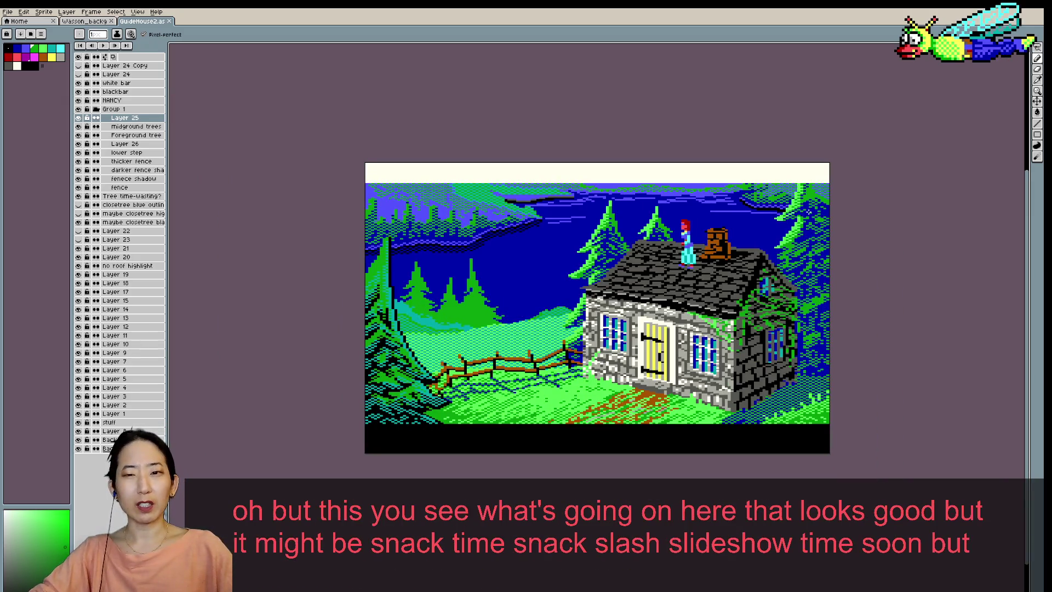
- Eyedrop a blue from the artwork as the drawing colour and save the cottage scene
scroll(688, 214, "up", 1)
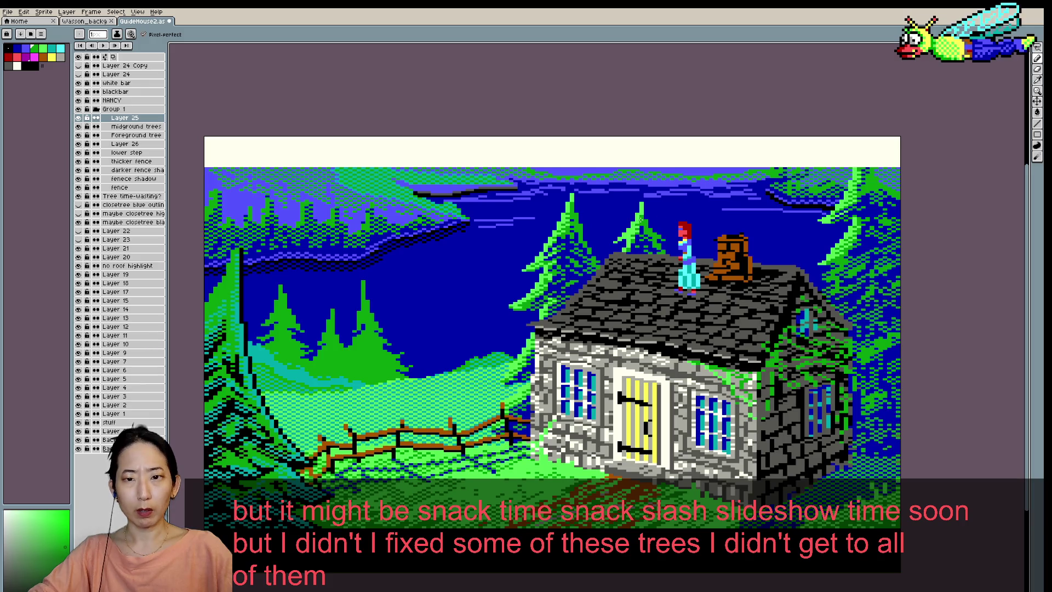
left_click(823, 266, "alt")
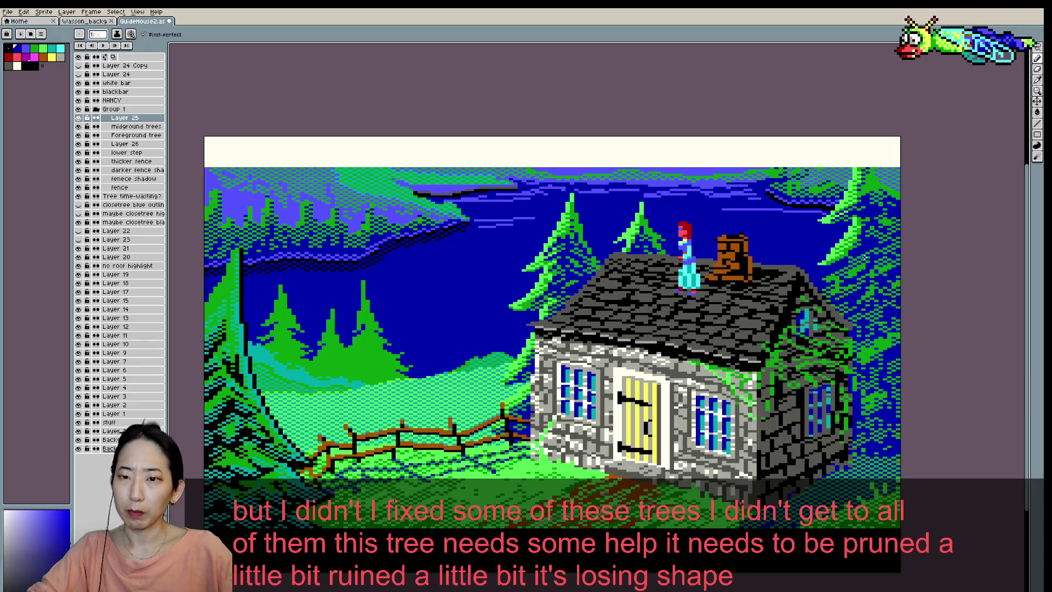
key("i")
left_click(835, 249, "alt")
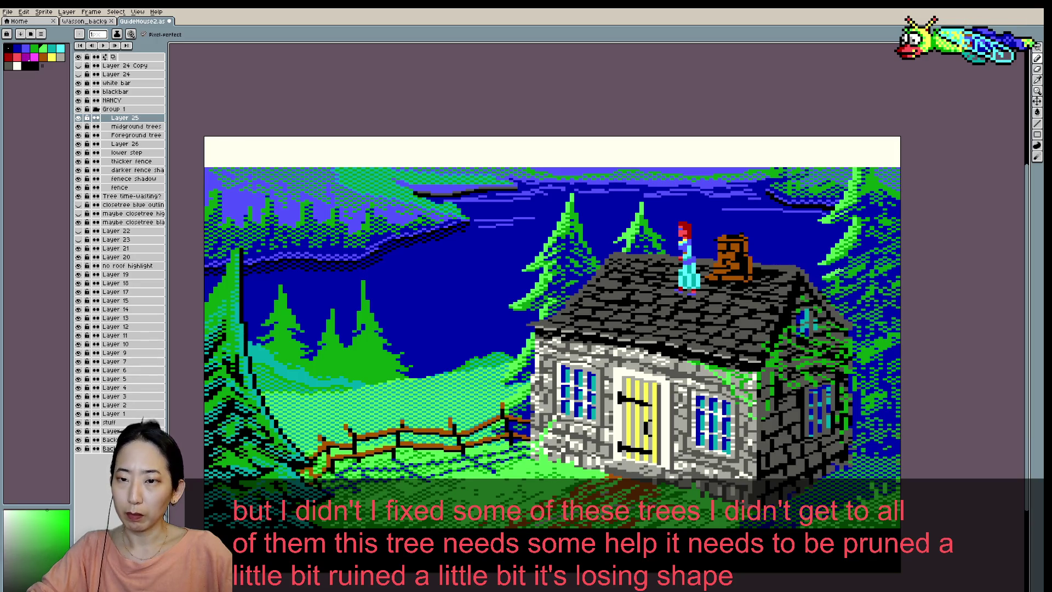
left_click(836, 265, "alt")
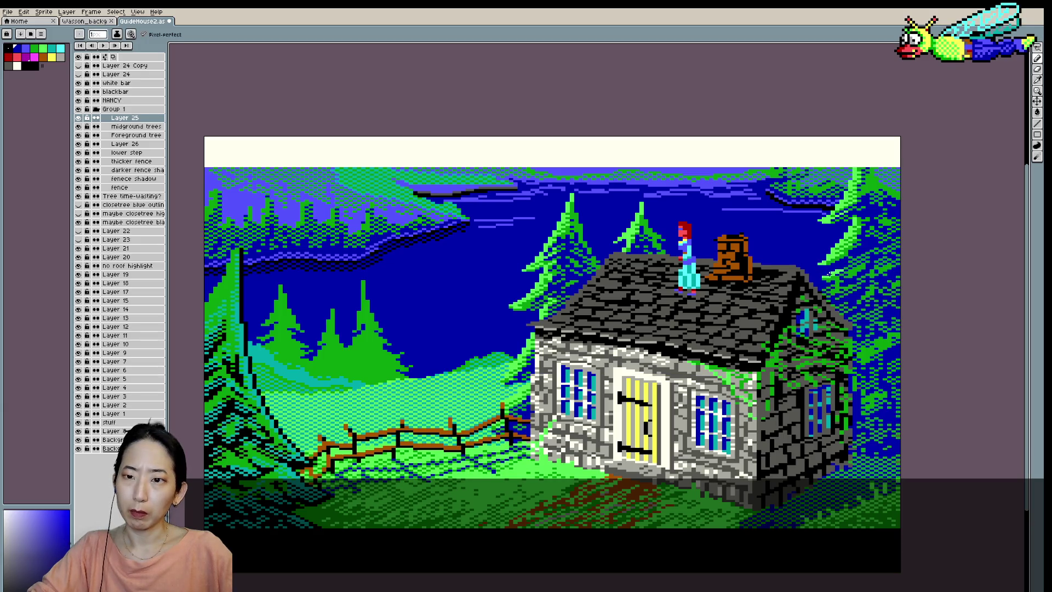
key("ctrl+s")
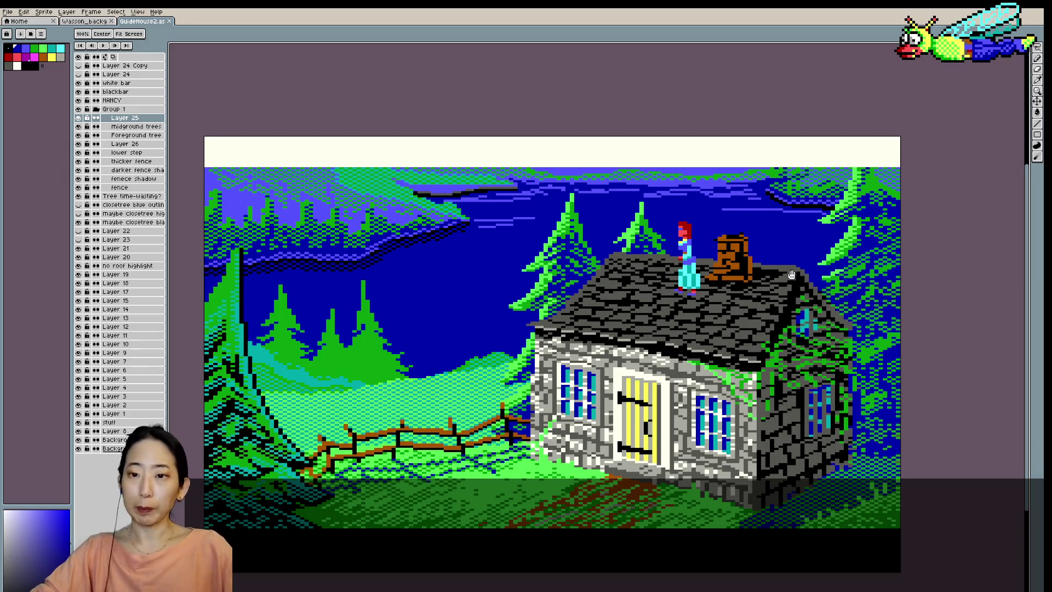
- Pan the cottage into closer view and pick the pine-tree green for the Pencil
left_click_drag(836, 263, 766, 269)
scroll(766, 273, "up", 1)
key("b")
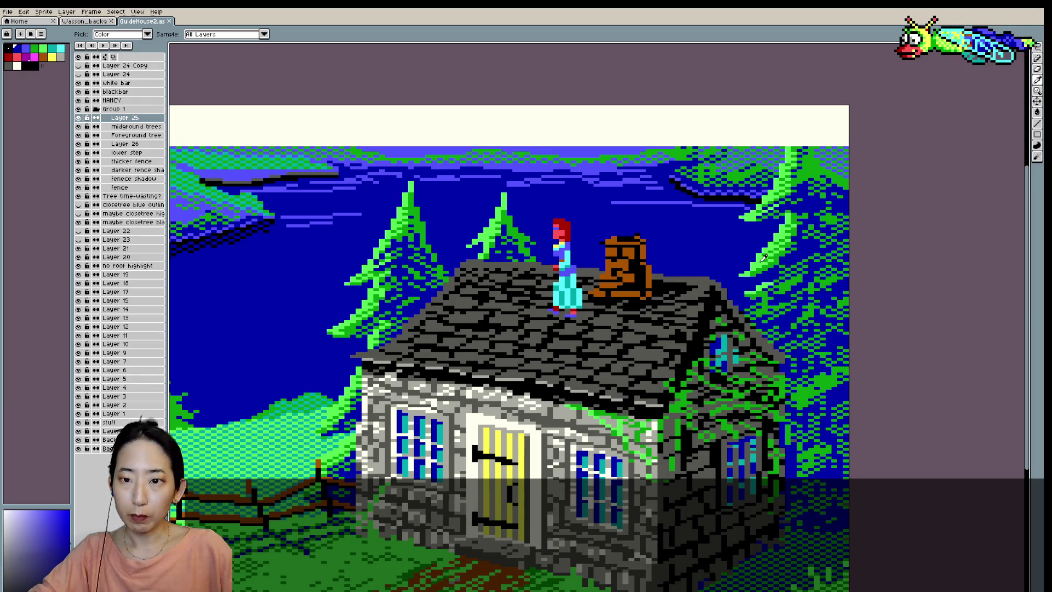
left_click(763, 258, "alt")
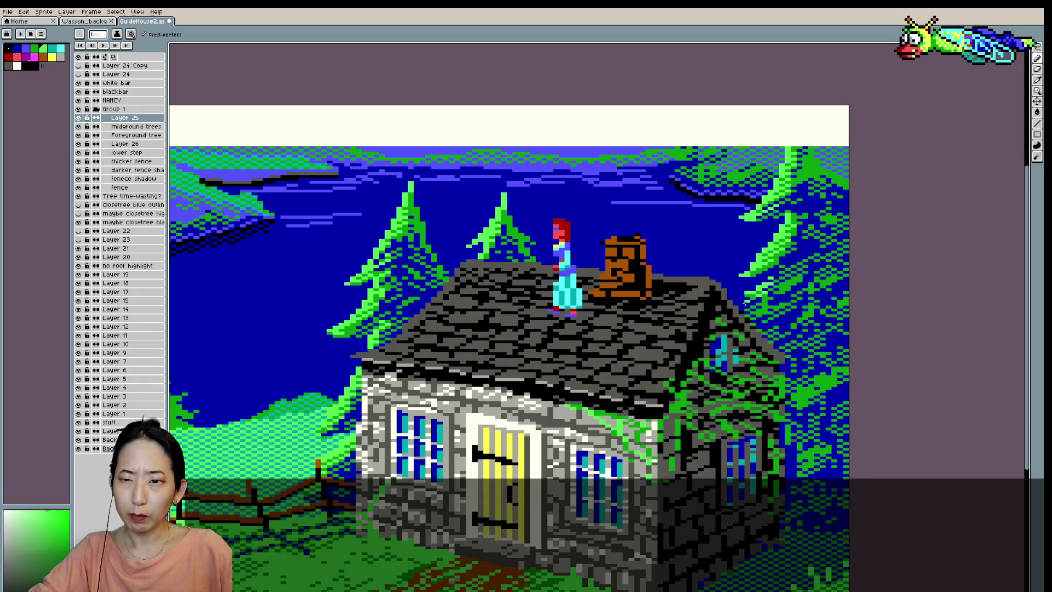
scroll(788, 256, "down", 1)
scroll(798, 252, "up", 1)
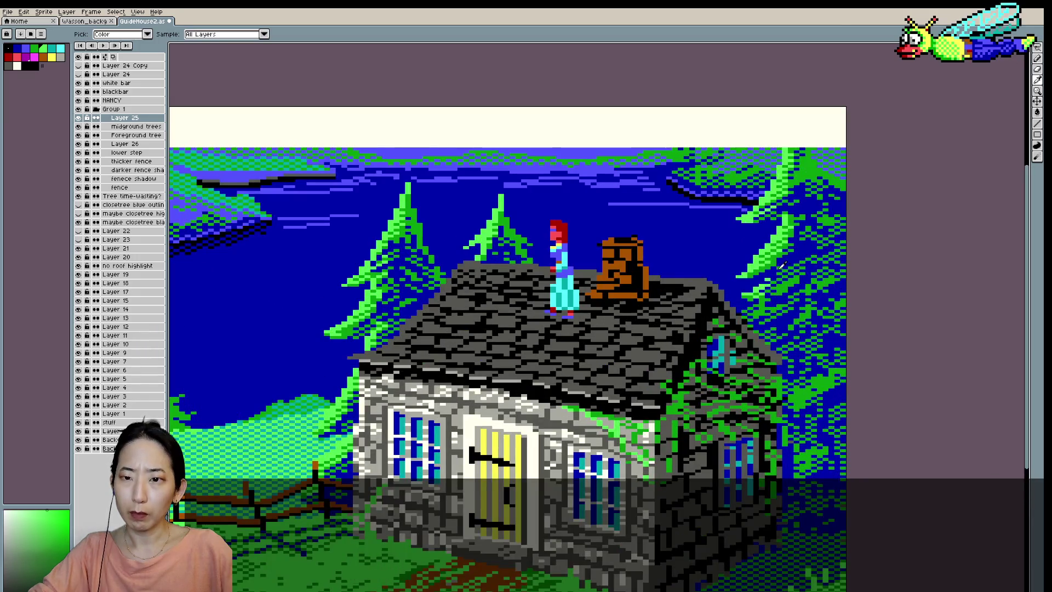
scroll(789, 247, "down", 2)
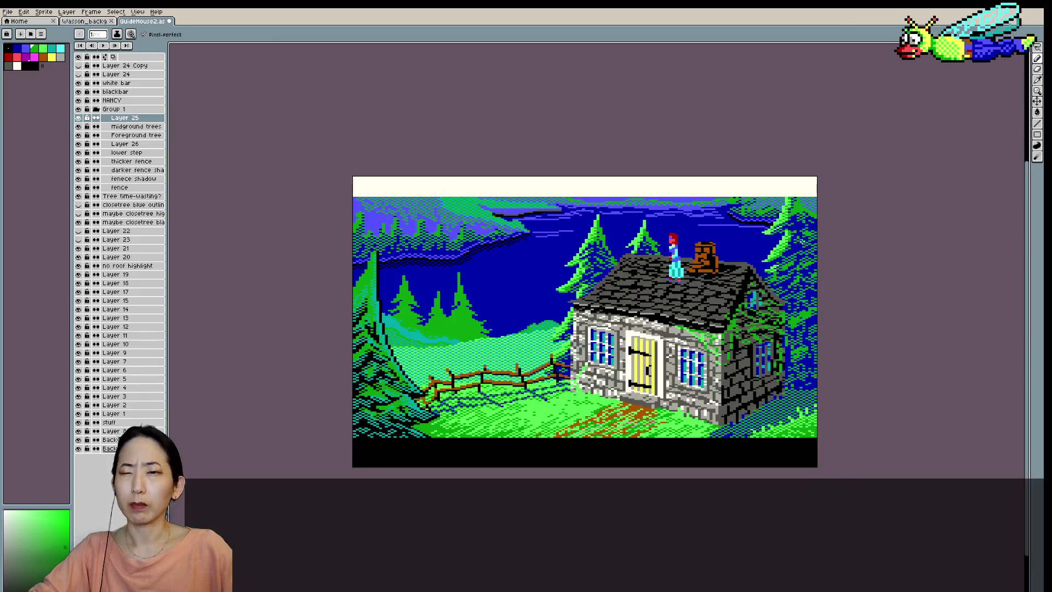
scroll(813, 239, "up", 1)
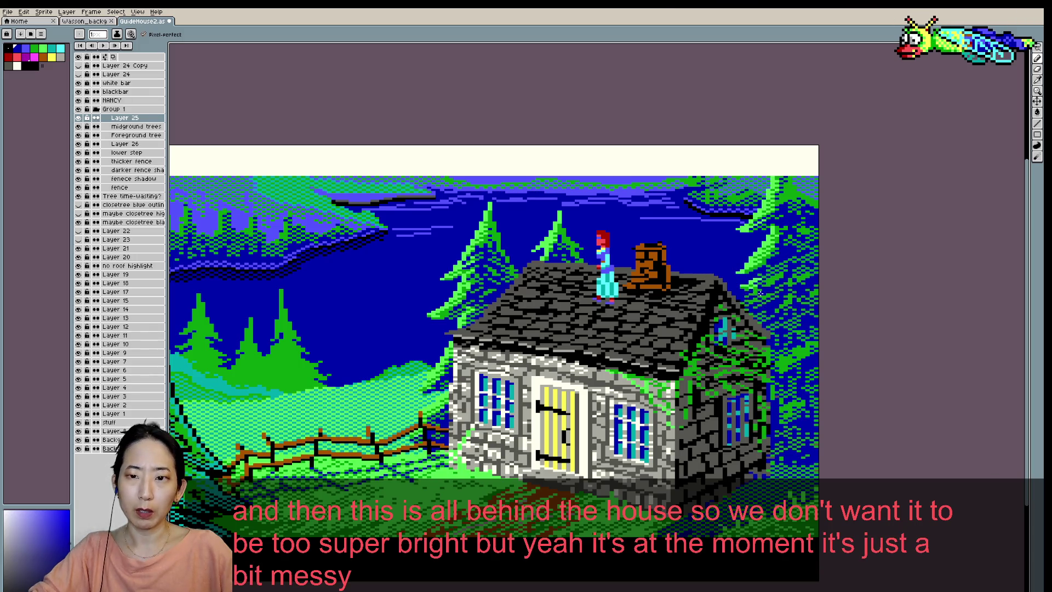
scroll(776, 238, "down", 2)
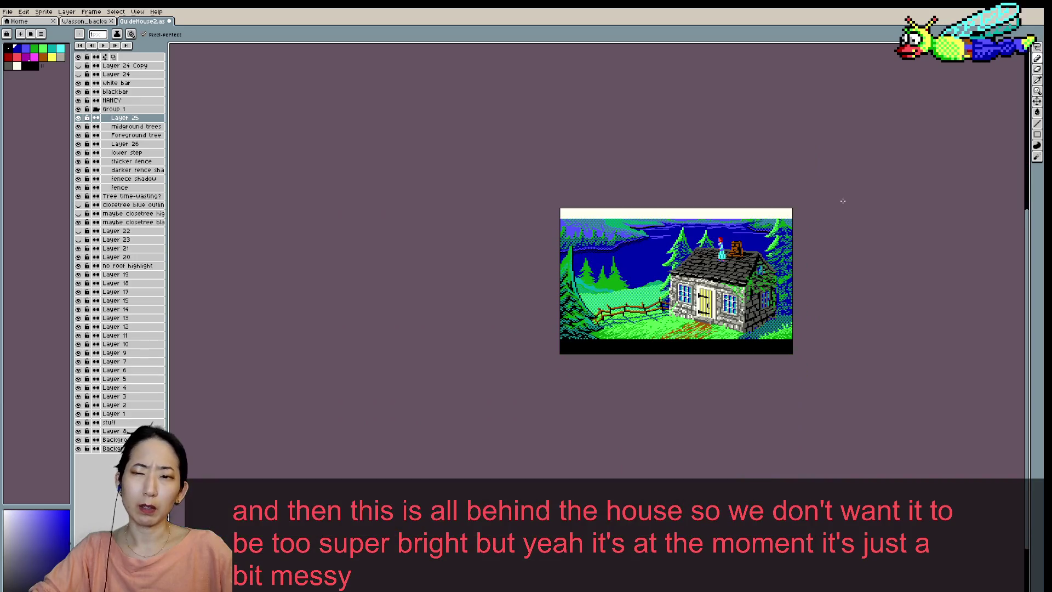
scroll(842, 201, "up", 2)
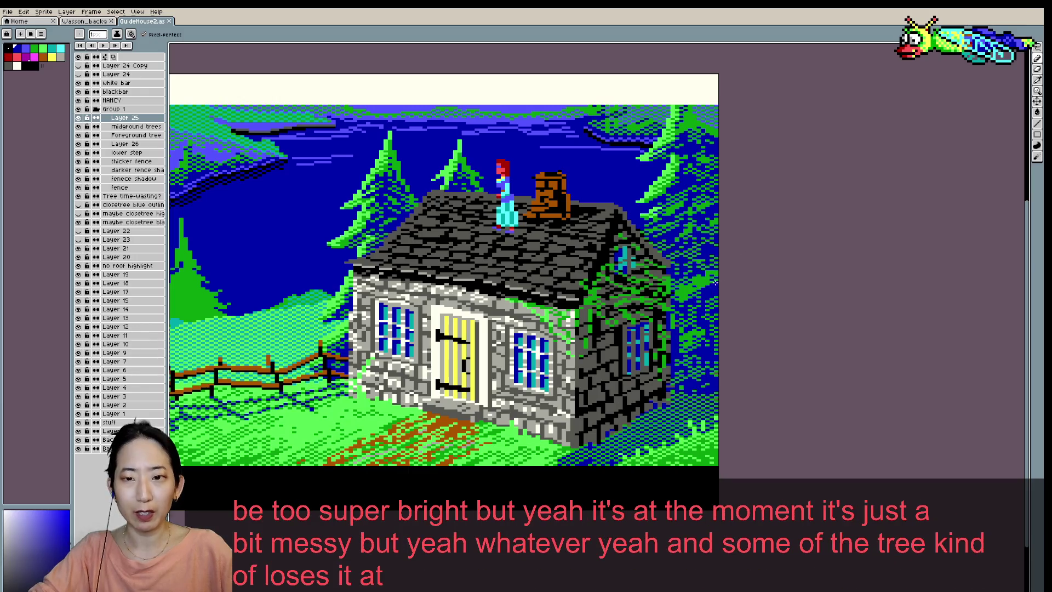
scroll(707, 258, "down", 1)
scroll(728, 253, "down", 1)
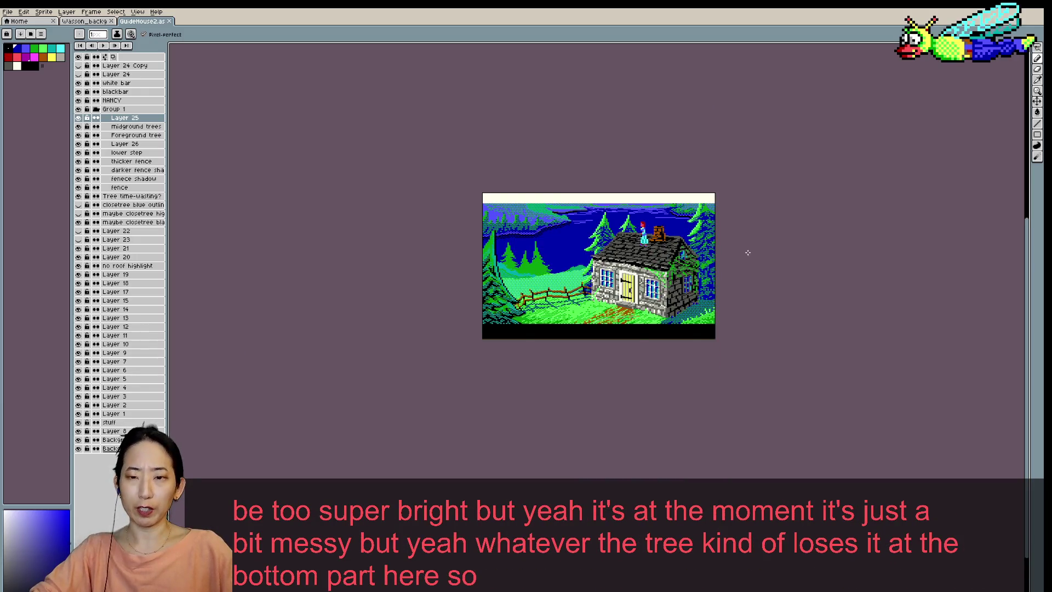
scroll(745, 251, "up", 2)
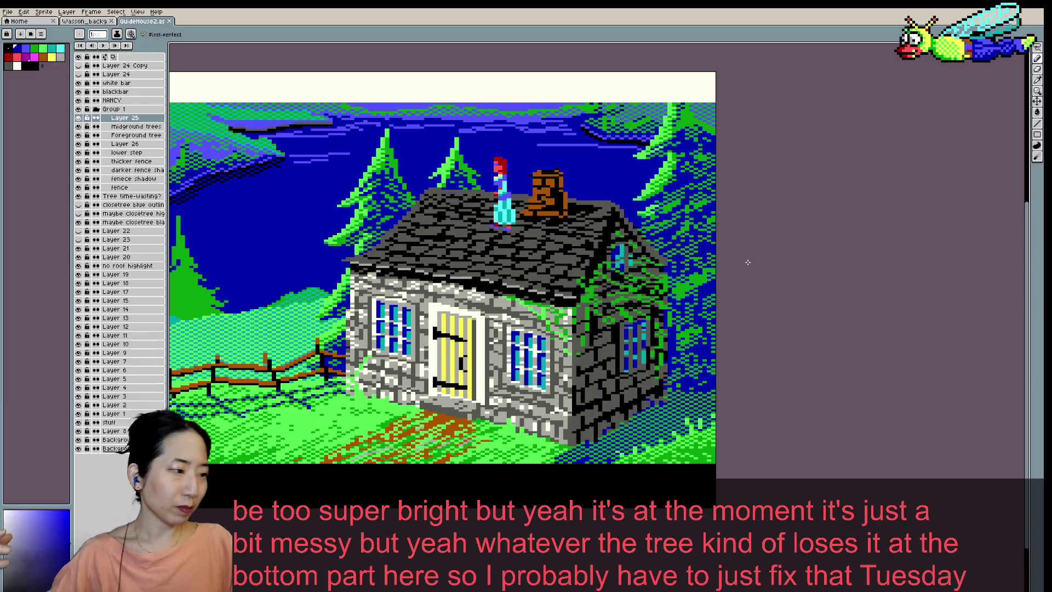
scroll(720, 270, "up", 1)
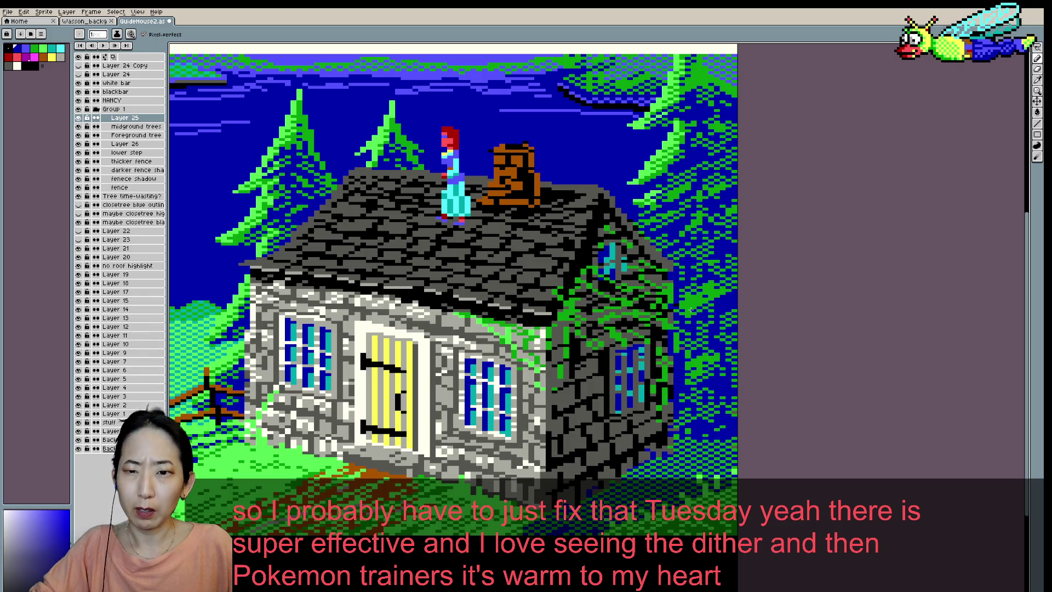
scroll(692, 300, "up", 2)
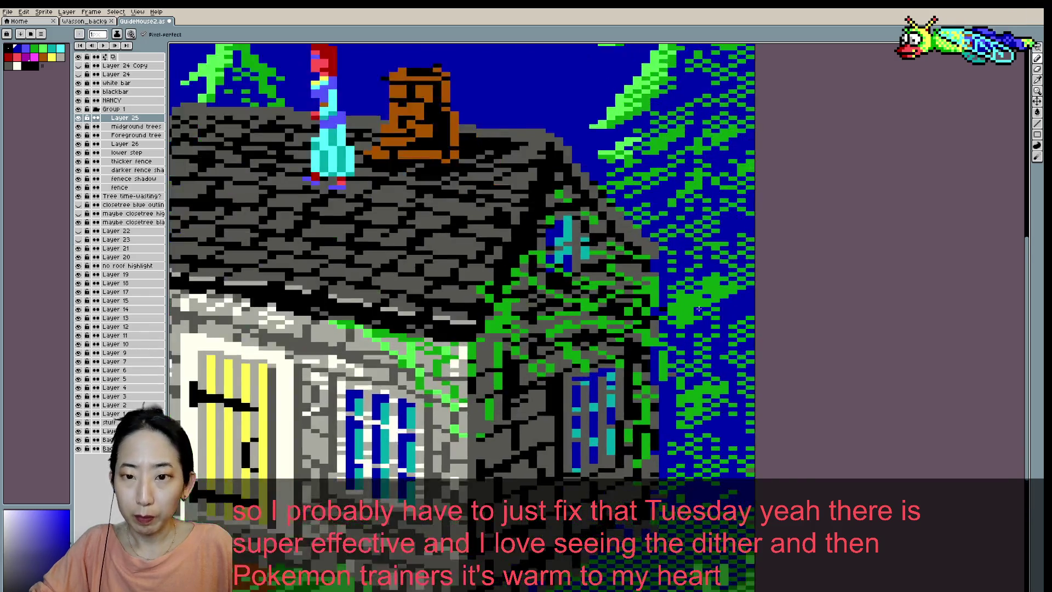
- Sample the tree green and fill three blue dither gaps in the pine tree
scroll(647, 309, "up", 2)
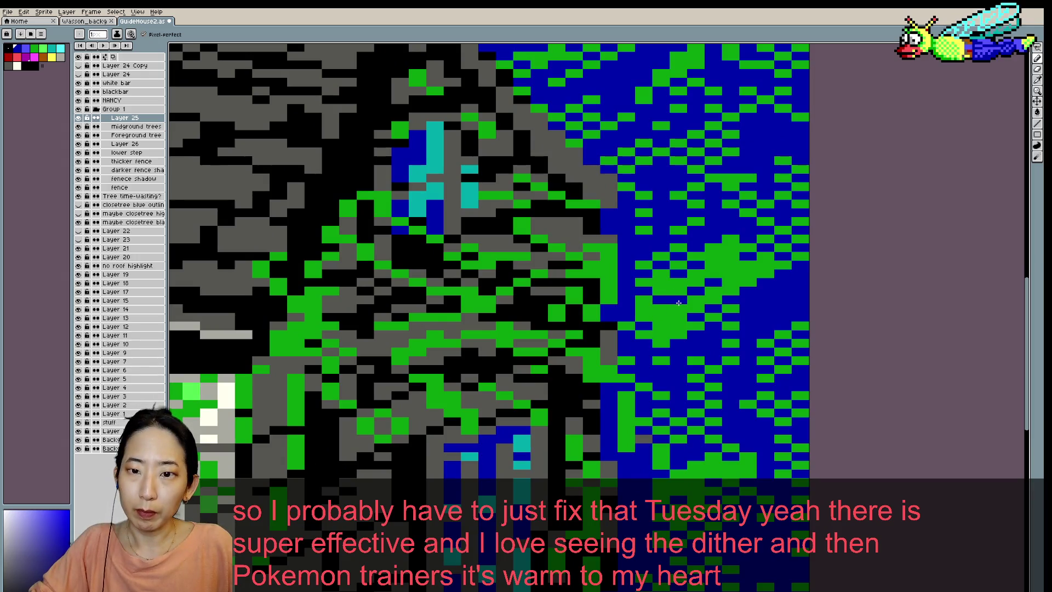
left_click(678, 303, "alt")
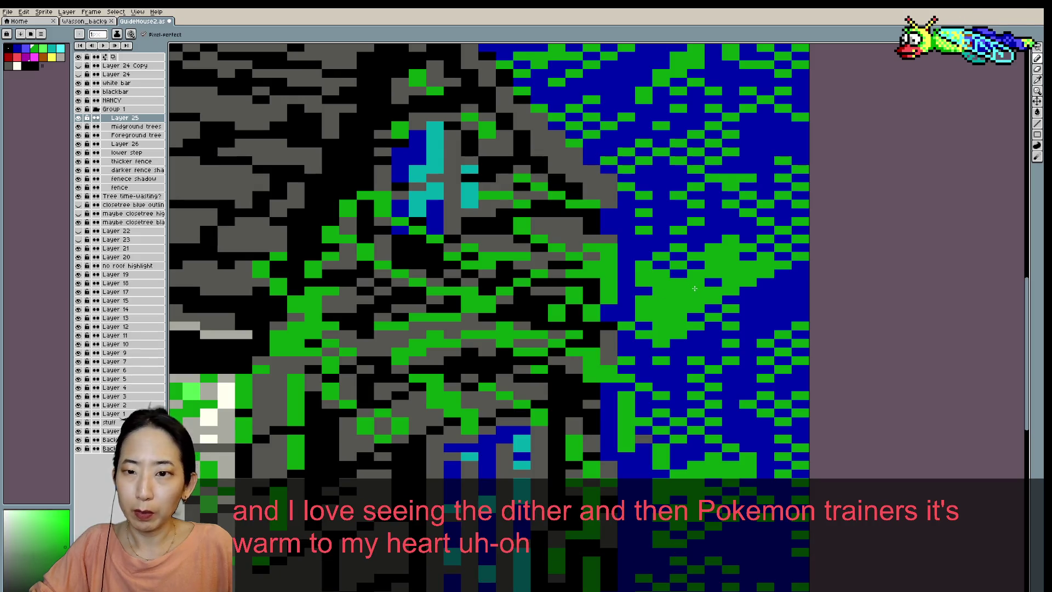
left_click(678, 257)
left_click(678, 272)
left_click(713, 282)
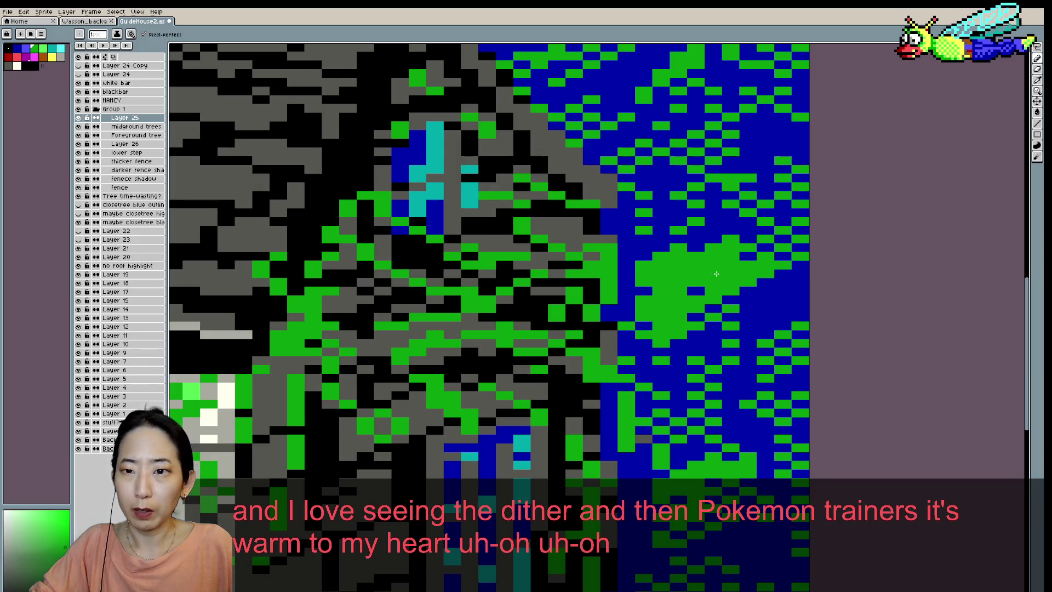
- Turn the stray green pixels in the pine tree back to blue
left_click(748, 256, "alt")
left_click(712, 265)
left_click(695, 272)
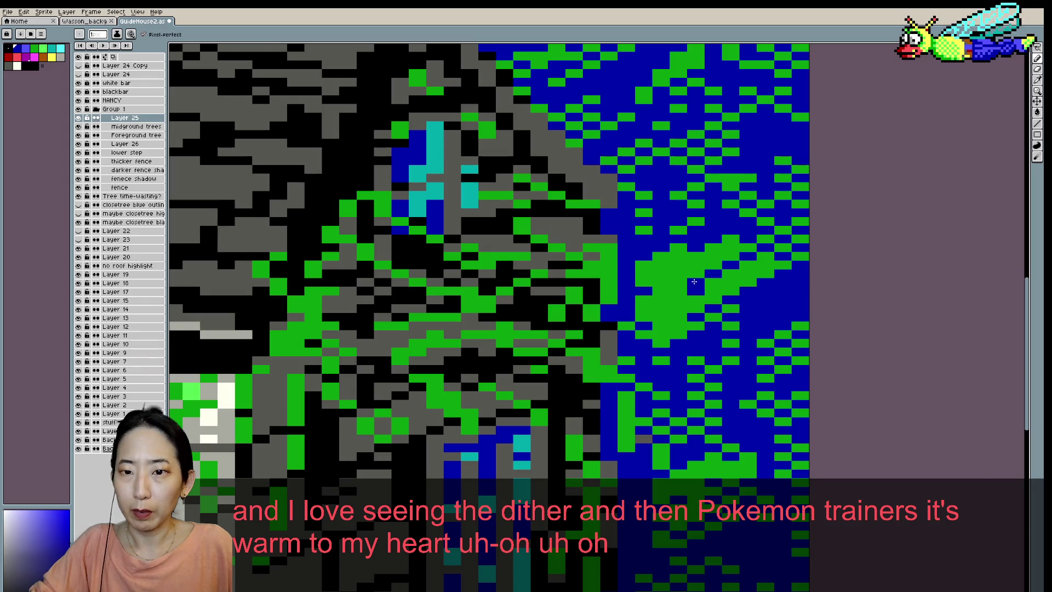
left_click(678, 284, "alt")
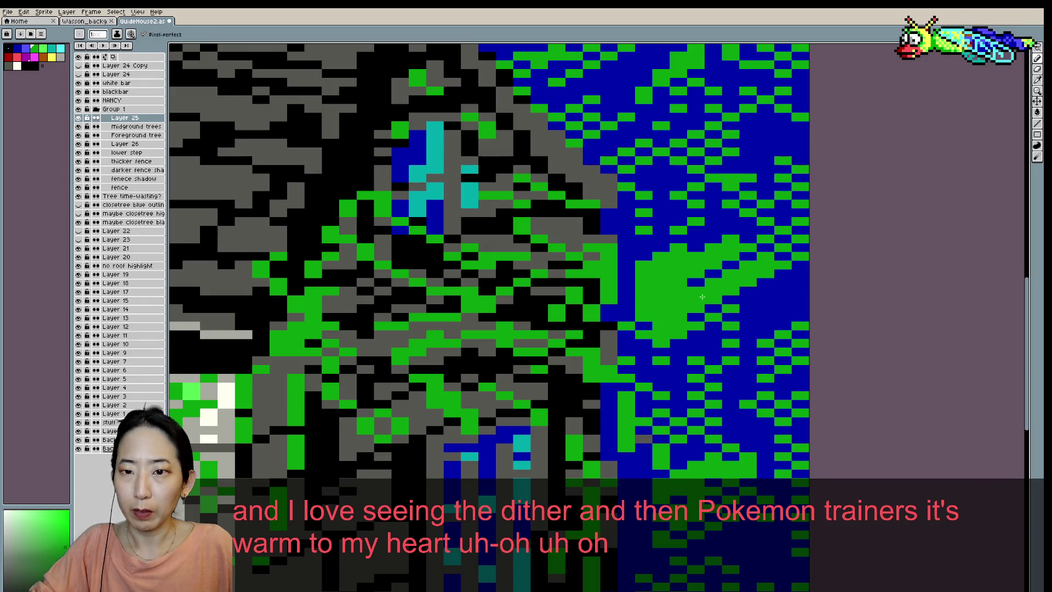
left_click(710, 280, "alt")
left_click(677, 289)
left_click(696, 265)
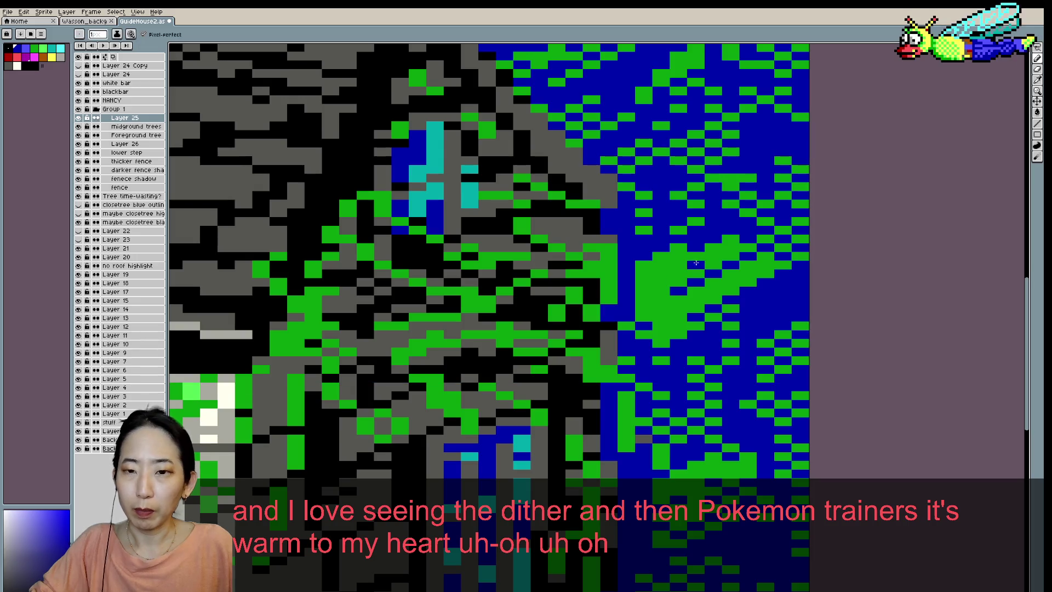
scroll(687, 265, "down", 4)
scroll(679, 267, "down", 1)
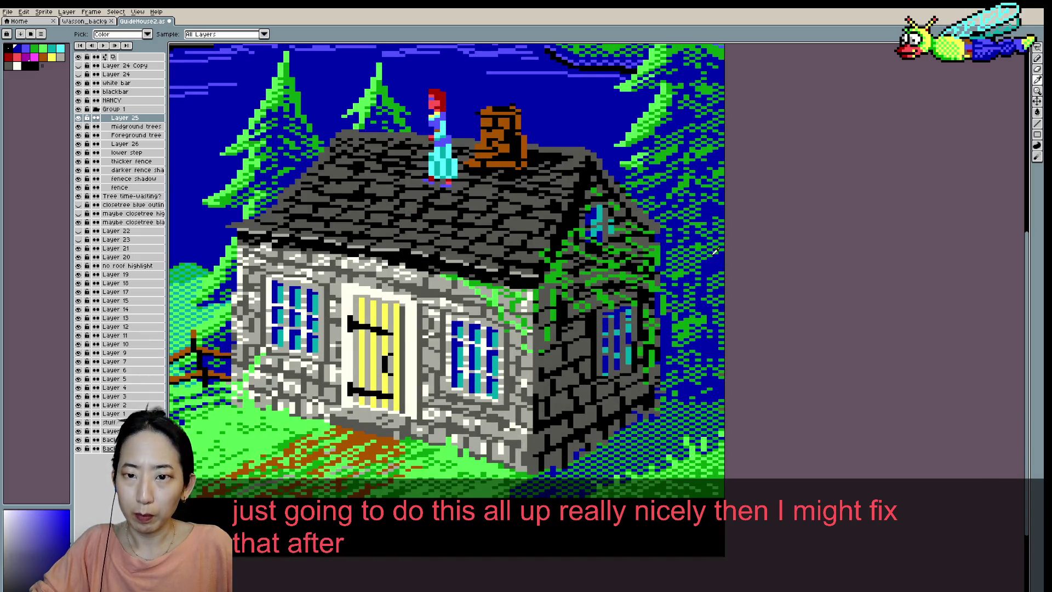
- Sample the pine green, save the scene and paint a pixel on the pine trees
left_click(709, 261, "alt")
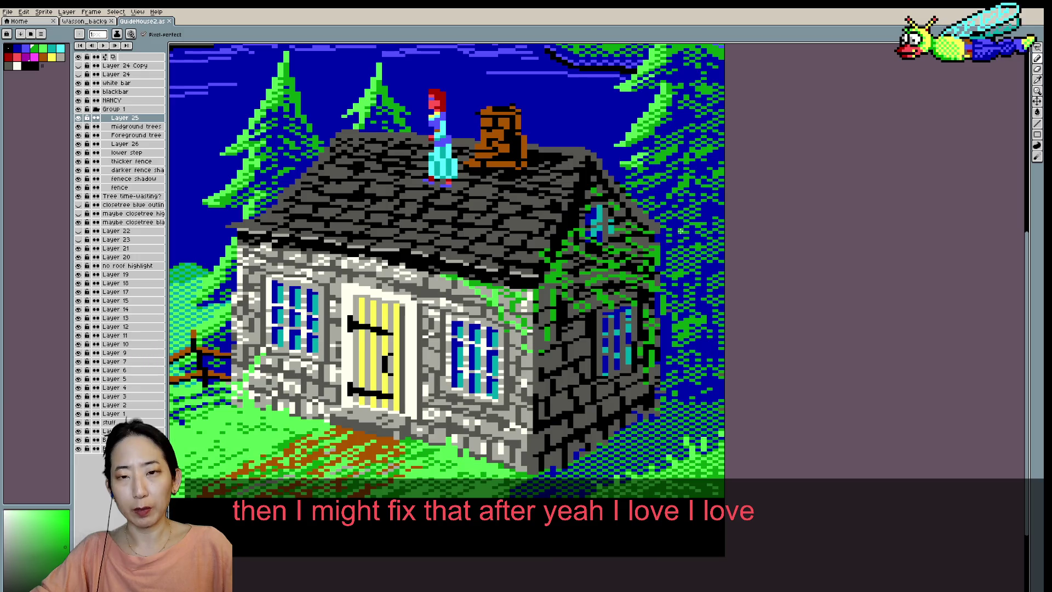
scroll(701, 226, "down", 2)
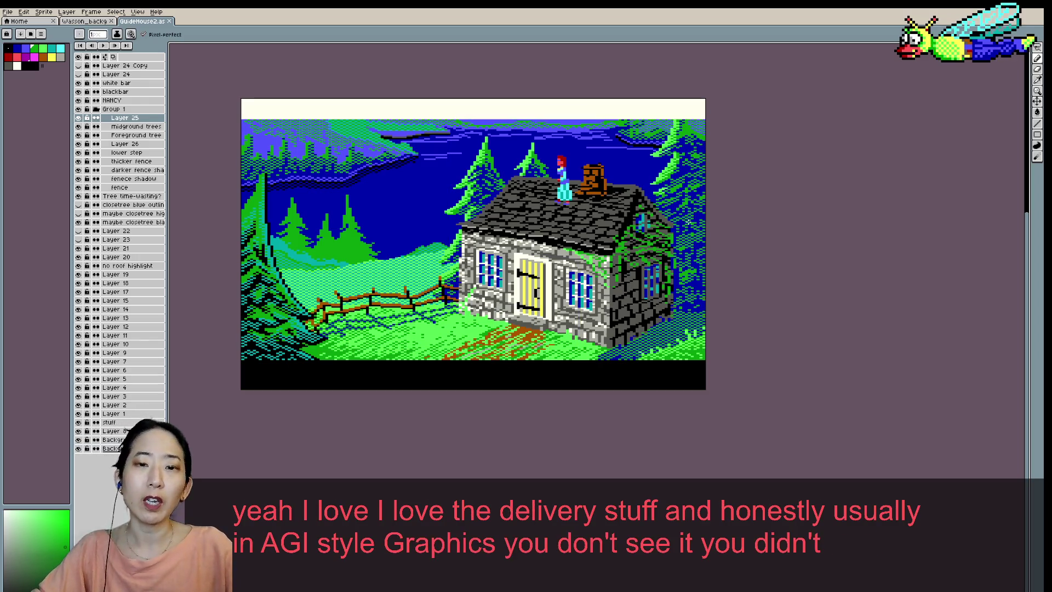
scroll(688, 221, "up", 2)
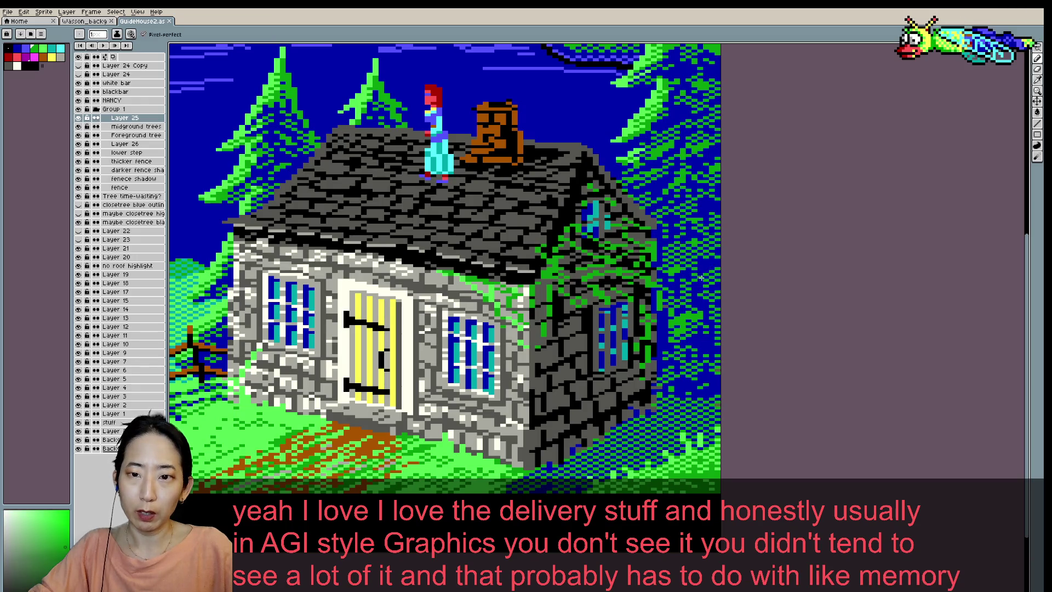
scroll(694, 265, "down", 2)
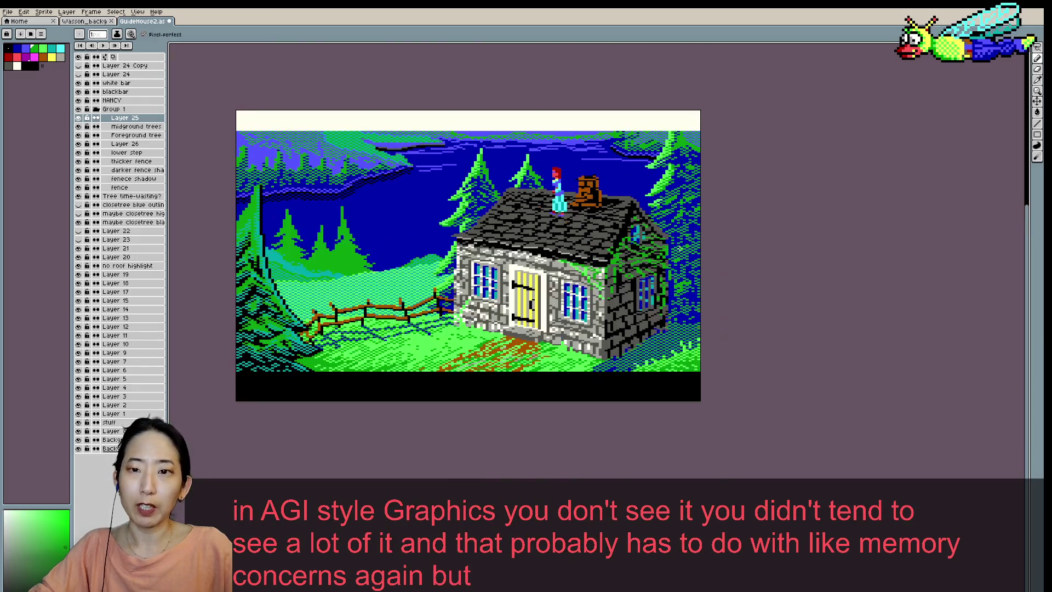
scroll(692, 242, "up", 1)
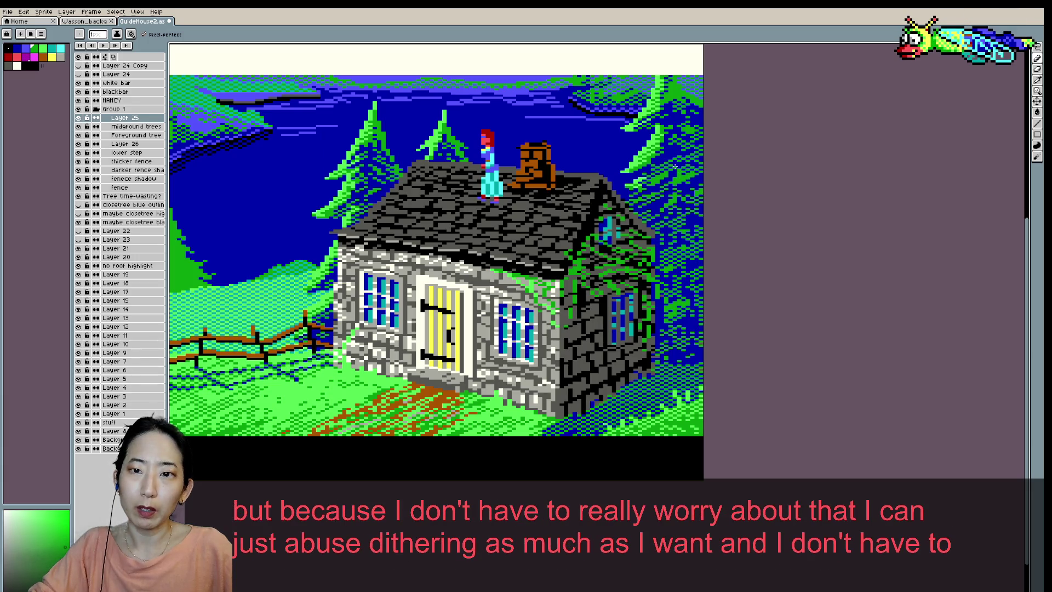
key("ctrl+s")
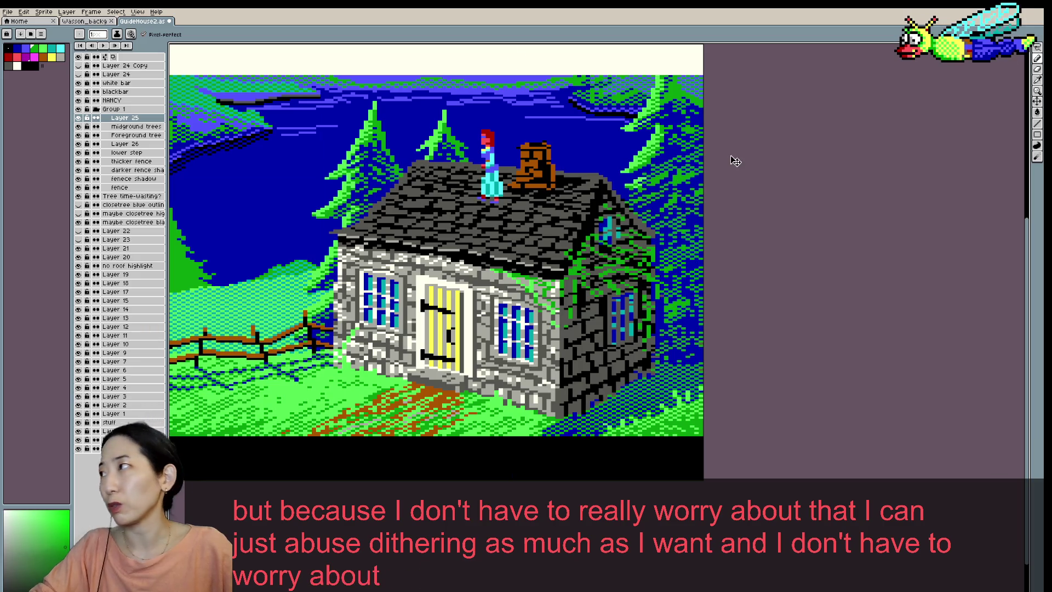
left_click(673, 186)
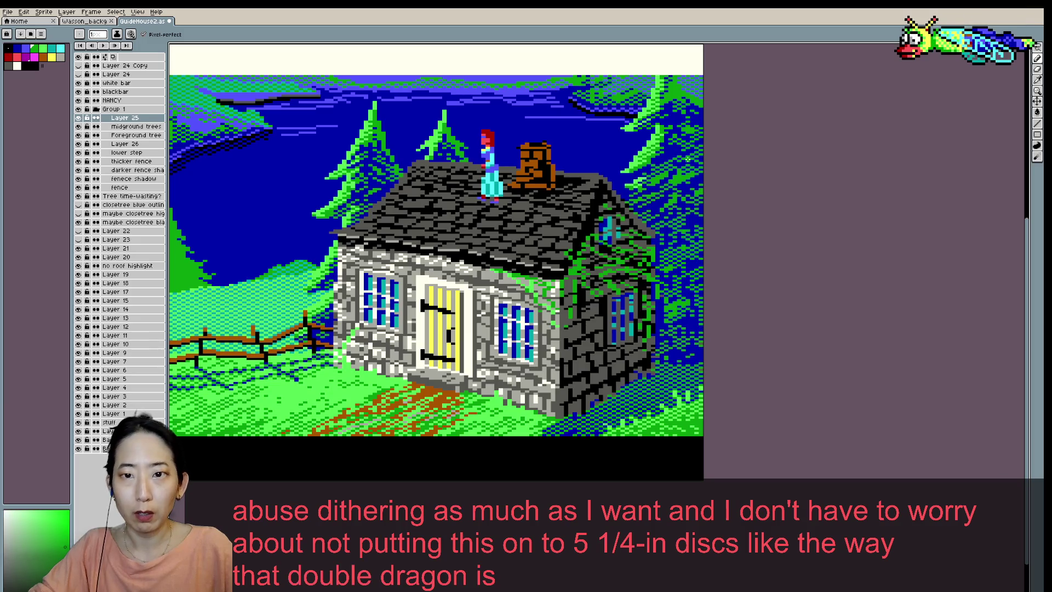
- Eyedrop a blue from the scene and return to the Pencil
key("v")
key("b")
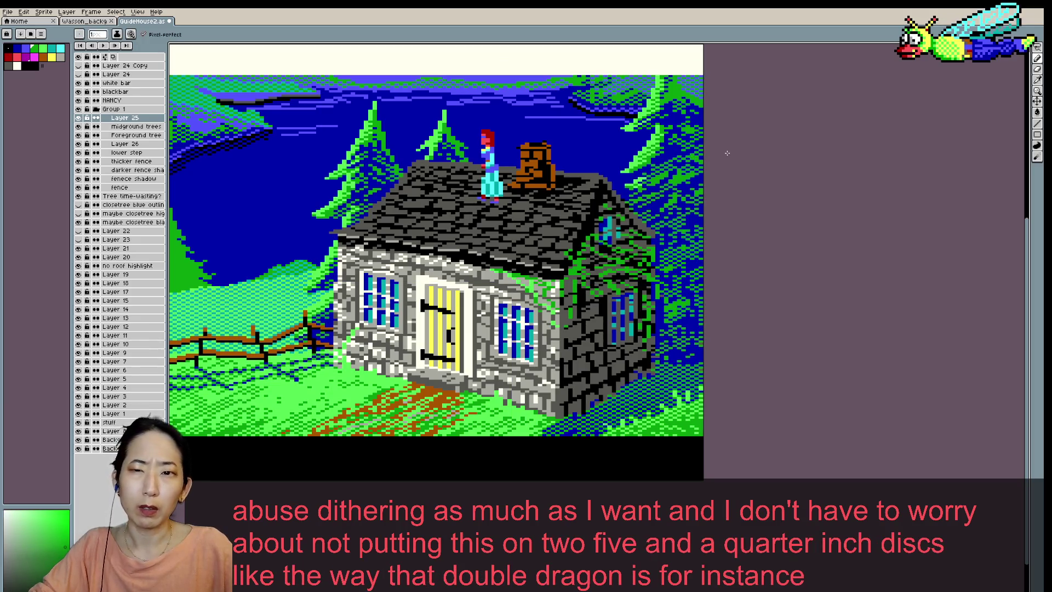
key("i")
left_click(686, 170)
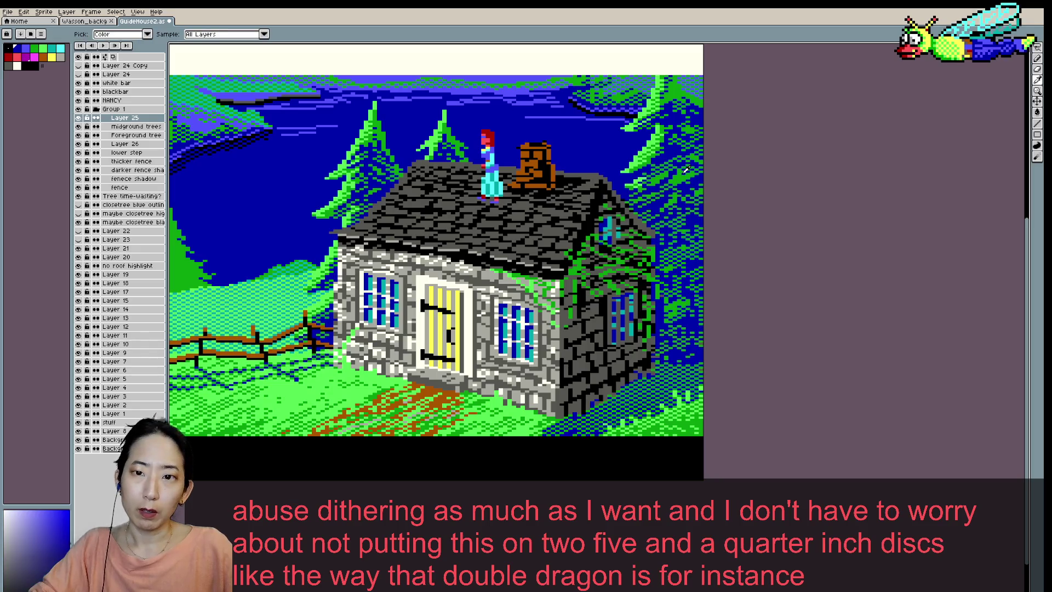
key("b")
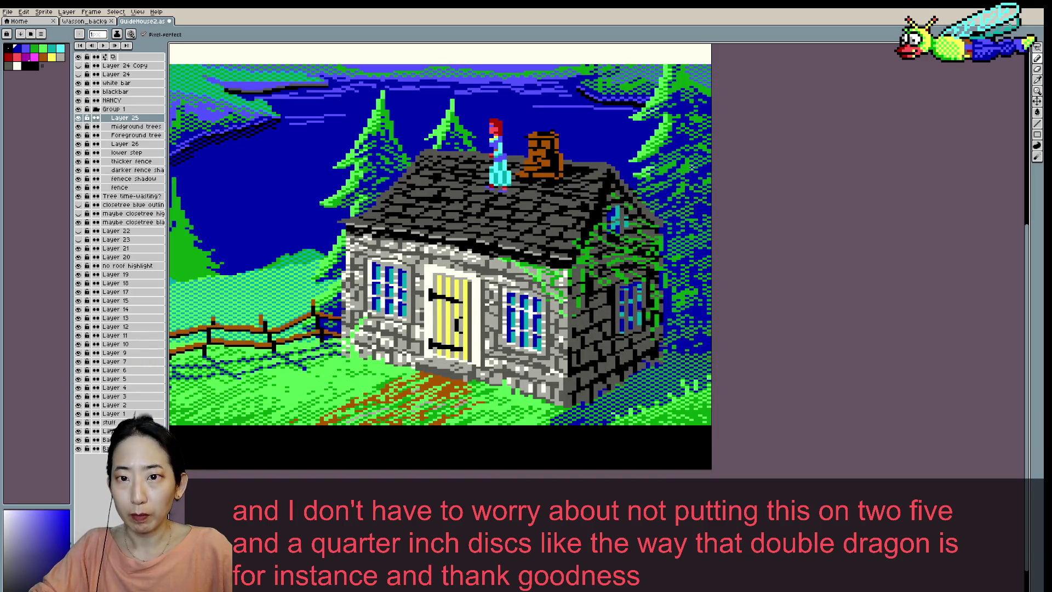
- Zoom in and out to review the dithered cottage scene and save the file
scroll(711, 148, "down", 1)
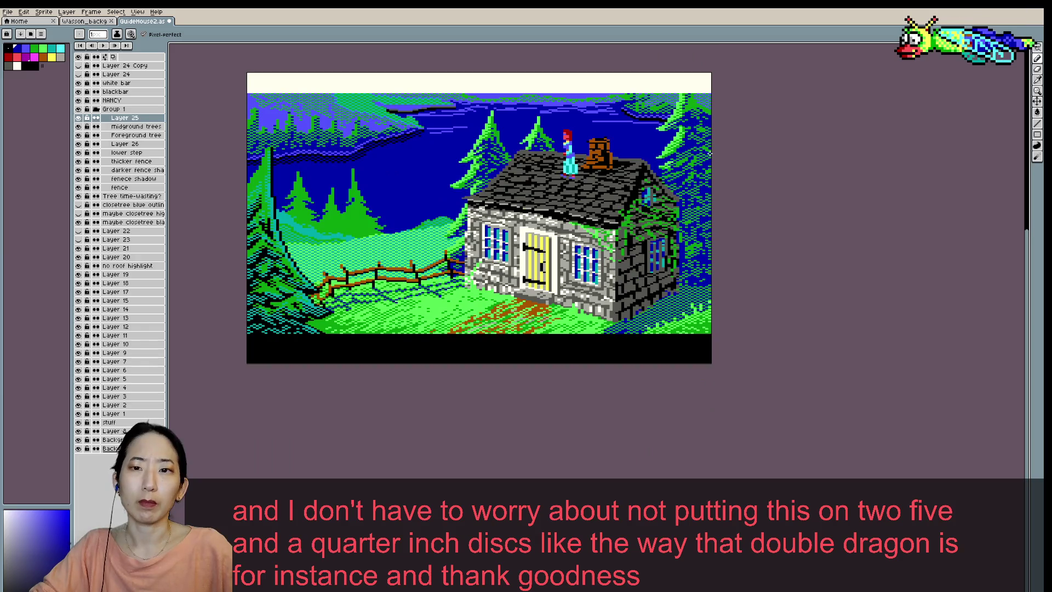
scroll(709, 155, "up", 1)
scroll(674, 216, "down", 1)
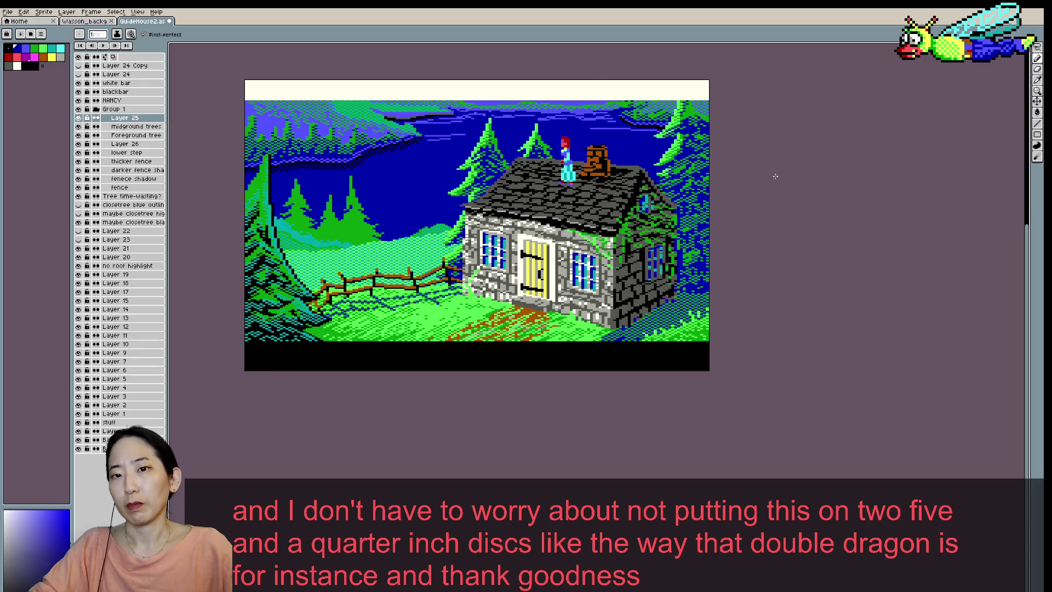
scroll(713, 180, "up", 1)
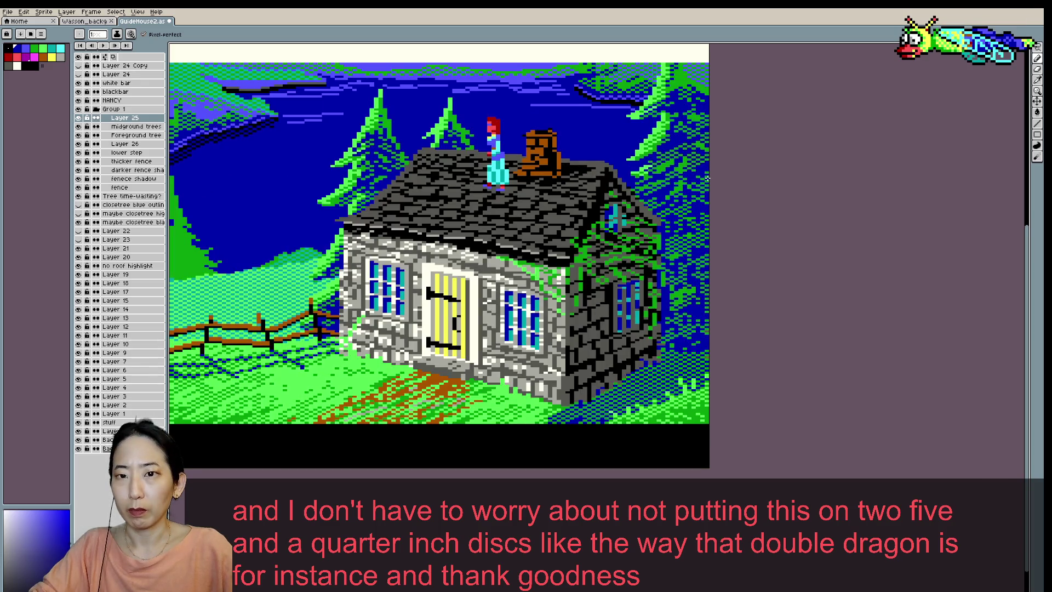
scroll(707, 178, "down", 1)
key("ctrl+s")
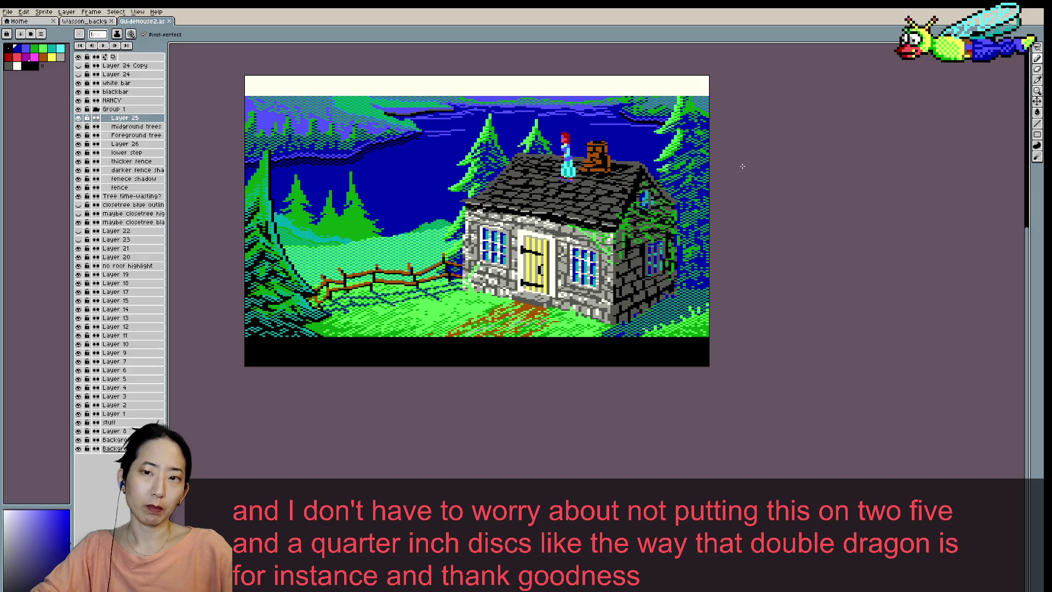
scroll(706, 195, "up", 1)
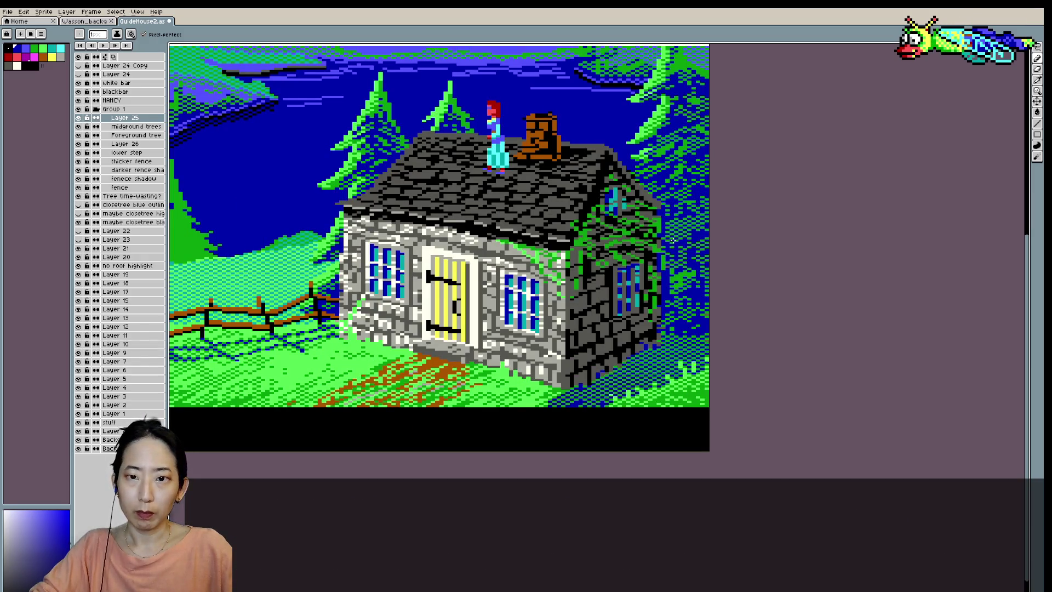
scroll(673, 240, "down", 1)
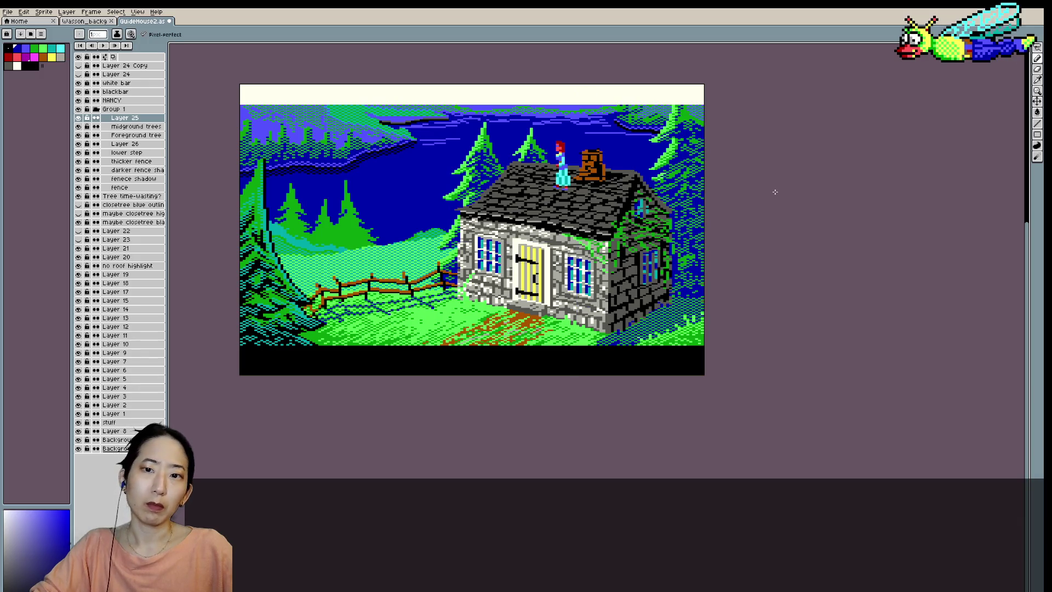
scroll(750, 241, "up", 2)
scroll(750, 241, "up", 1)
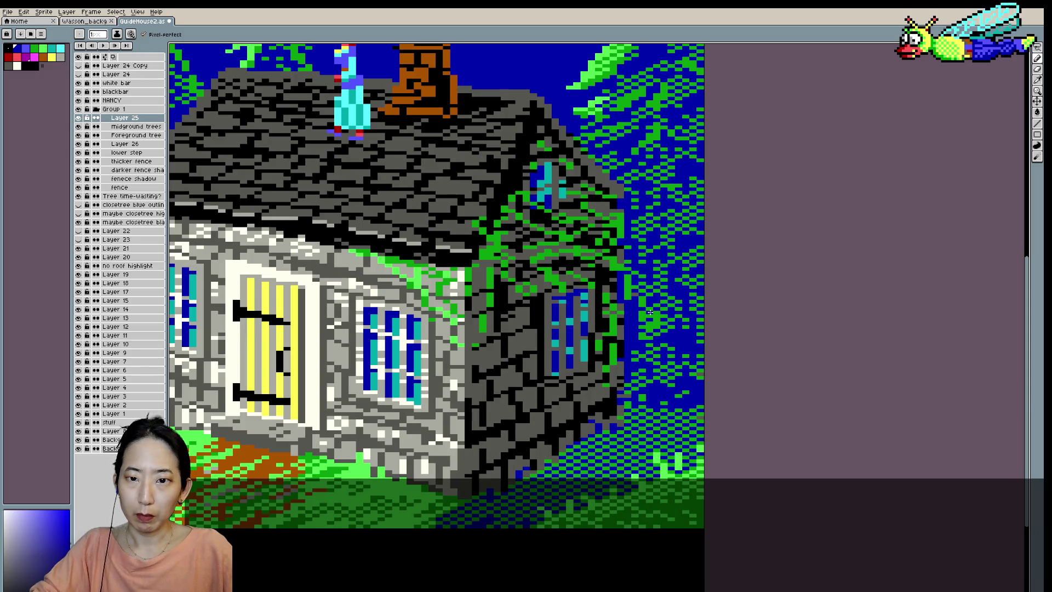
- Fill the gap in the right-wall vines with a green pixel and zoom to check it
left_click(644, 325)
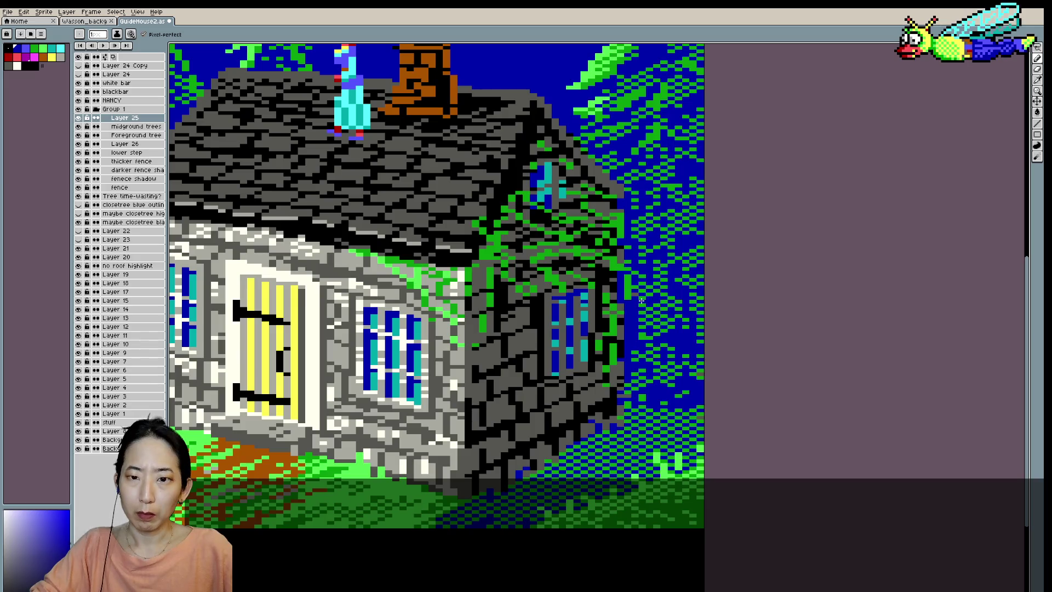
scroll(643, 302, "down", 3)
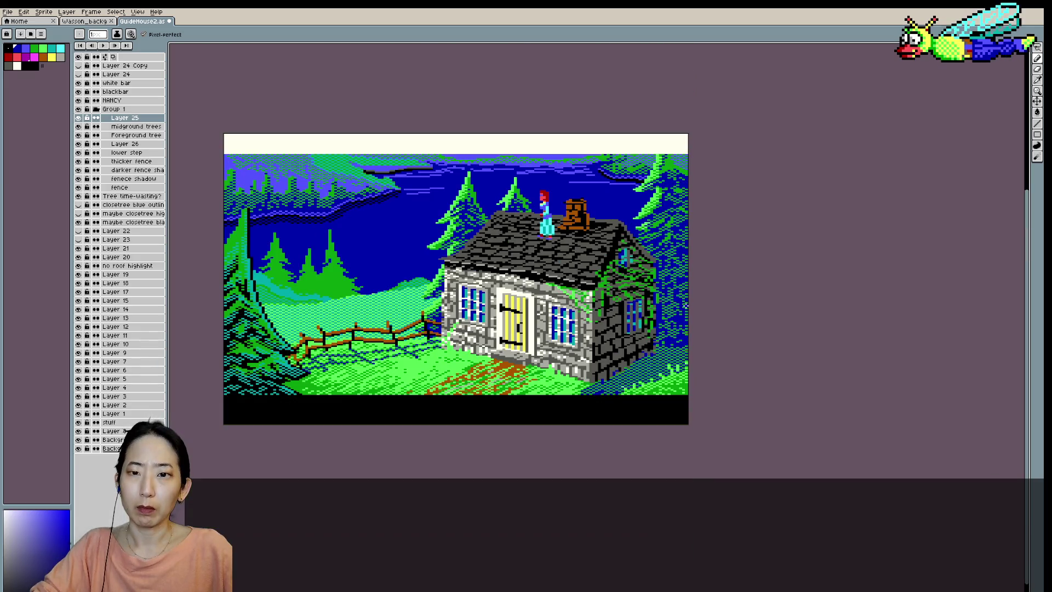
scroll(685, 306, "up", 3)
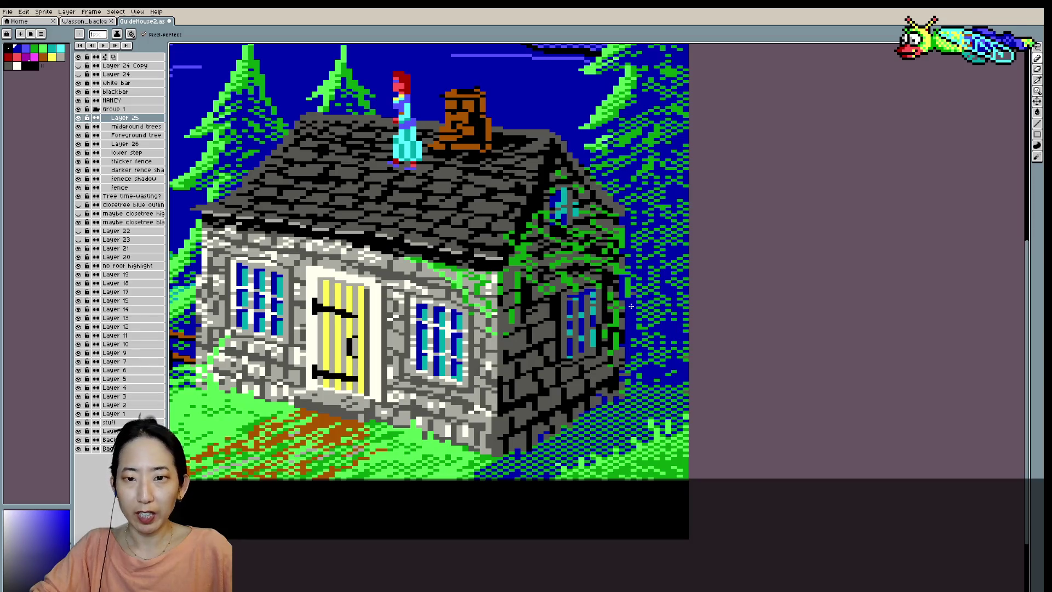
scroll(631, 304, "up", 1)
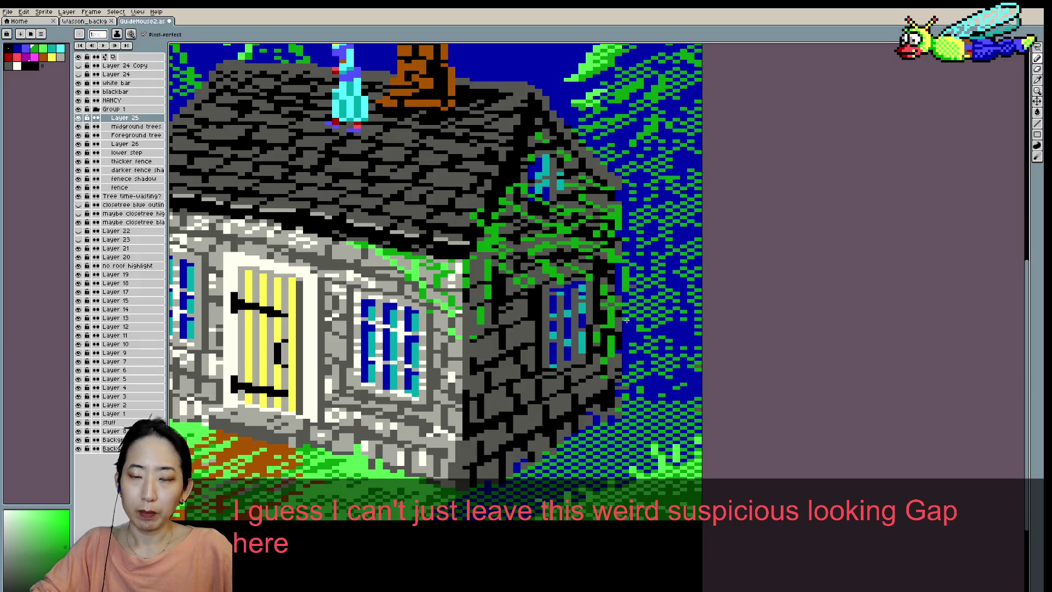
scroll(626, 328, "down", 1)
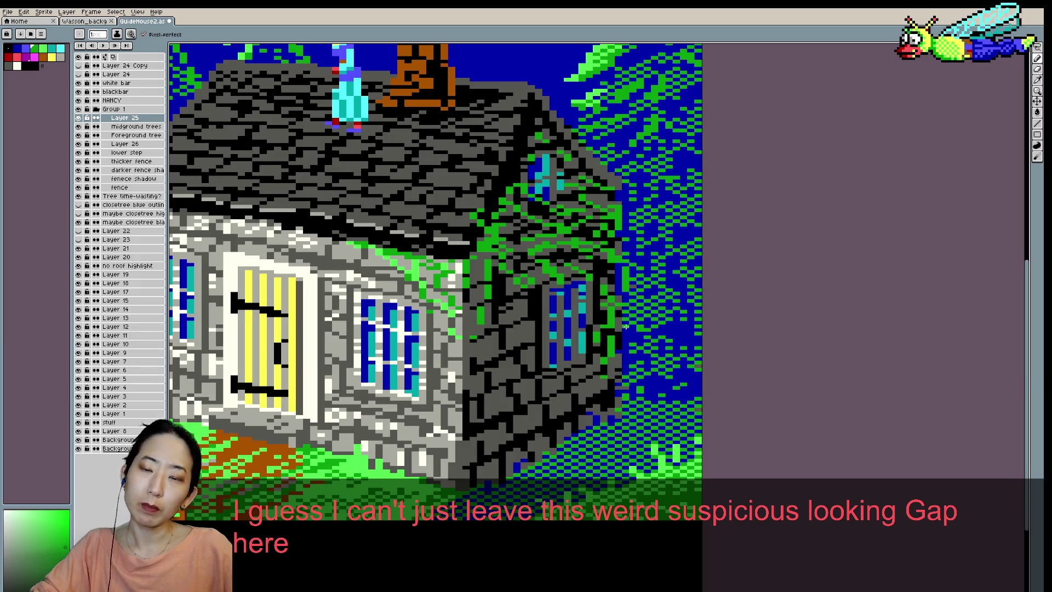
scroll(635, 323, "down", 2)
scroll(657, 315, "down", 2)
scroll(668, 310, "up", 2)
scroll(609, 334, "up", 1)
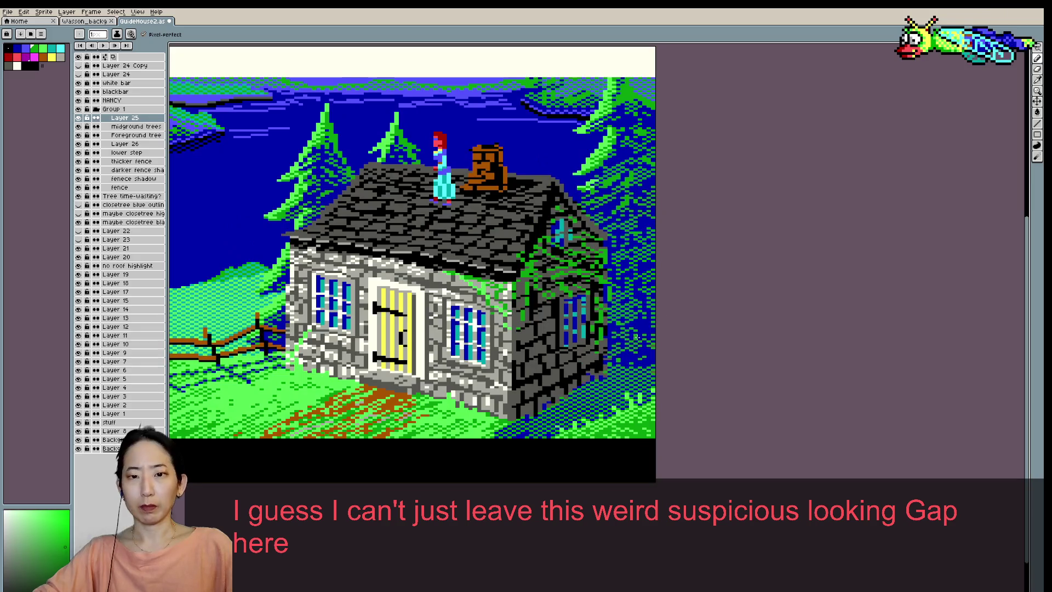
scroll(609, 331, "up", 1)
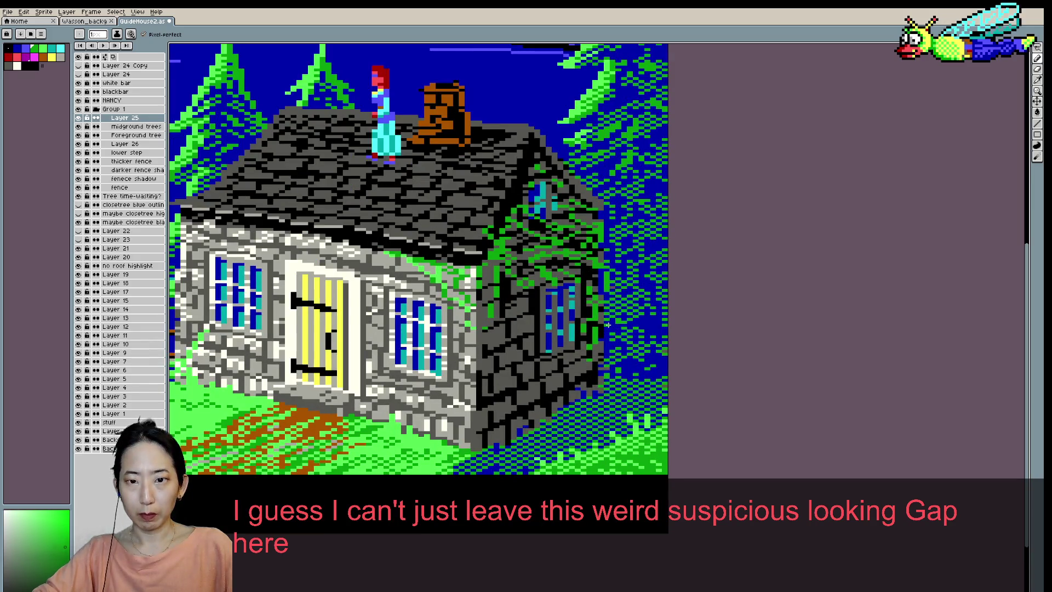
scroll(612, 323, "down", 1)
scroll(657, 288, "down", 2)
scroll(636, 329, "up", 2)
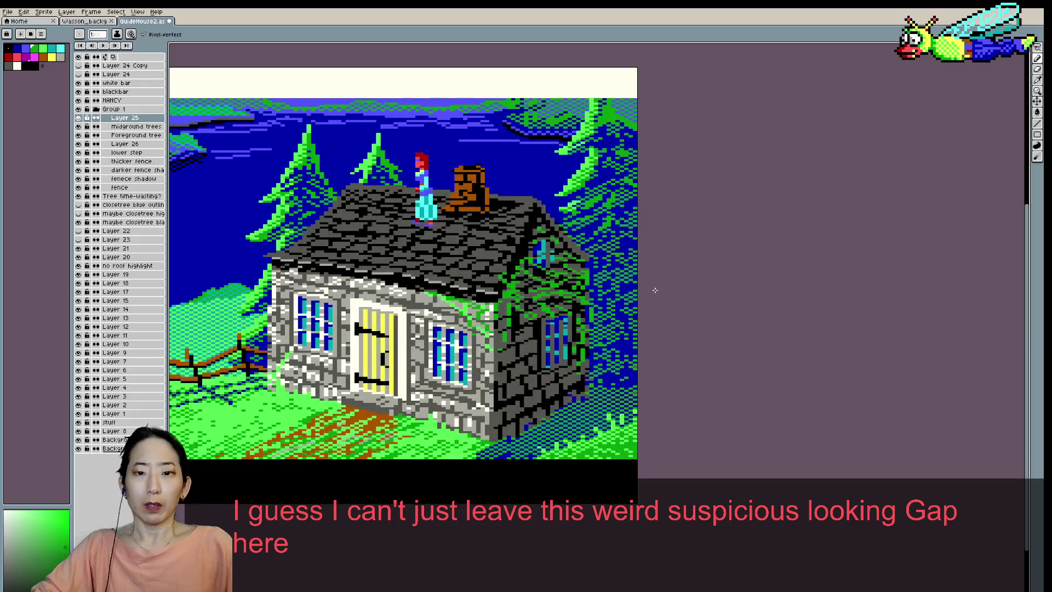
- Eyedrop a blue from the lower scene as drawing colour and switch back to the Pencil
key("i")
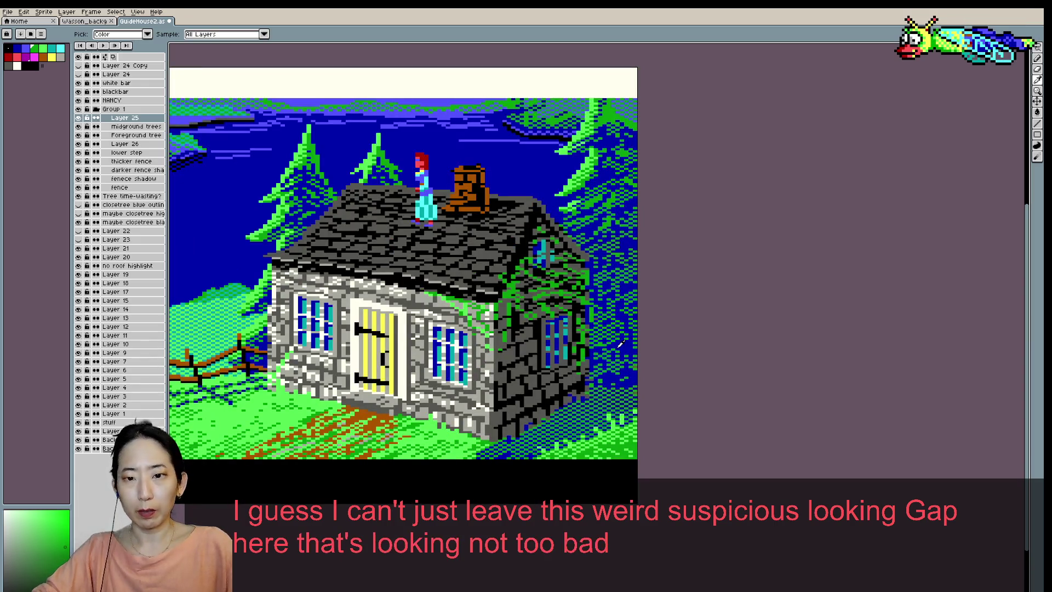
left_click(599, 348, "alt")
scroll(600, 343, "down", 2)
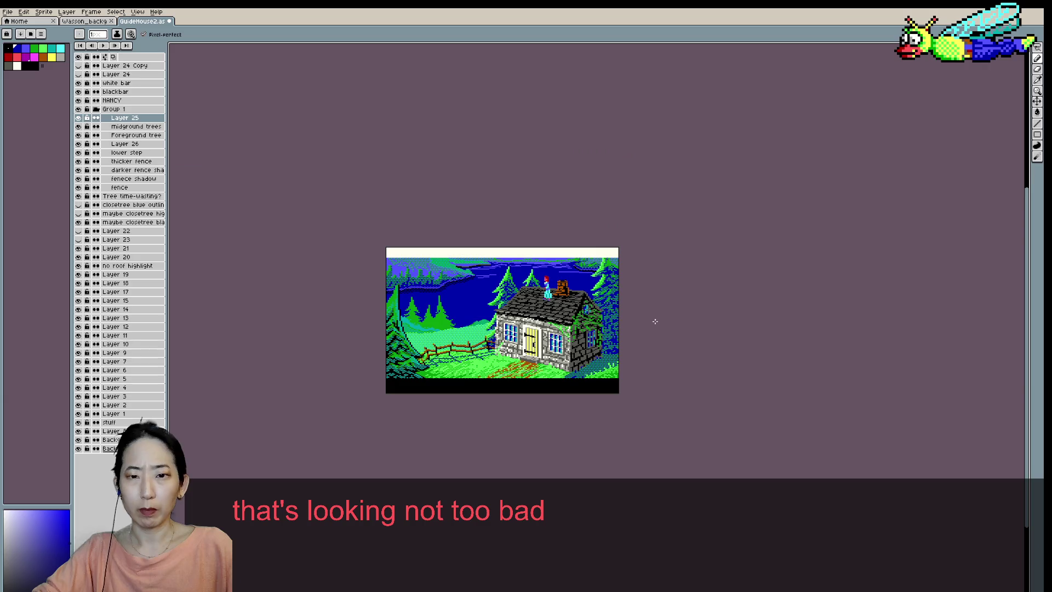
scroll(654, 320, "up", 1)
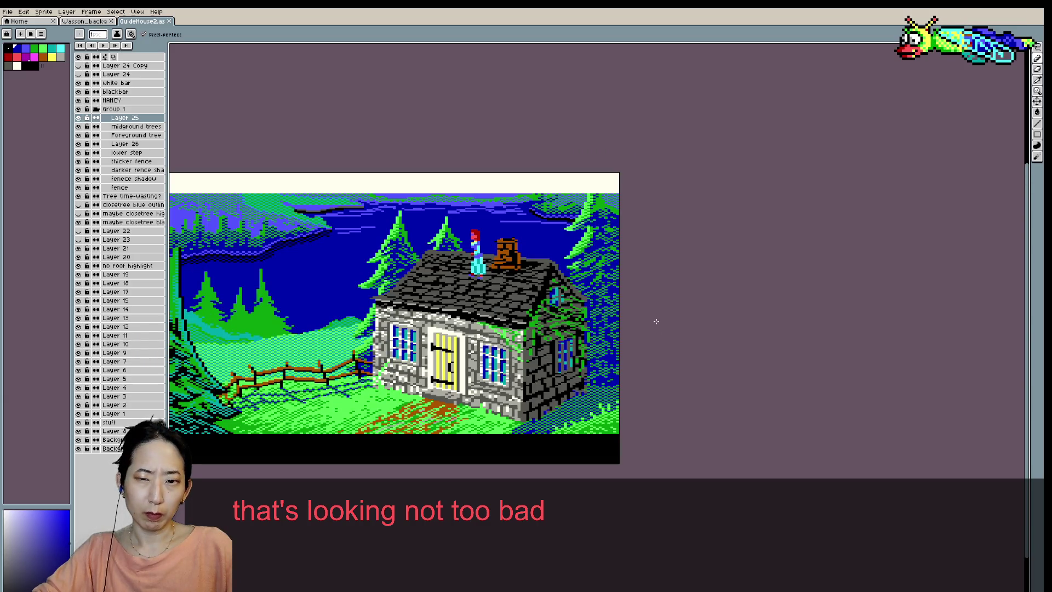
scroll(656, 321, "down", 1)
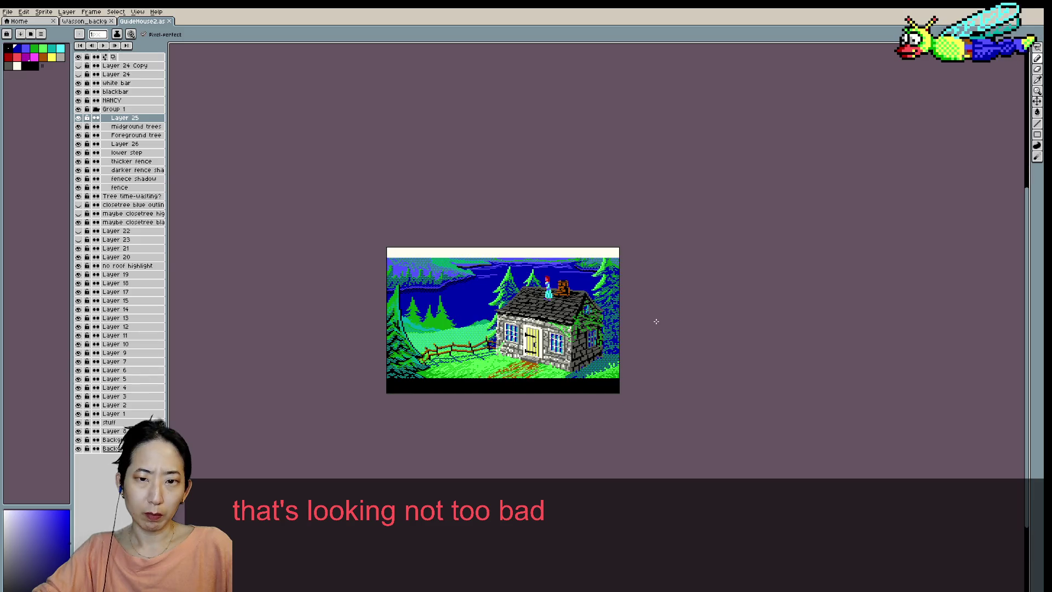
scroll(655, 321, "up", 1)
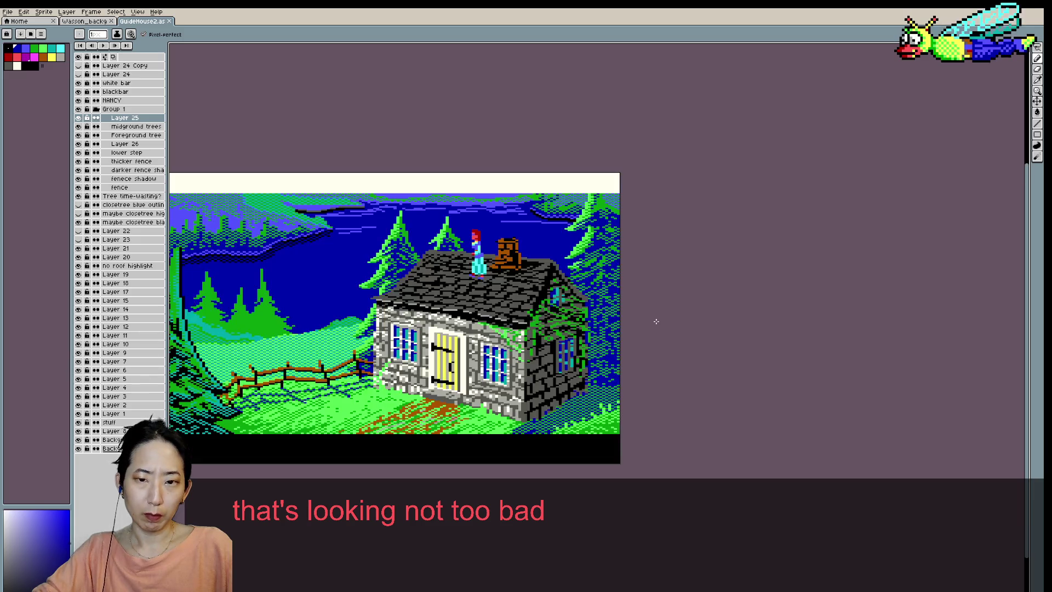
scroll(654, 322, "up", 1)
key("i")
key("b")
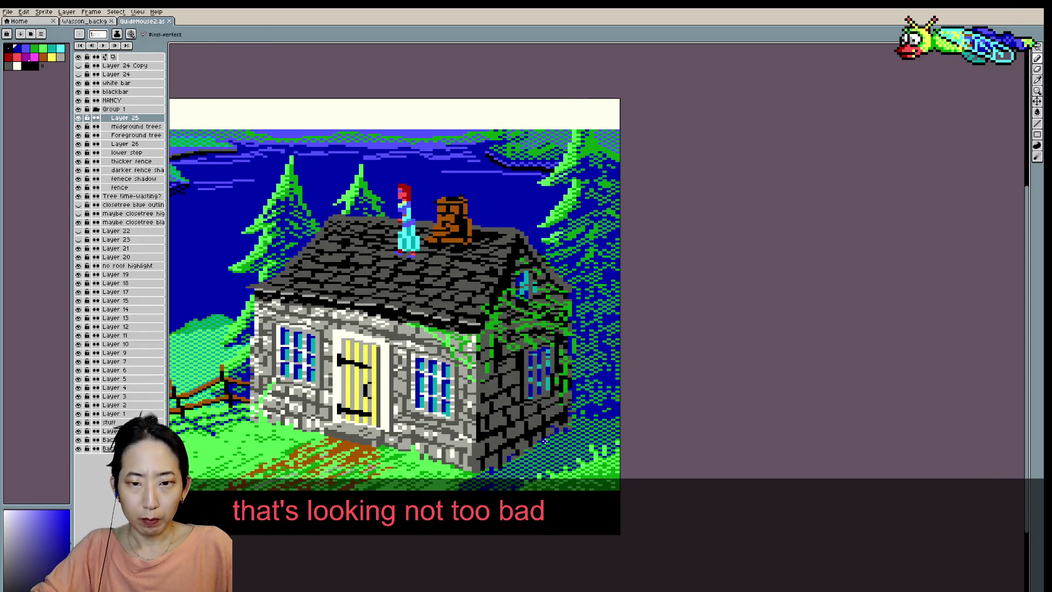